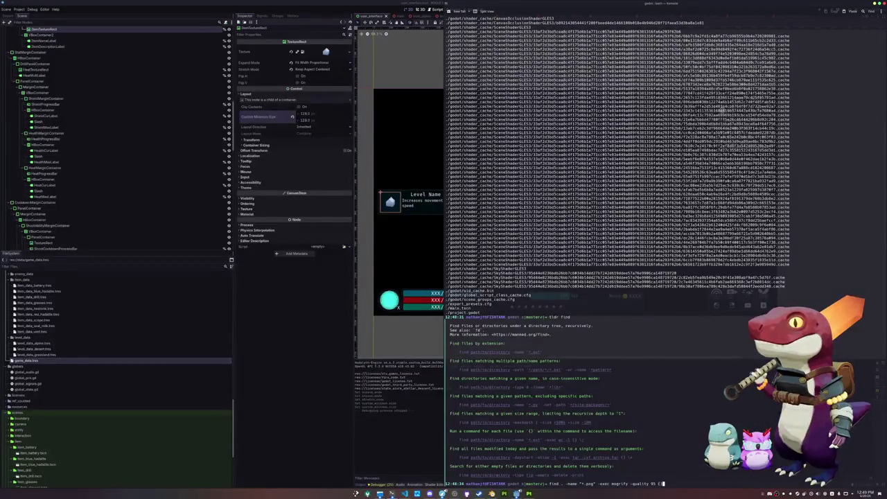
Step: Re-encode all project PNGs at quality 95 with find/mogrify and review git status, then return to Godot
type("}")
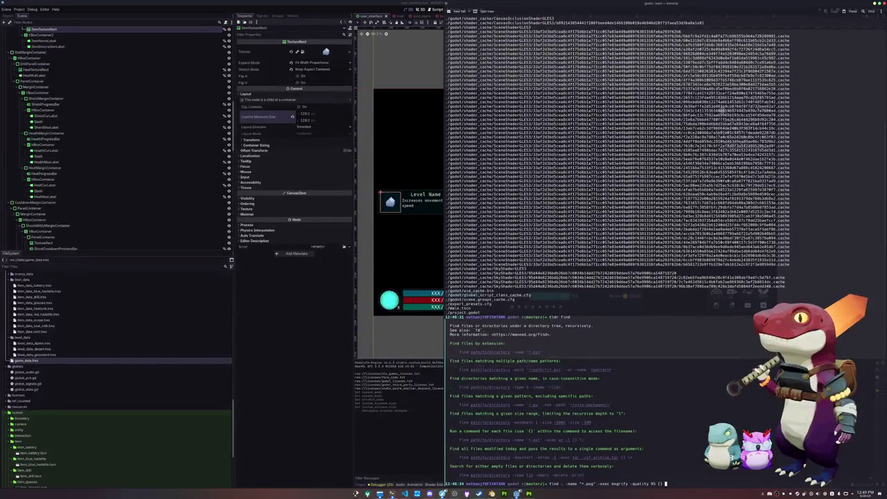
type(" +")
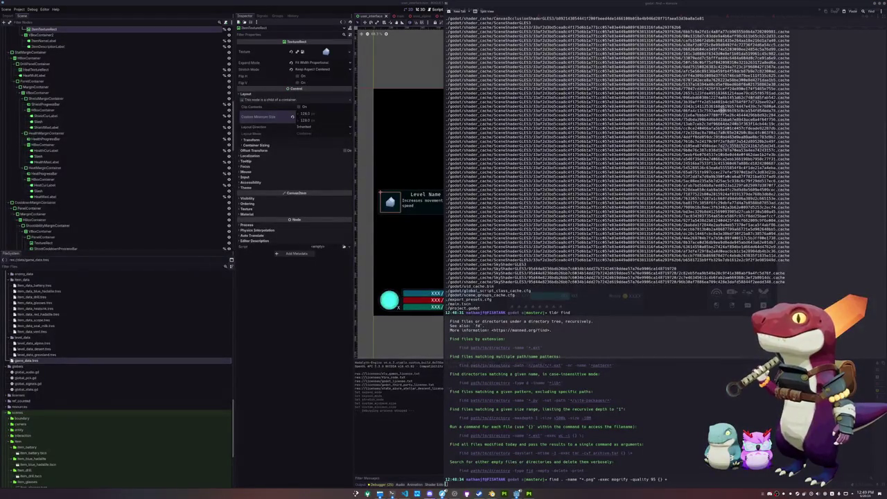
key("Return")
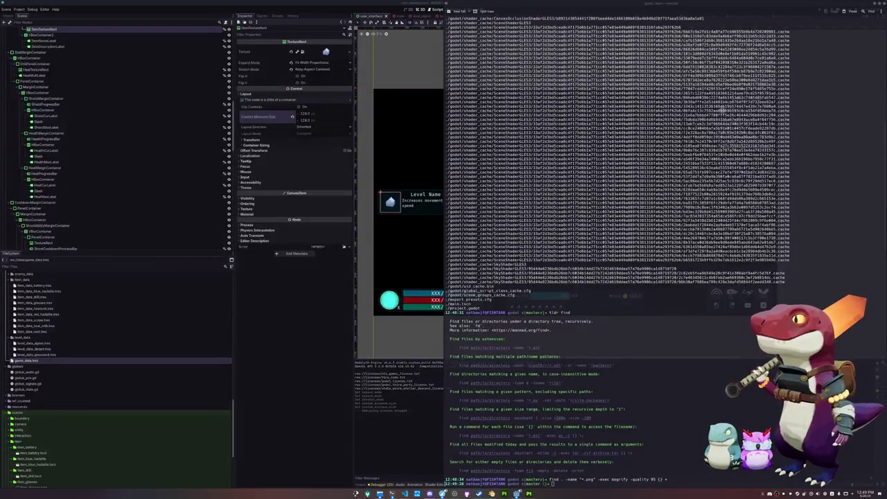
type("git status")
key("Return")
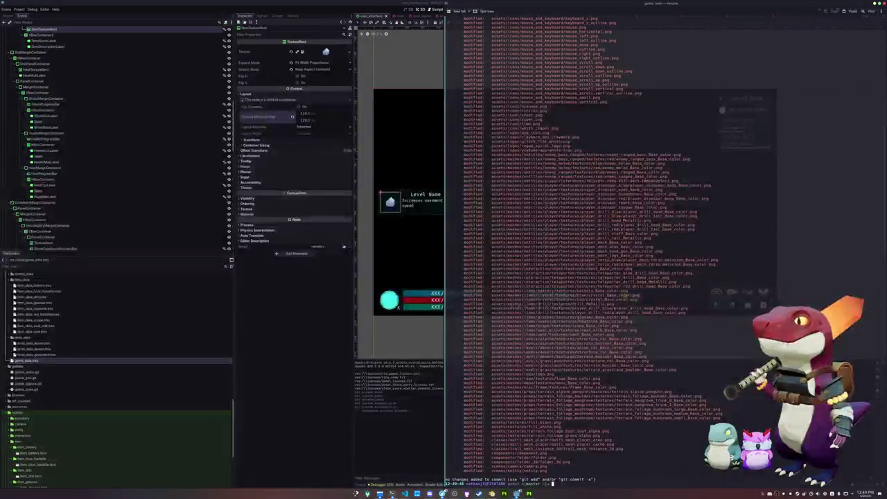
left_click(407, 452)
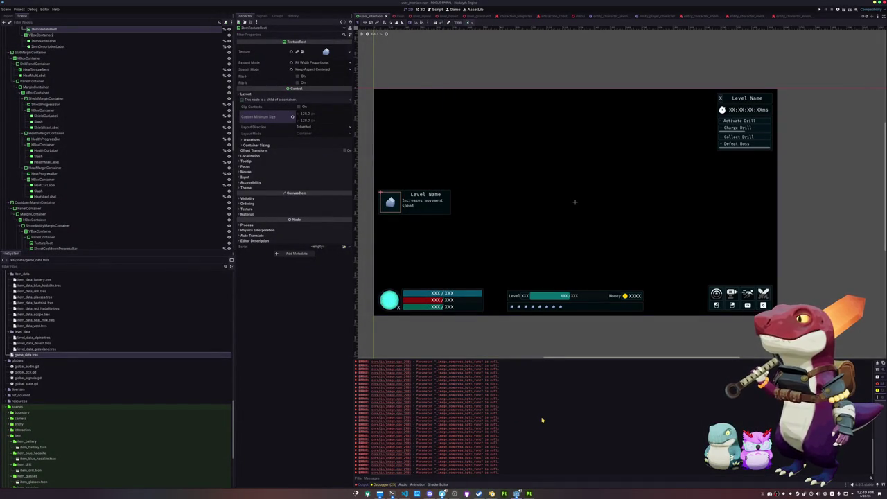
Step: Run Rogue Spiral, start the Desert level, and exit back to the main menu
key("F5")
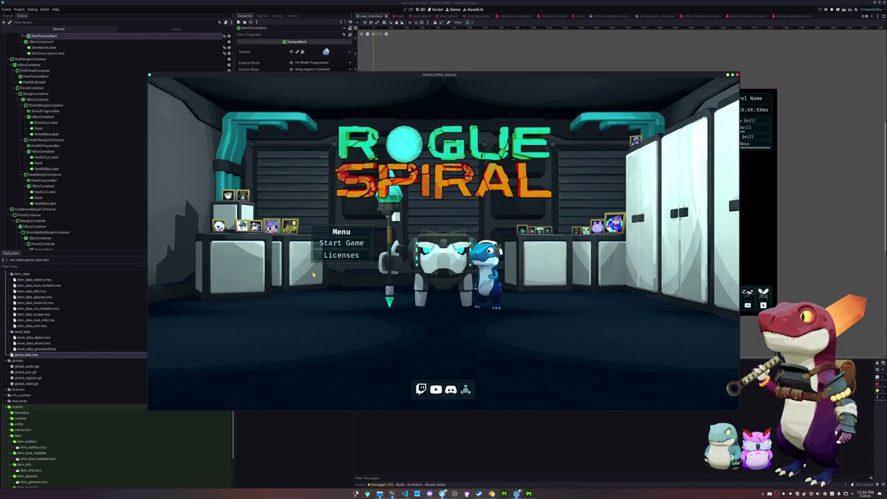
left_click(360, 242)
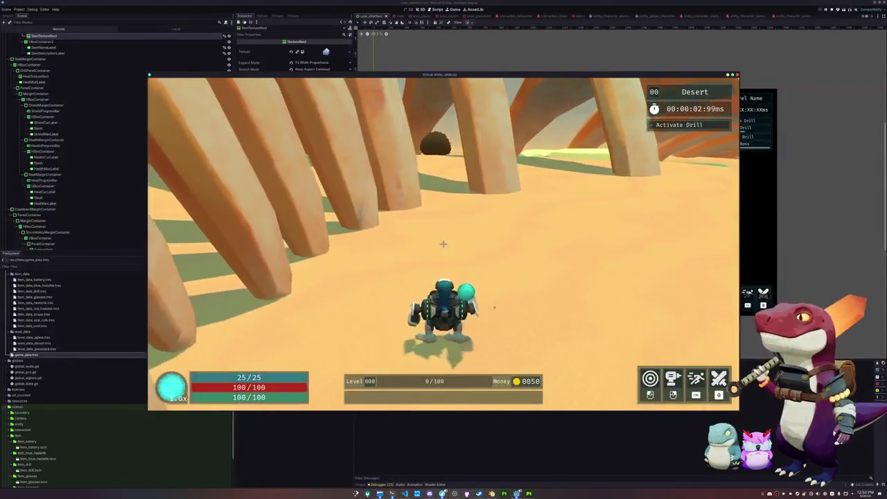
key("Escape")
left_click(446, 256)
Step: Start new games twice, reaching the Alpine level, exit to the menu each time, and stop the game
left_click(366, 248)
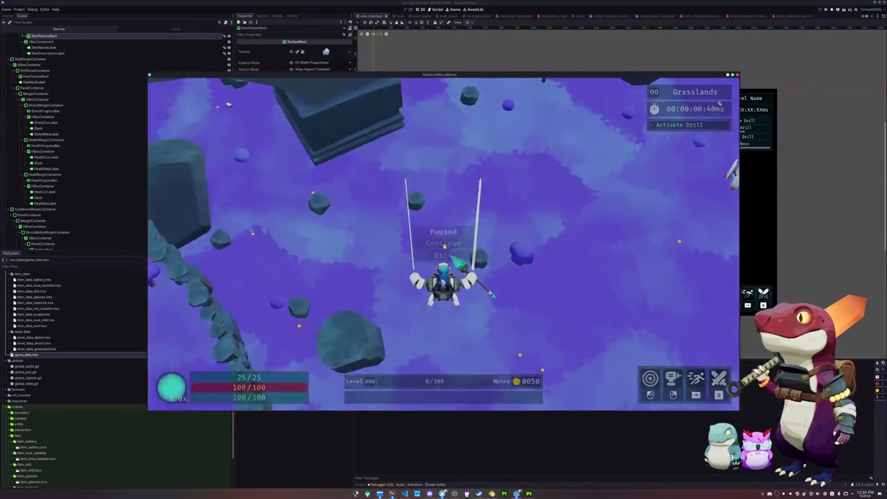
key("Escape")
left_click(429, 253)
left_click(350, 242)
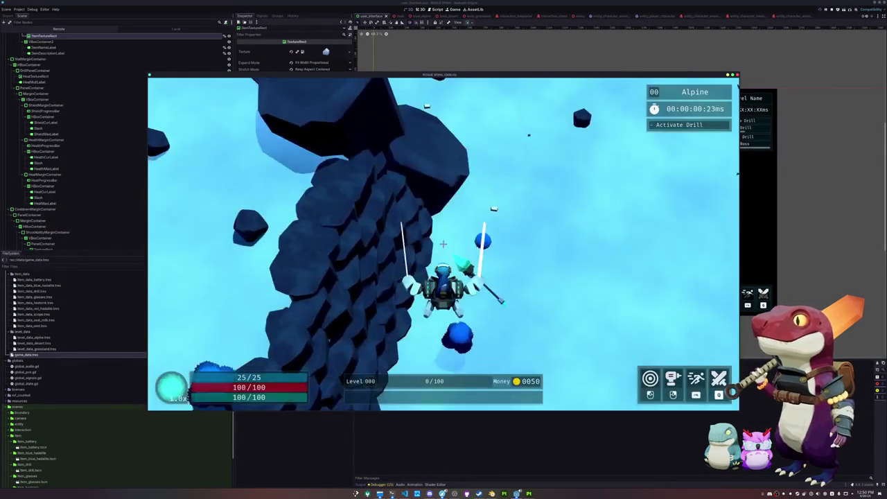
key("Escape")
left_click(443, 255)
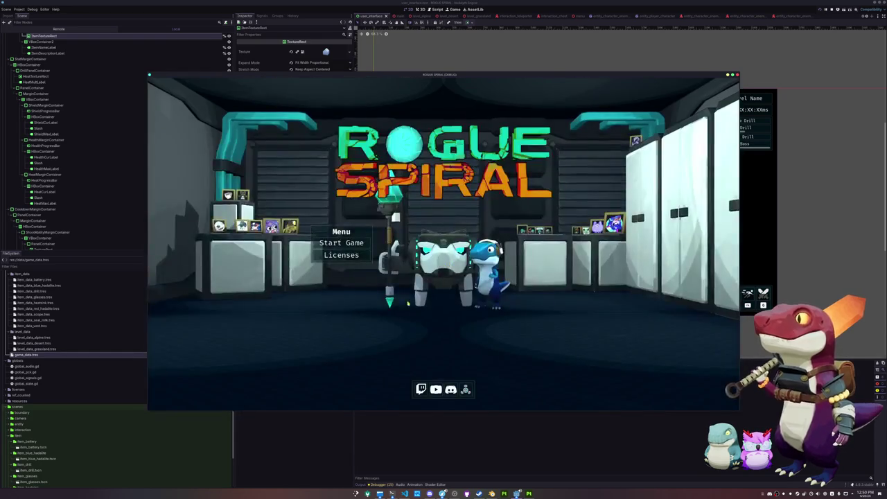
key("F8")
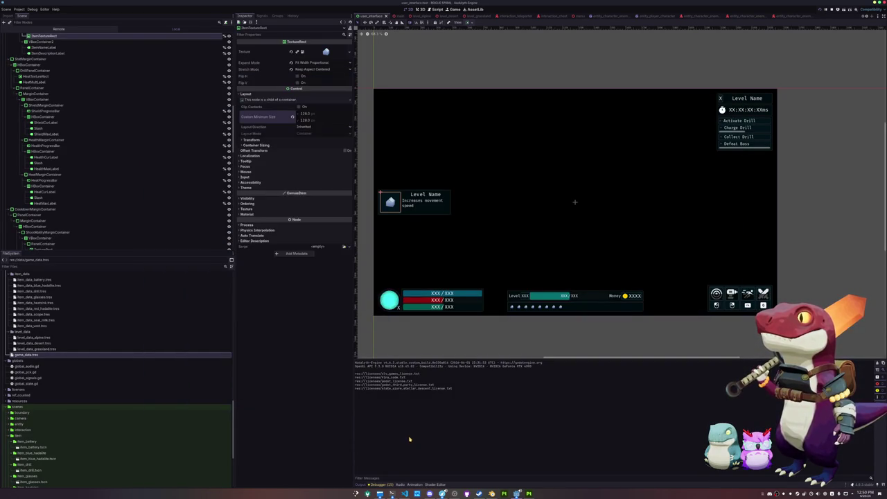
left_click(19, 9)
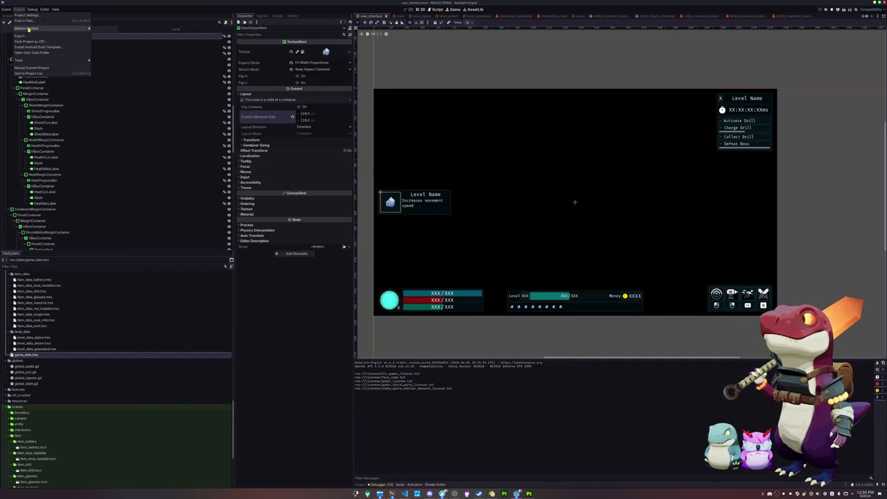
Step: Run Export All from the Export dialog with Release builds selected
left_click(41, 36)
left_click(383, 414)
left_click(468, 250)
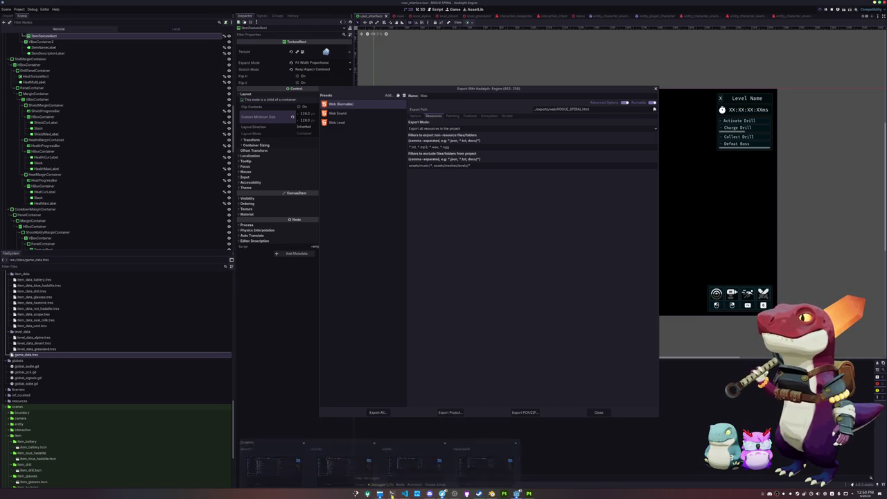
mouse_move(380, 494)
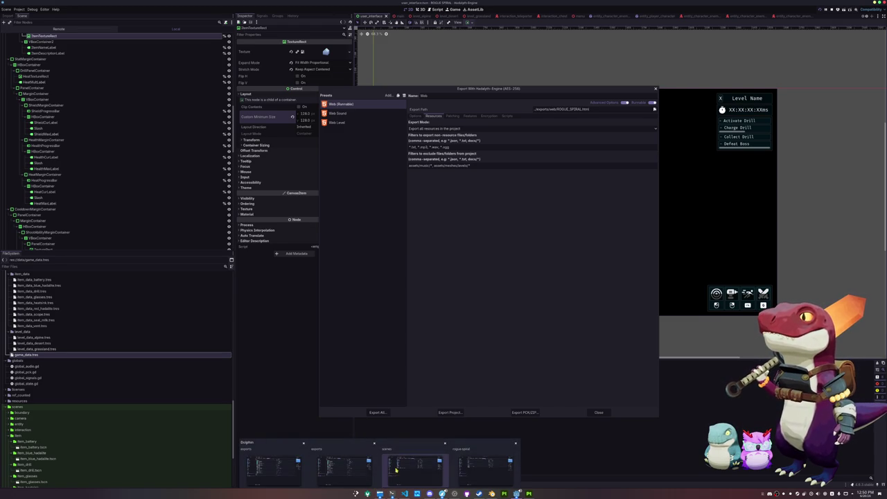
left_click(470, 469)
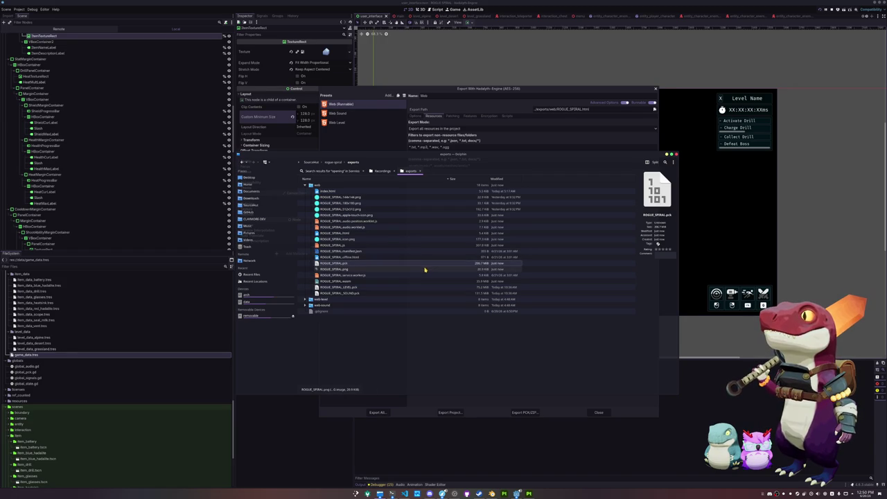
Step: Select ROGUE_SPIRAL.png in Dolphin's exports/web folder to inspect it
left_click(416, 271)
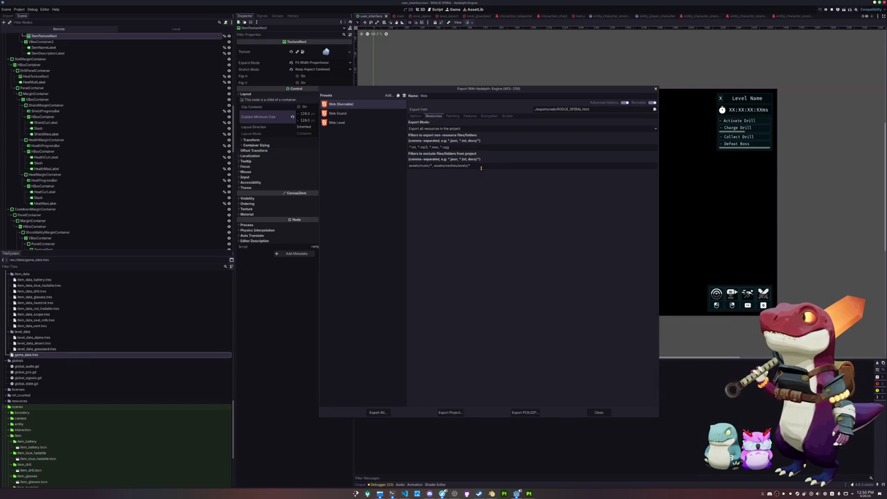
Step: Close the Export dialog and select res://assets/meshes/entities/ in the FileSystem dock
left_click(599, 412)
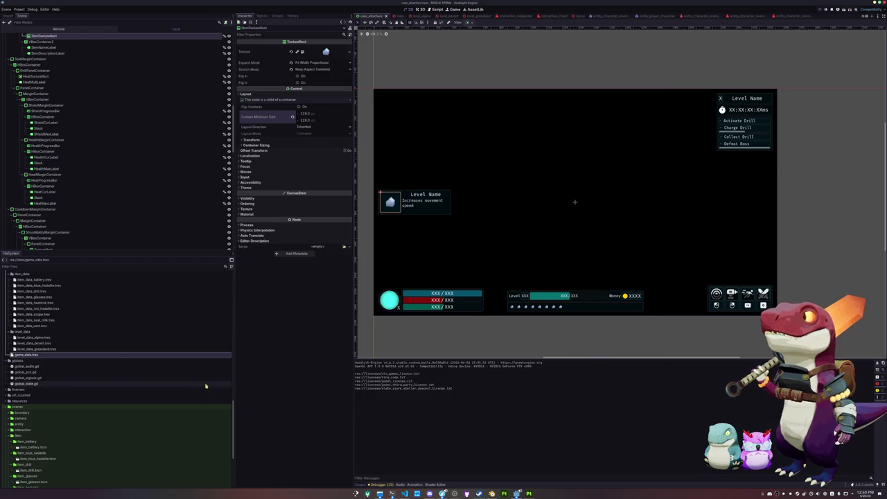
scroll(123, 365, "up", 3)
double_click(36, 356)
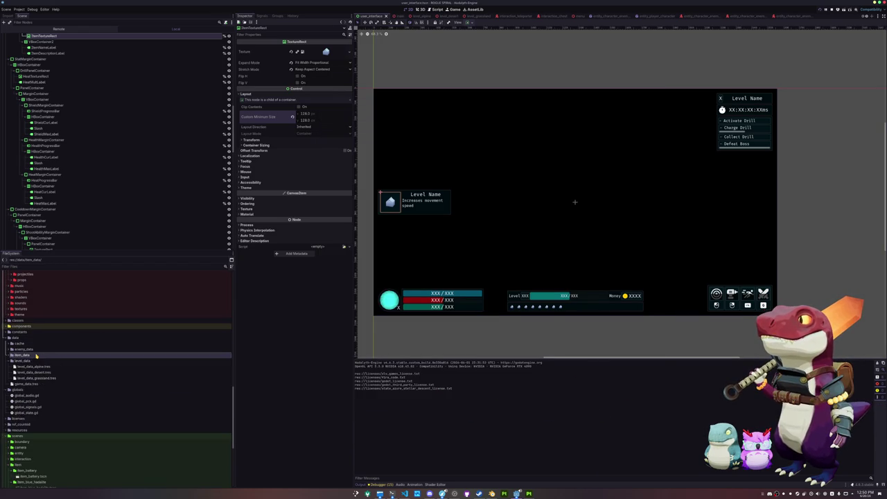
scroll(36, 356, "up", 10)
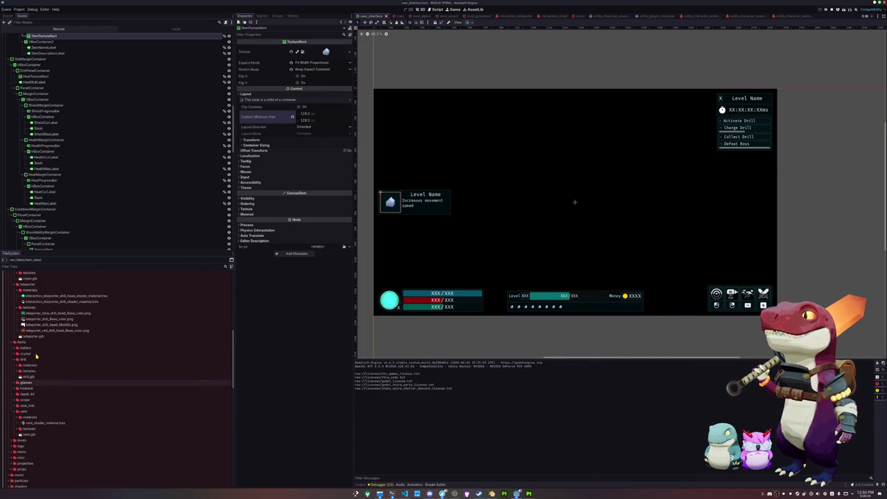
scroll(36, 356, "up", 7)
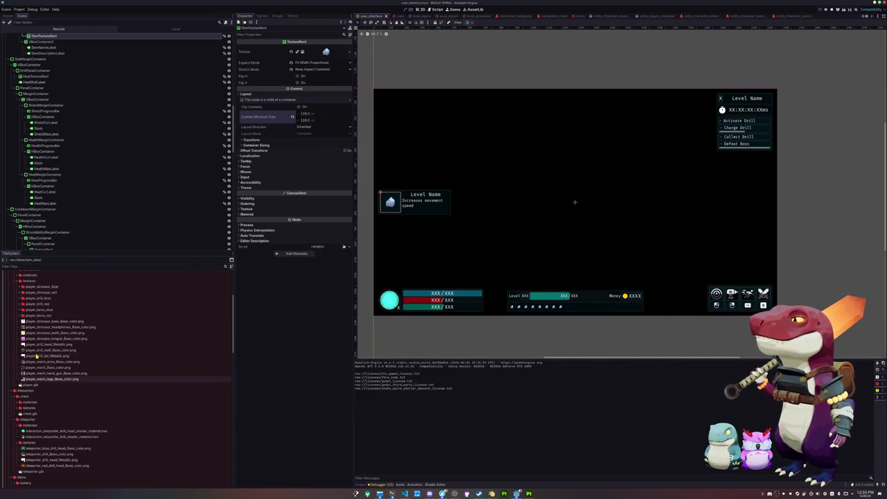
scroll(36, 355, "up", 5)
left_click(29, 332)
Step: Check the buffer_size setting in Project Settings, then reopen the Export dialog
left_click(19, 9)
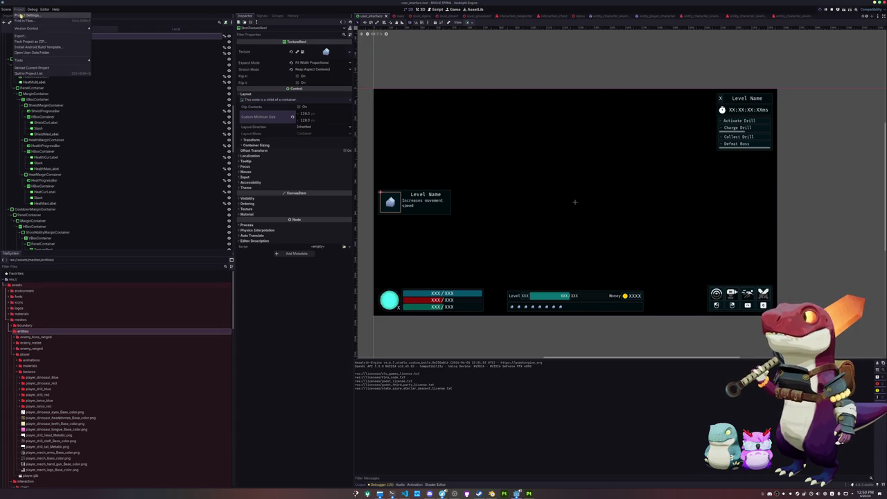
left_click(21, 14)
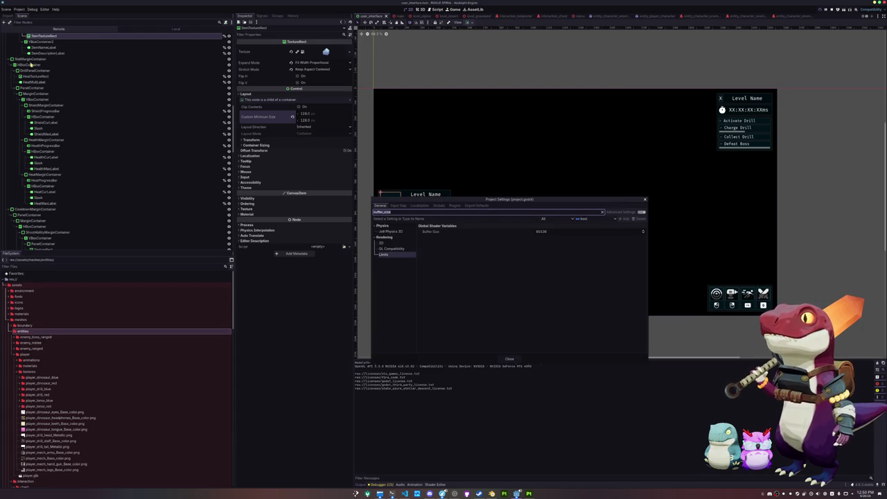
left_click(510, 359)
left_click(19, 9)
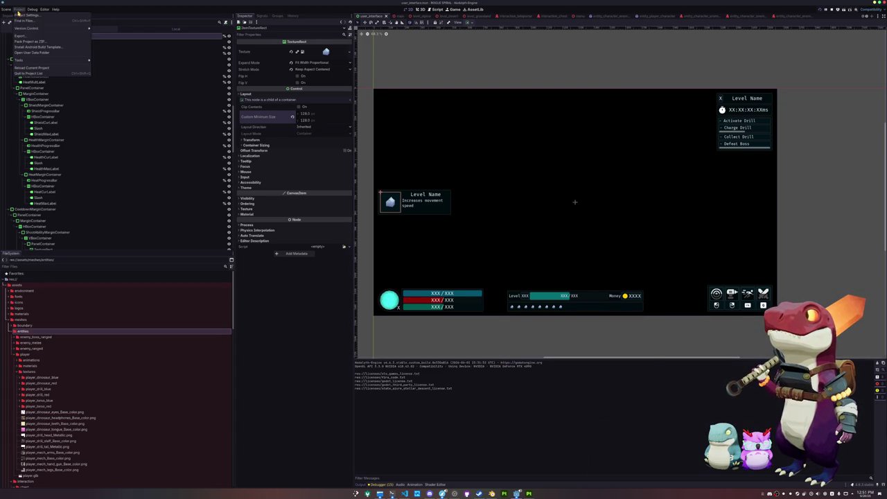
left_click(22, 36)
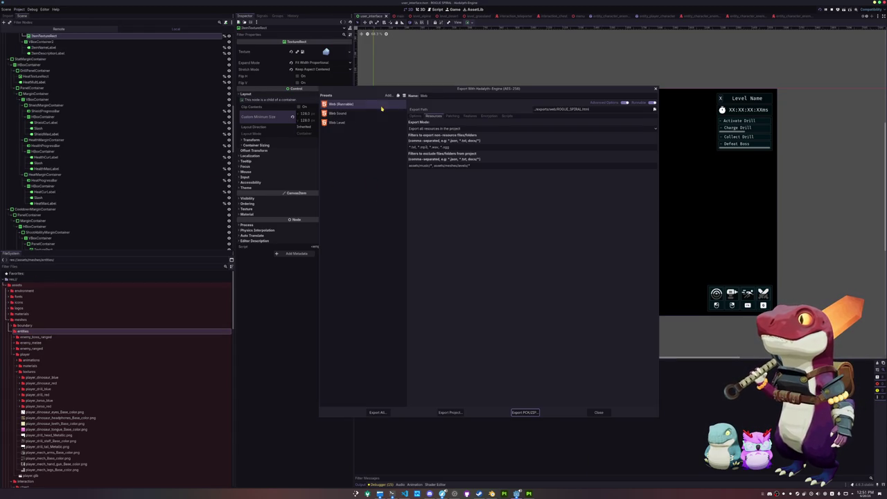
Step: Duplicate the Web Level export preset and rename the copy Web Entity
left_click(399, 96)
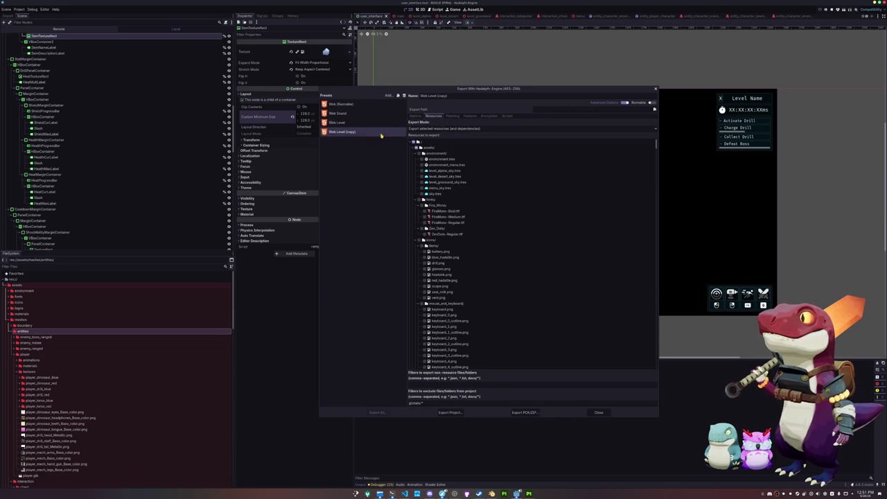
triple_click(454, 97)
type("Web Entity")
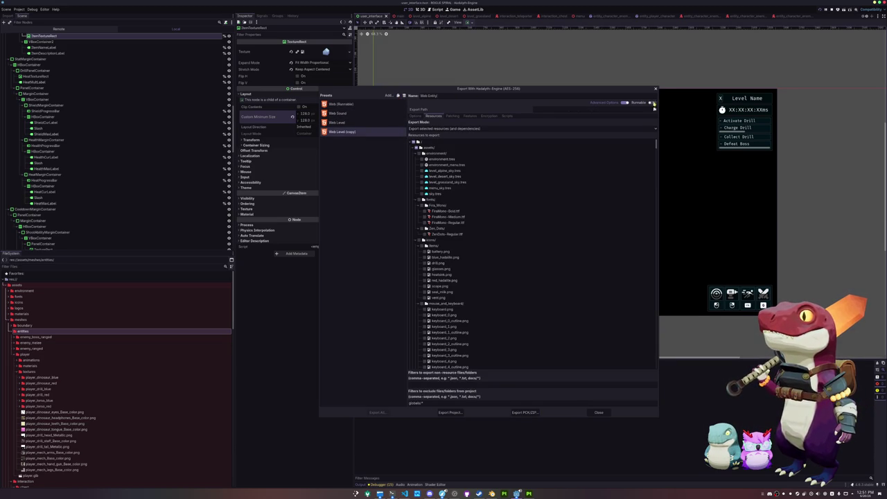
Step: Set its export path to a new exports/web-entity folder as ROGUE_SPIRAL_ENTITY.html
left_click(654, 108)
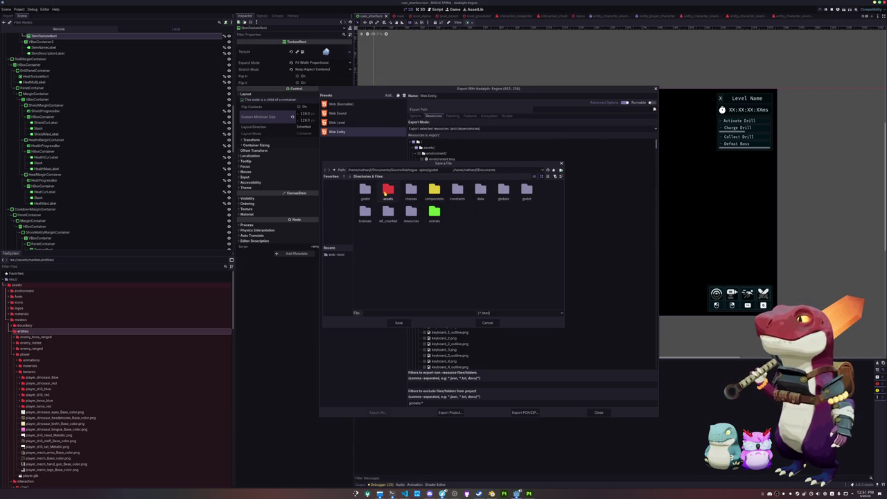
left_click(335, 170)
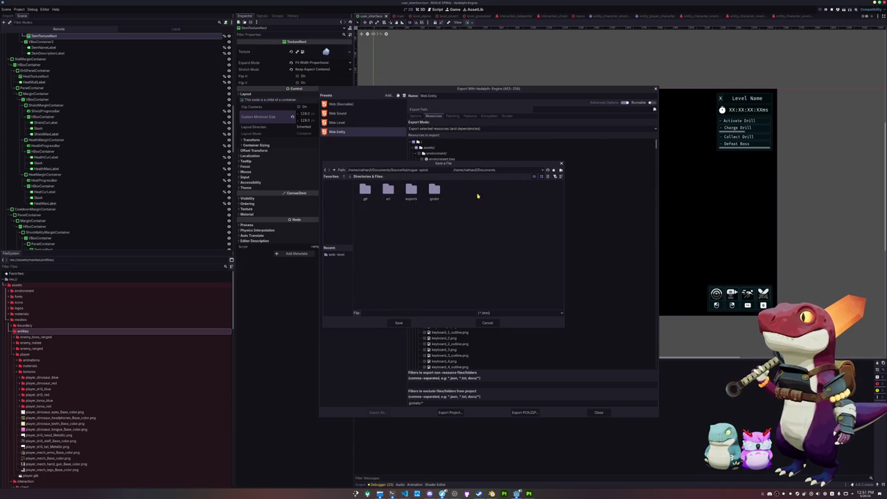
double_click(411, 191)
left_click(562, 172)
type("web-entity")
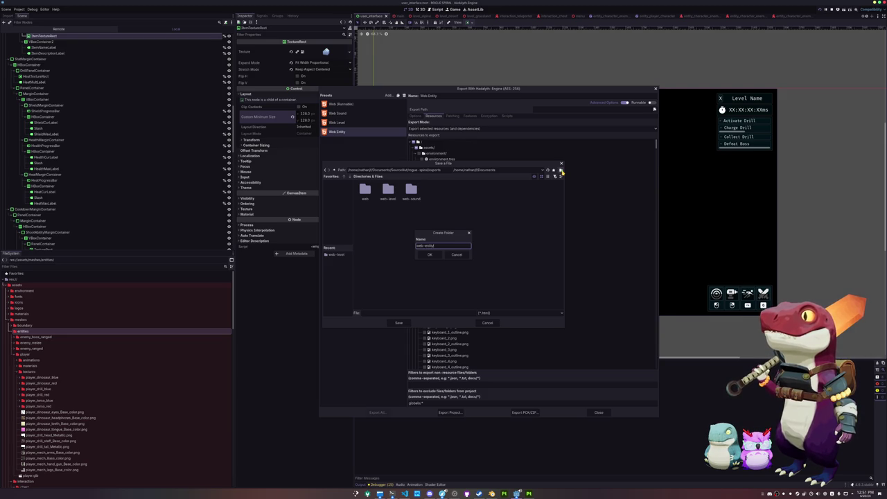
key("Return")
type("ROGUE_")
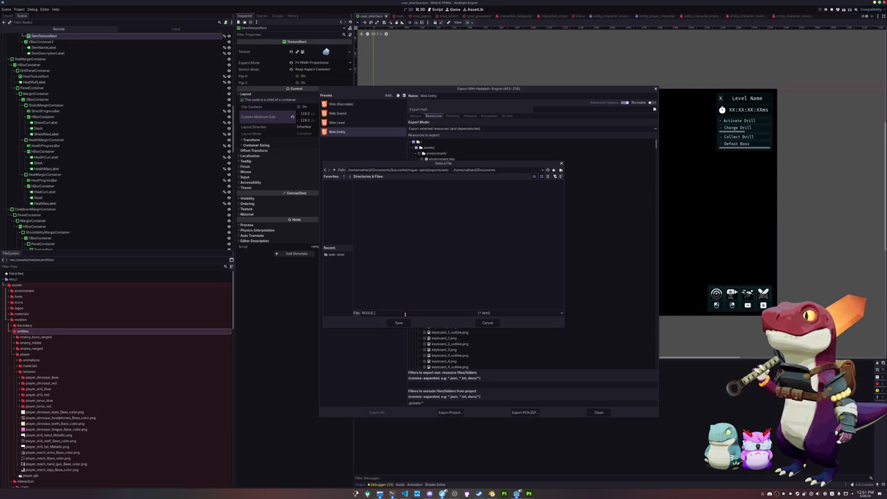
type("SPIRAL_ENTITY")
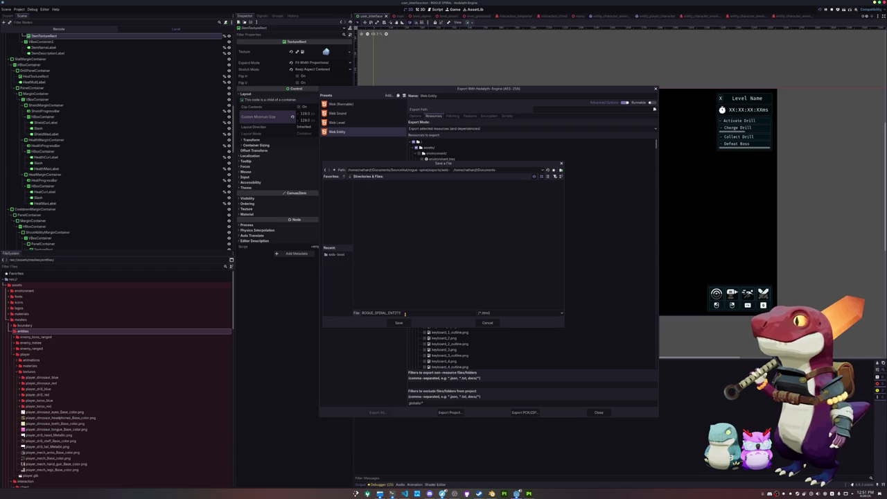
left_click(402, 323)
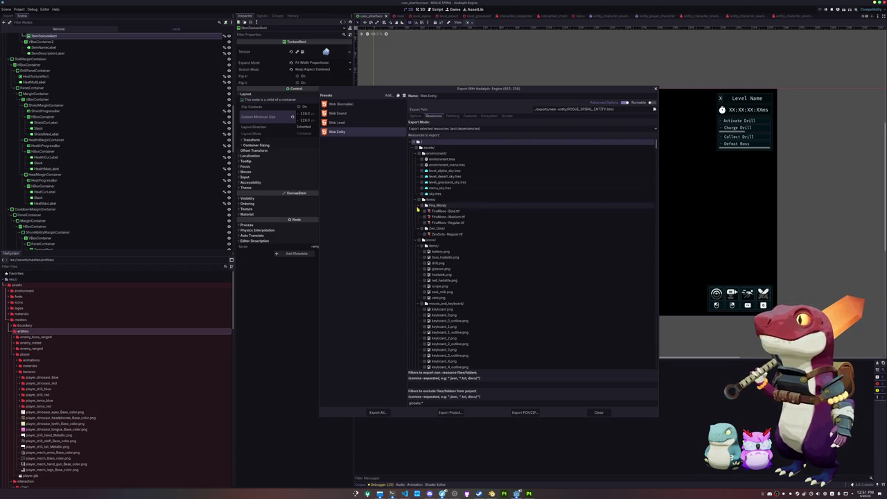
Step: Collapse the logos, materials, music and particles folders and tick meshes/entities with all its files
scroll(419, 205, "down", 5)
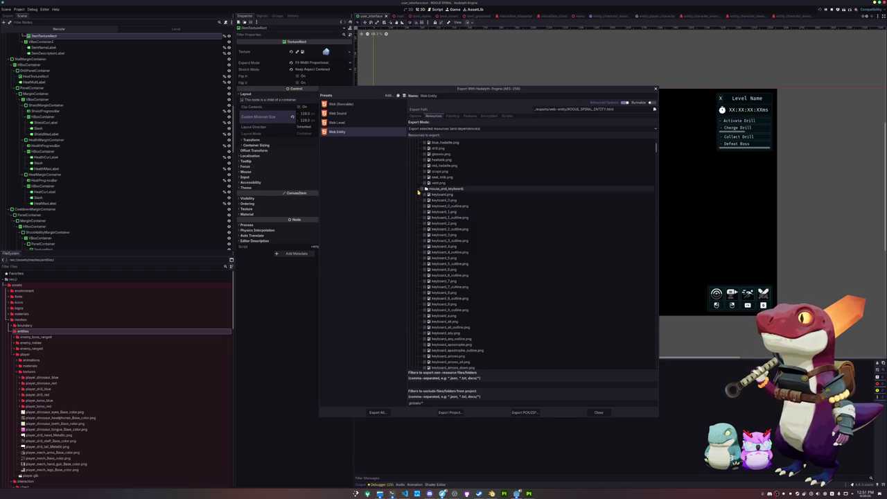
scroll(420, 194, "up", 10)
left_click(414, 216)
left_click(414, 223)
left_click(414, 229)
left_click(414, 234)
left_click(415, 240)
left_click(414, 229)
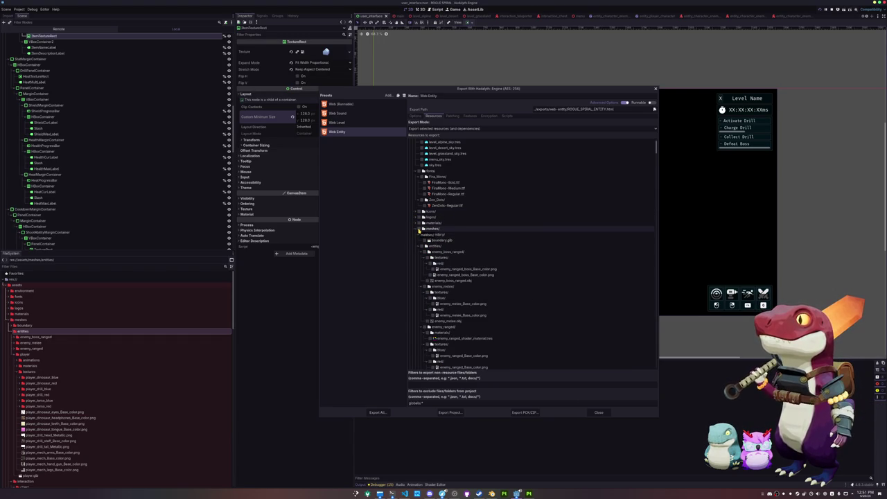
left_click(422, 246)
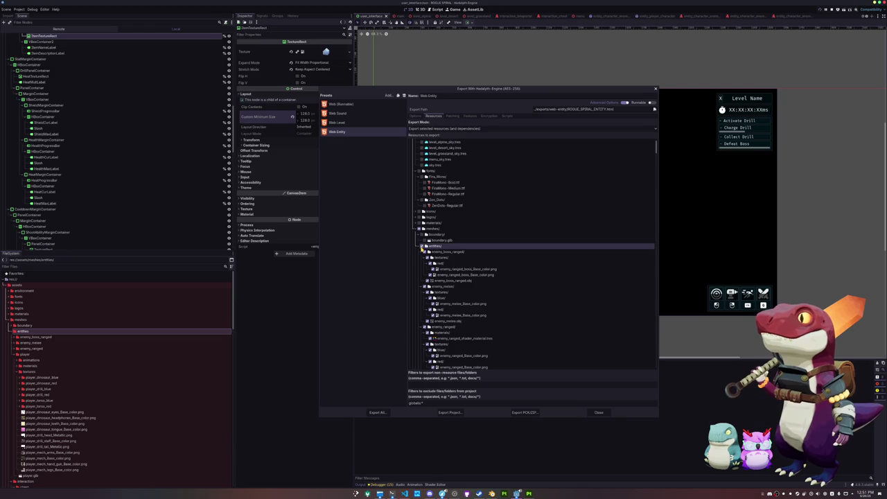
Step: Check the Options and Encryption tabs, then view the Web (Runnable) preset's resource filters
scroll(422, 266, "up", 2)
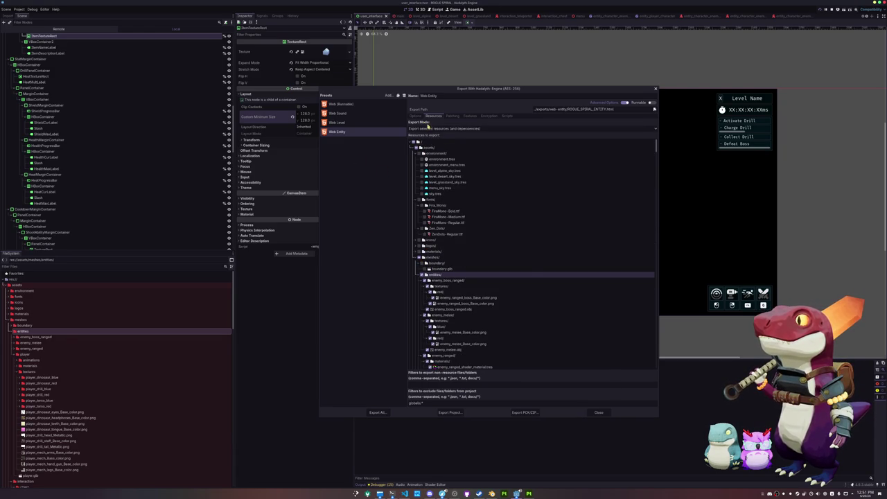
left_click(416, 116)
left_click(489, 116)
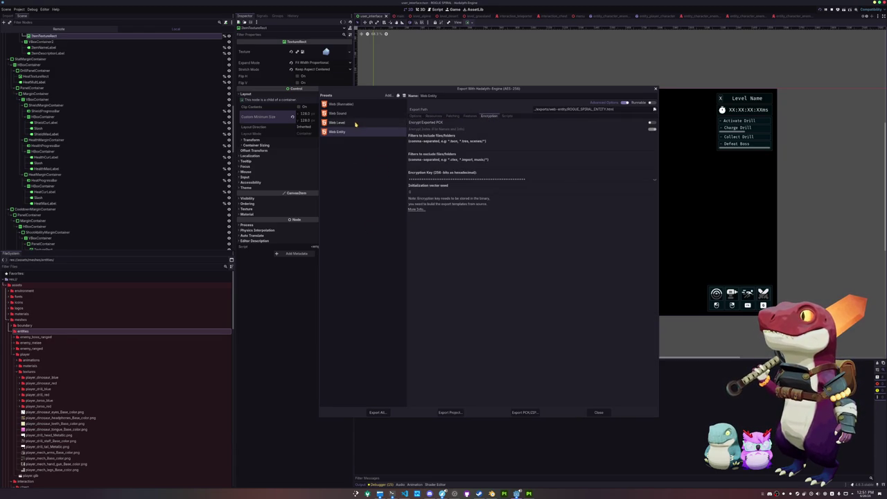
left_click(339, 104)
left_click(421, 116)
left_click(432, 116)
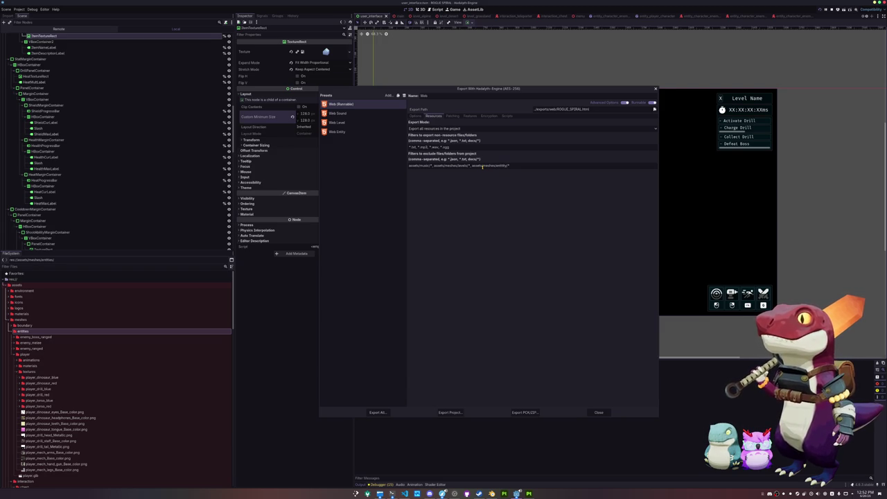
Step: Scroll through the Web Entity preset's resource list to review it
left_click(337, 132)
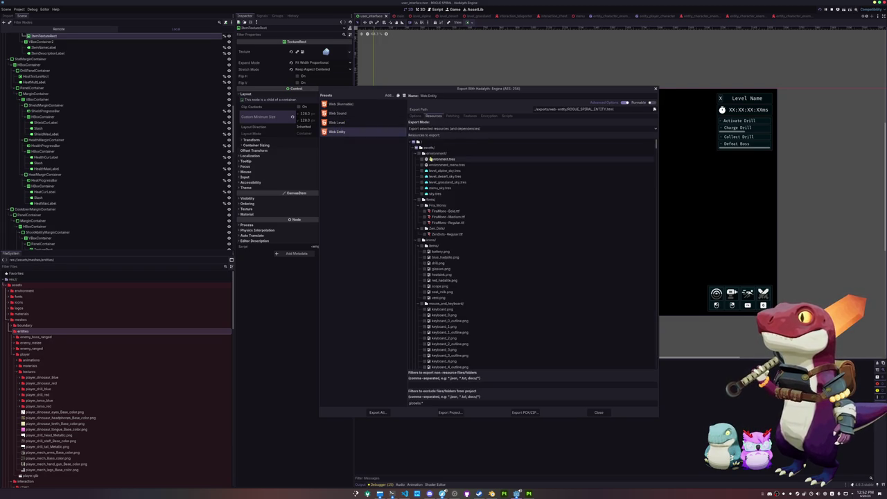
scroll(444, 241, "down", 15)
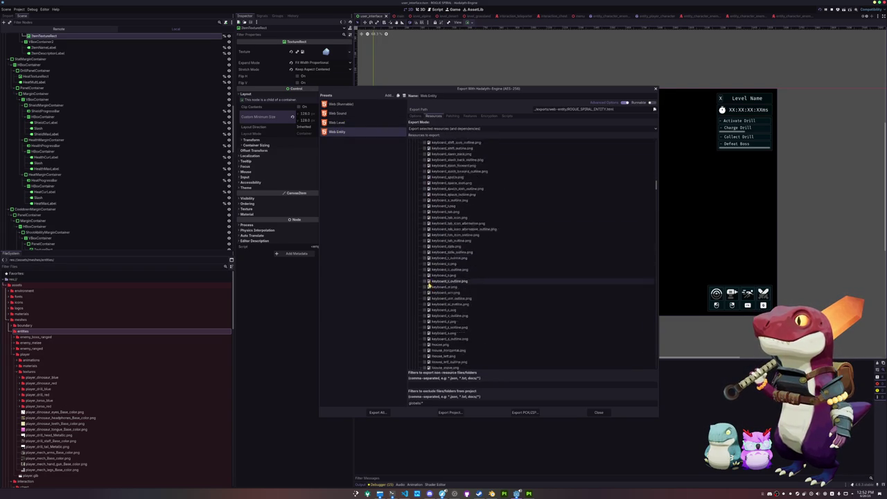
scroll(429, 285, "down", 2)
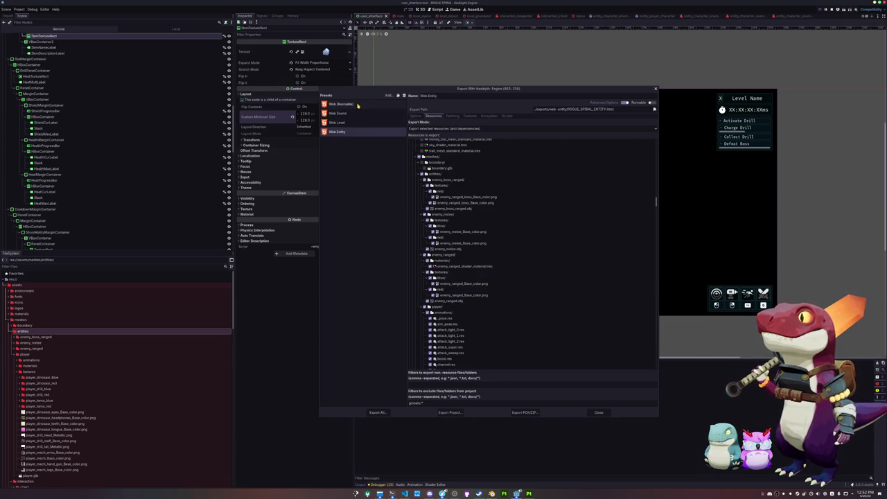
scroll(416, 179, "up", 5)
scroll(416, 179, "down", 3)
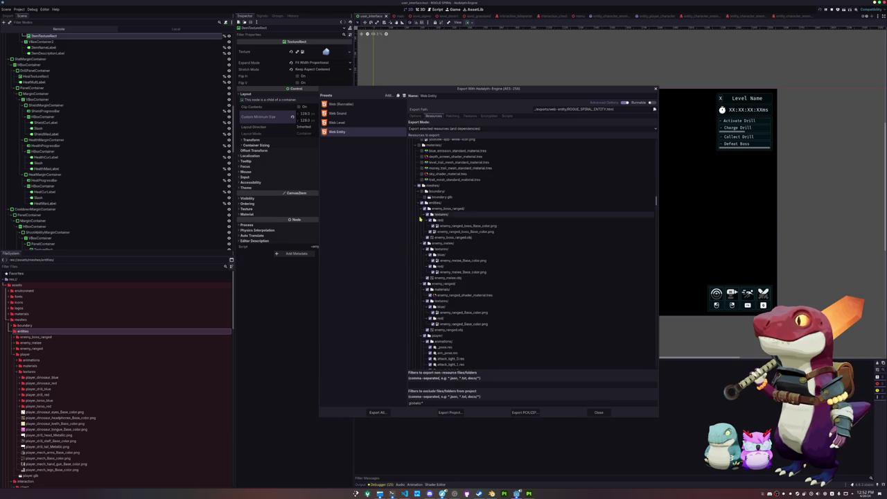
Step: Delete 'entities' from the Web (Runnable) preset's last exclude filter and close the Export dialog
left_click(350, 104)
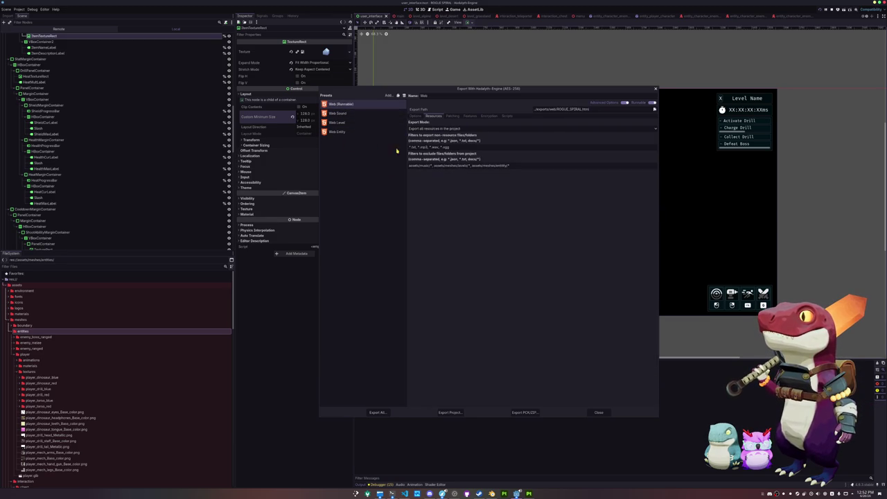
left_click_drag(507, 166, 498, 165)
key("BackSpace")
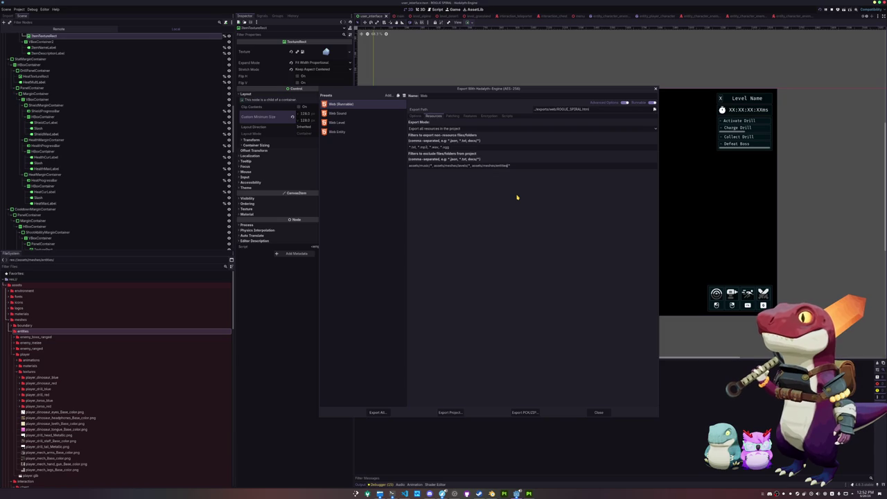
left_click(601, 412)
left_click(406, 493)
left_click(430, 286)
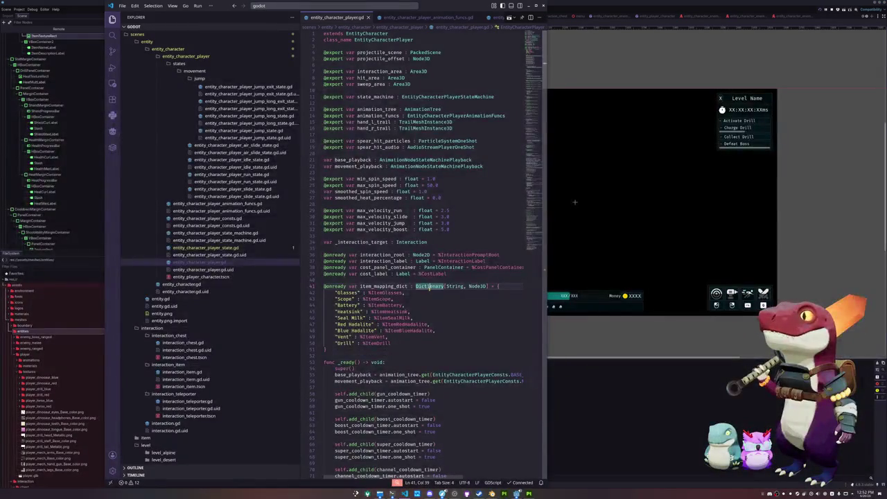
Step: Open global_pck.gd via quick file search
key("ctrl+p")
type("global_pck")
key("Return")
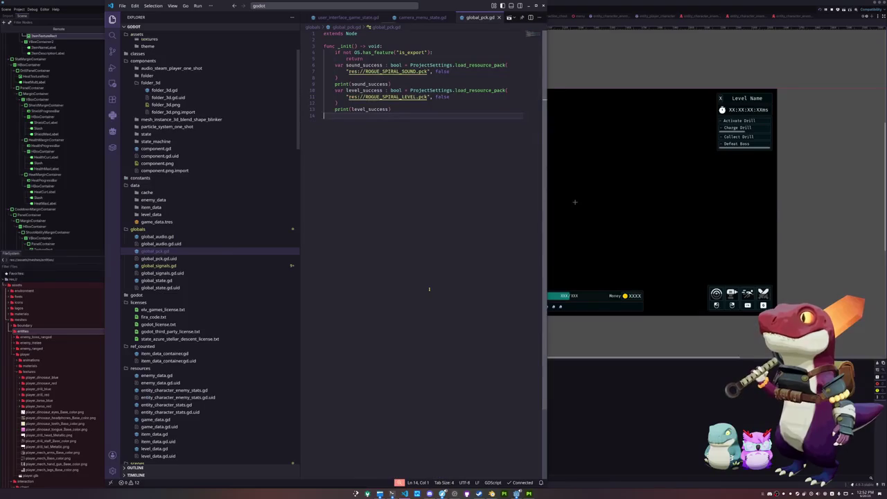
Step: Duplicate the level pack loading block and rename its level_success variables to entity_success
key("shift+Up")
key("shift+Up")
key("shift+Up")
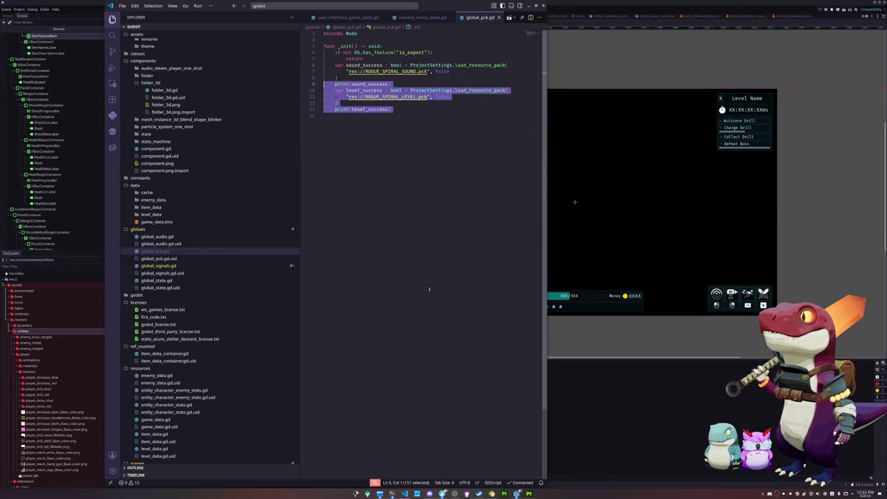
key("shift+alt+Down")
key("Down")
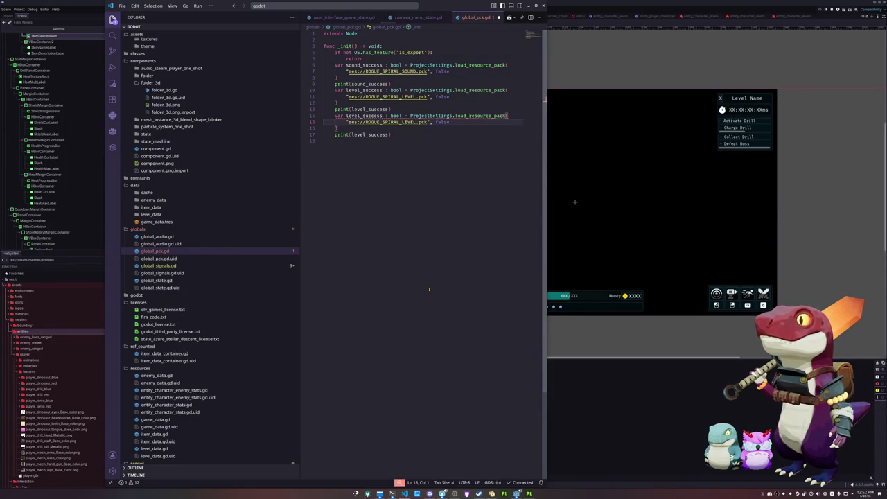
key("ctrl+d")
key("ctrl+d")
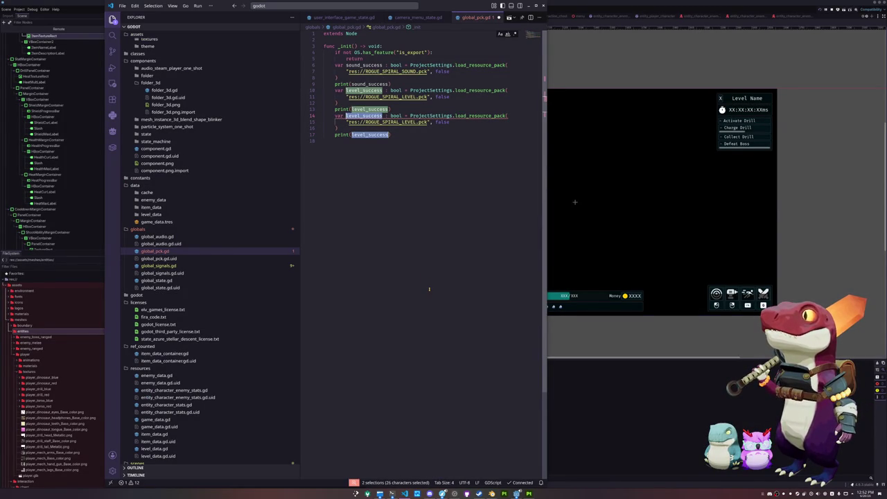
type("entity_succe")
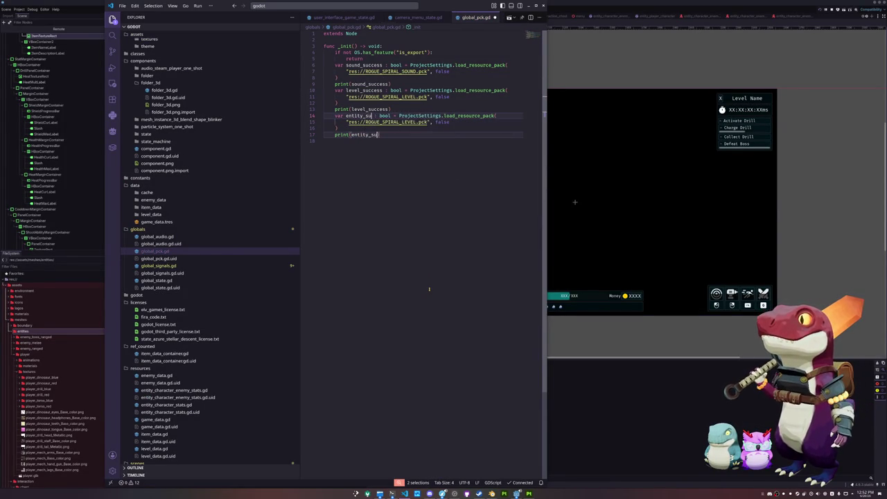
type("ss")
key("Escape")
key("Down")
Step: Change the copied pack name from ROGUE_SPIRAL_LEVEL to ROGUE_SPIRAL_ENTITY
key("ctrl+Right")
key("ctrl+shift+Left")
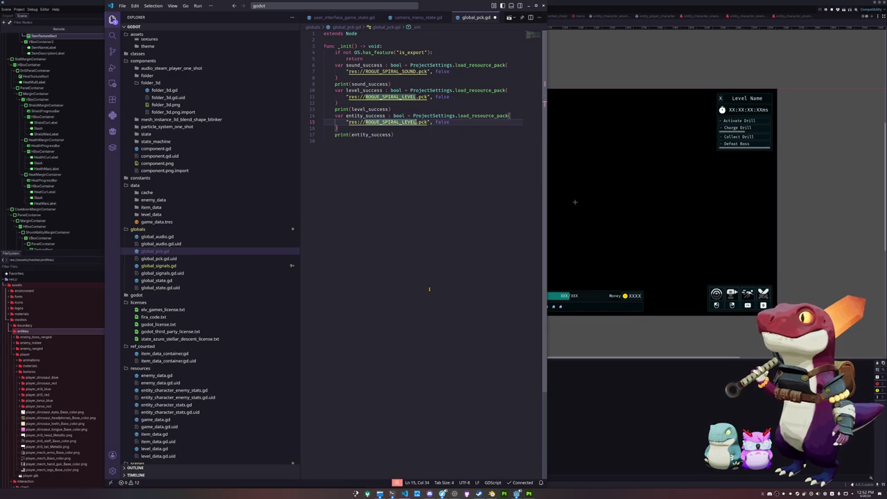
type("ROGUE_SPIRAL_E")
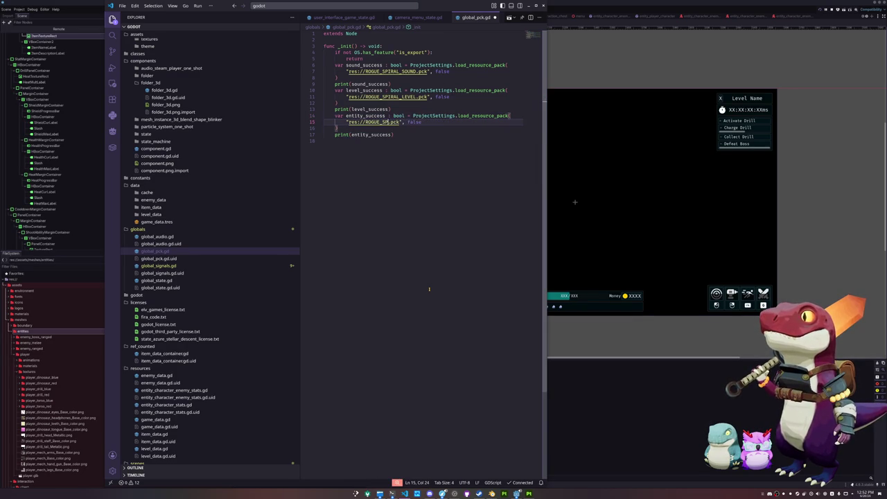
type("NTITY")
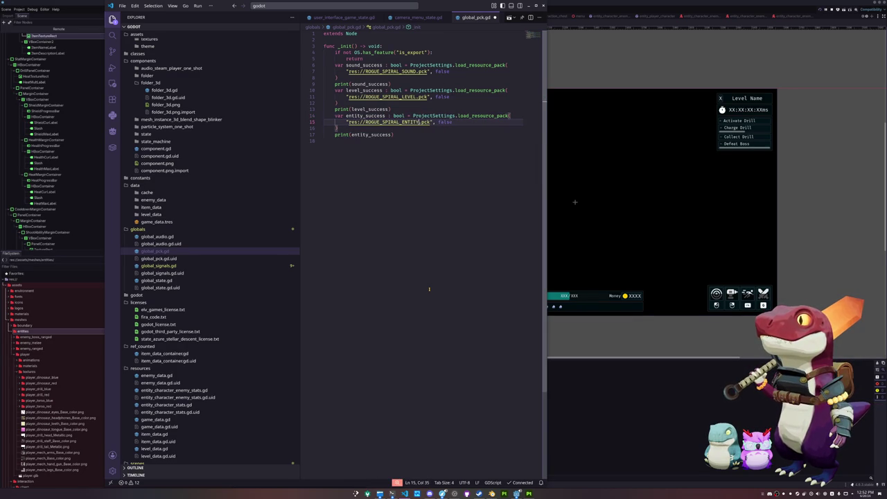
key("ctrl+End")
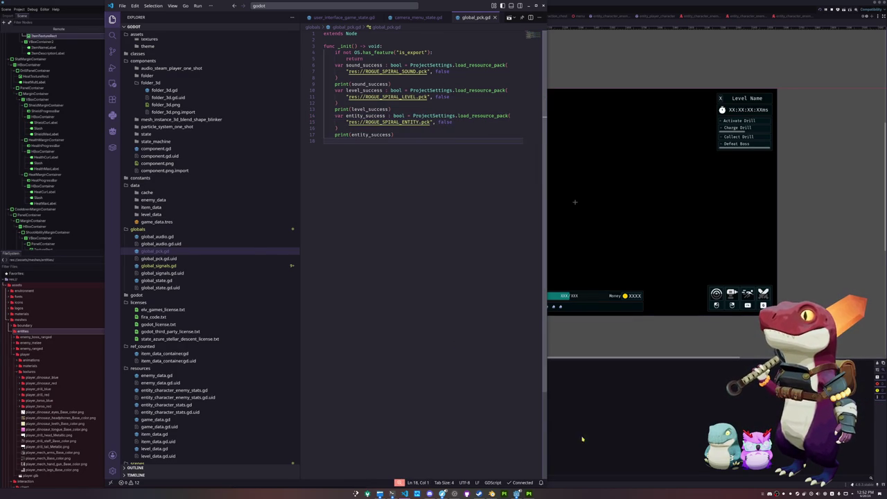
left_click(571, 434)
Step: Export all presets again as Release builds
left_click(15, 9)
left_click(30, 40)
left_click(377, 412)
left_click(469, 252)
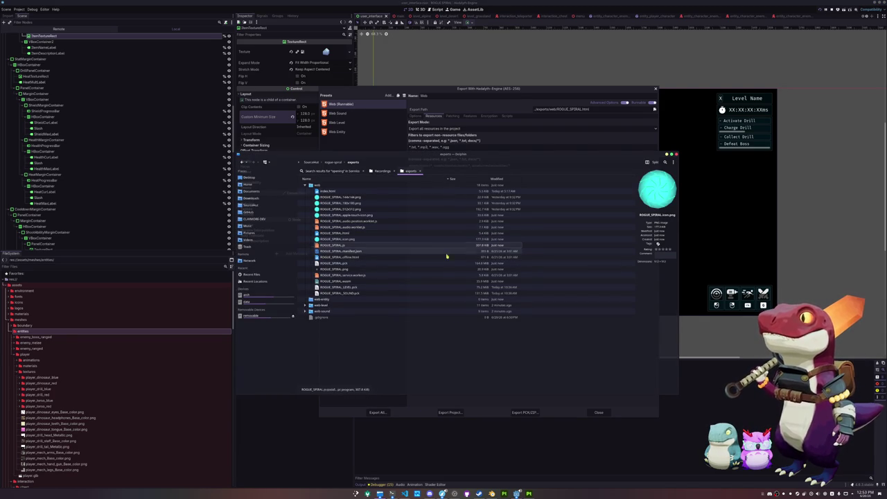
Step: Inspect ROGUE_SPIRAL.pck and the new files in exports/web-entity in Dolphin
left_click(470, 266)
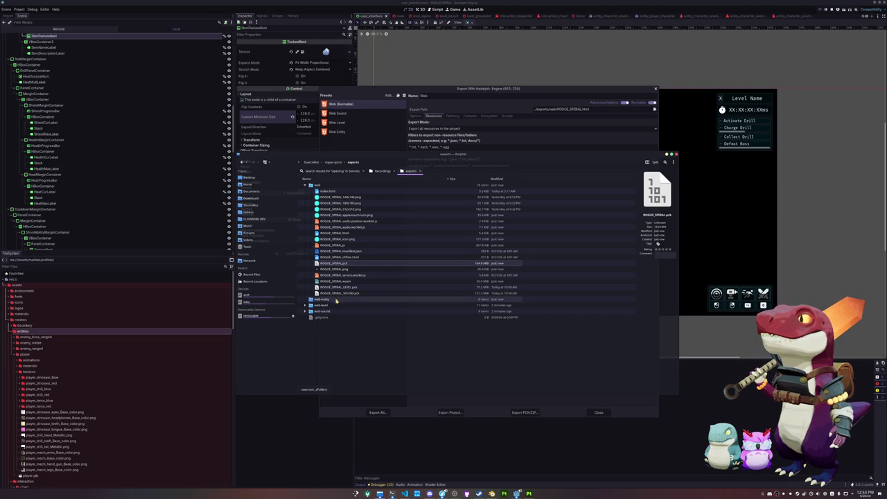
double_click(316, 299)
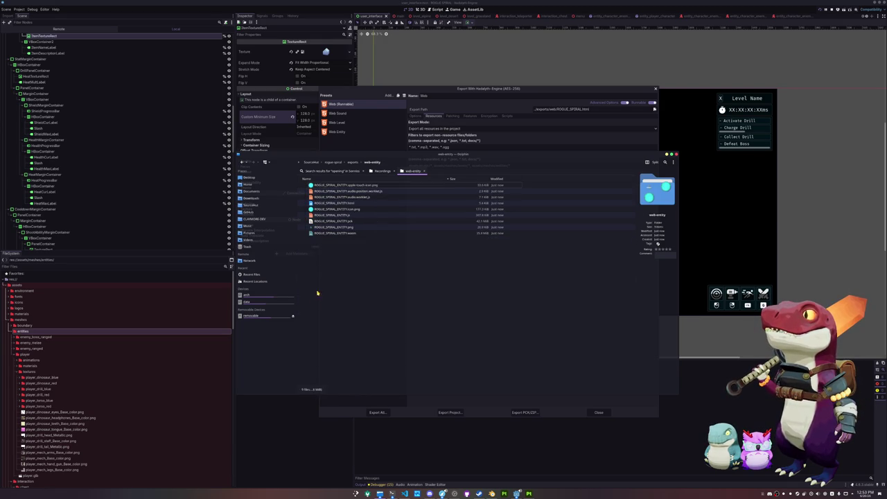
left_click(357, 164)
Step: Collapse the web, web-entity, web-level and web-sound folders, then switch back to global_pck.gd
left_click(306, 203)
left_click(306, 197)
left_click(305, 192)
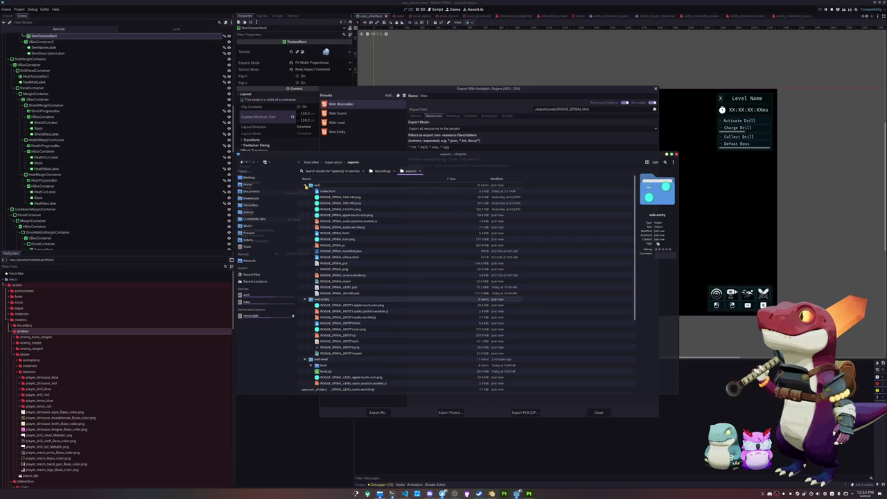
left_click(305, 192)
left_click(305, 197)
left_click(306, 204)
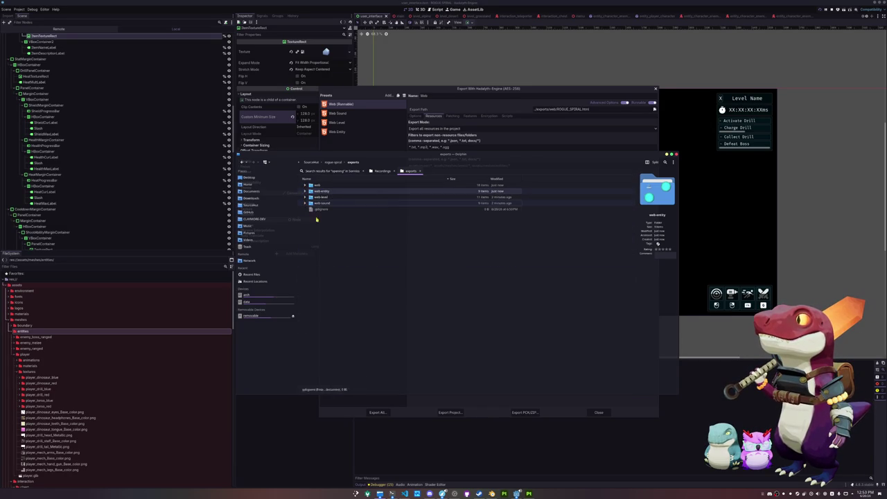
key("alt+Tab")
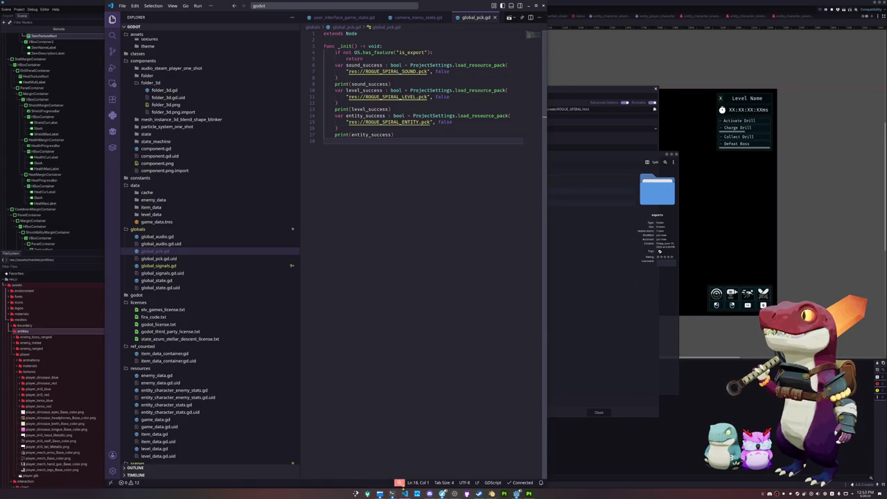
Step: In Konsole, move up to the rogue-spiral folder, list its contents, and open it with code
left_click(392, 494)
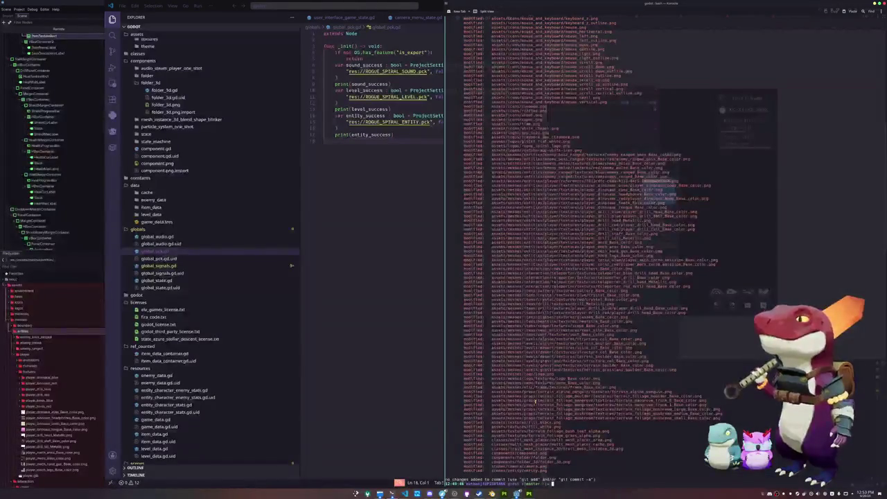
type(".")
key("Return")
type("ls")
key("Return")
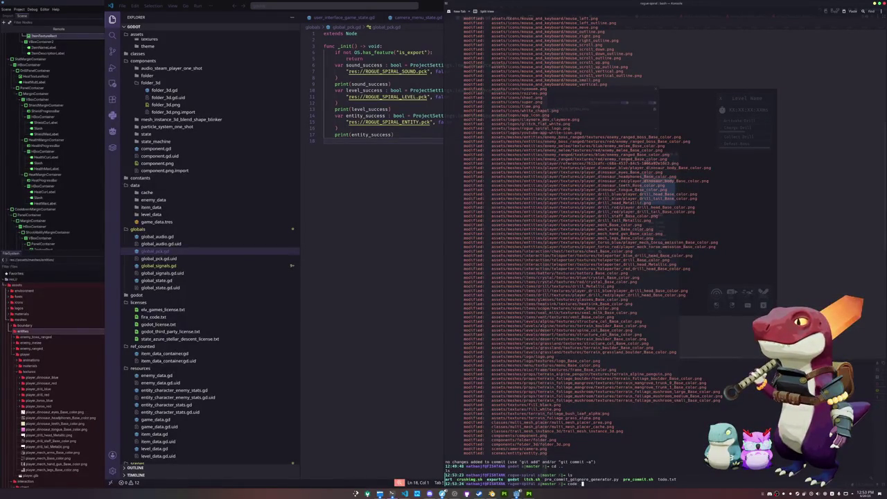
key("Return")
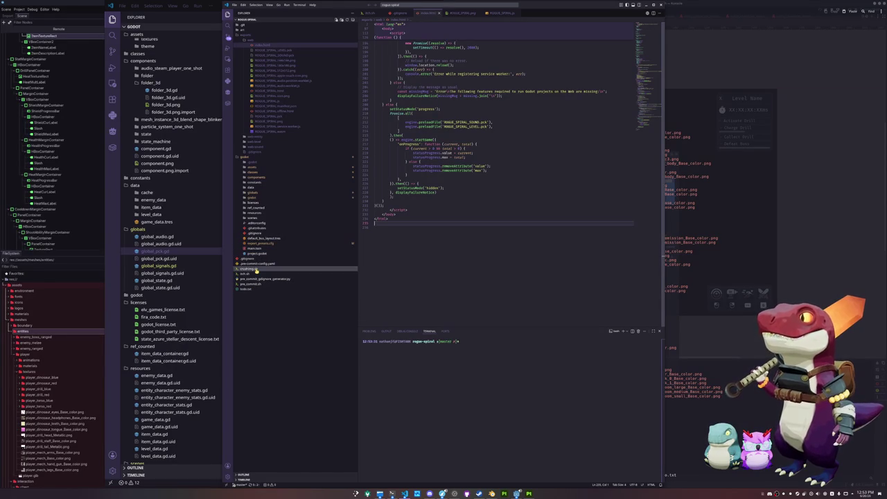
Step: Open itch.sh and duplicate the mv line that moves the web-level pack
left_click(256, 274)
left_click(255, 275)
left_click_drag(527, 42, 535, 37)
key("ctrl+c")
key("End")
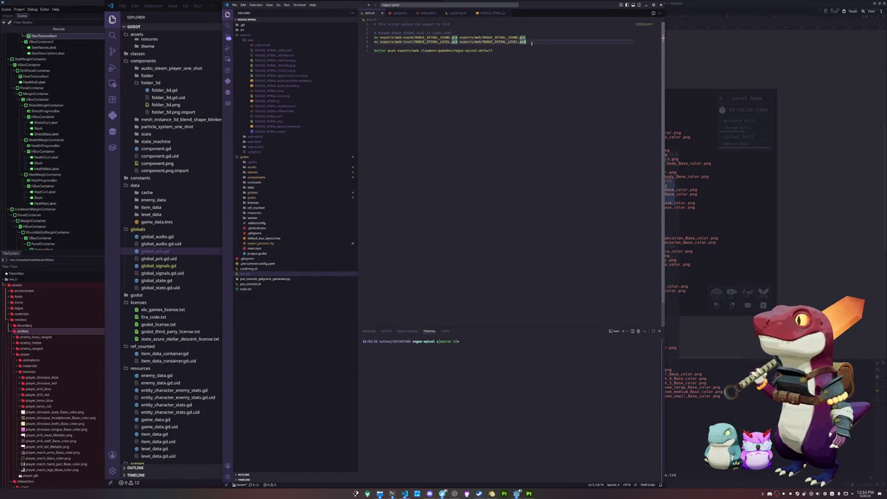
key("ctrl+v")
key("ctrl+Left")
key("ctrl+Left")
key("ctrl+Left")
key("ctrl+Left")
key("ctrl+Left")
Step: Rename the copied line's pack to ROGUE_SPIRAL_ENTITY and its folder to web-entity
key("ctrl+d")
key("ctrl+d")
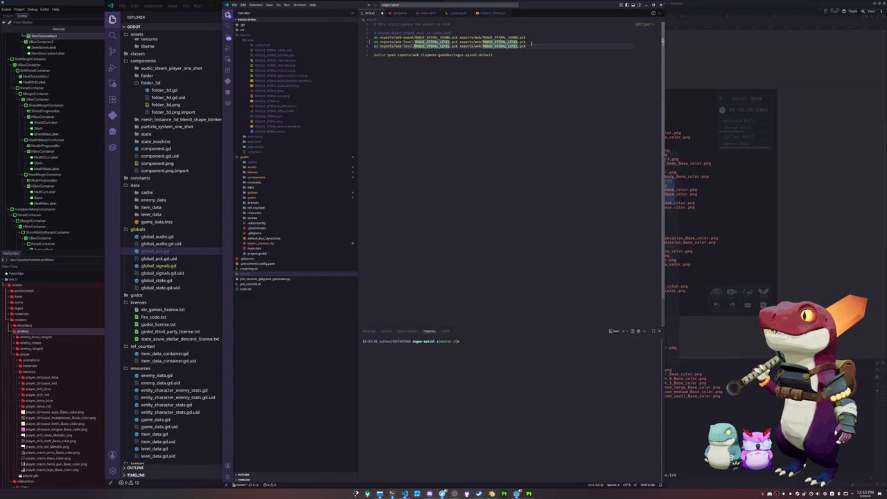
type("ROGUE_SPIRAL_3D")
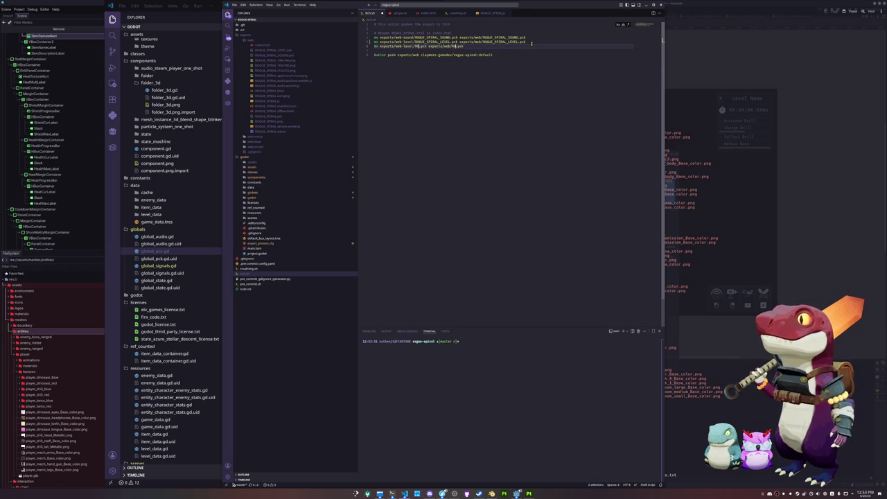
type("RAL_ENTITY")
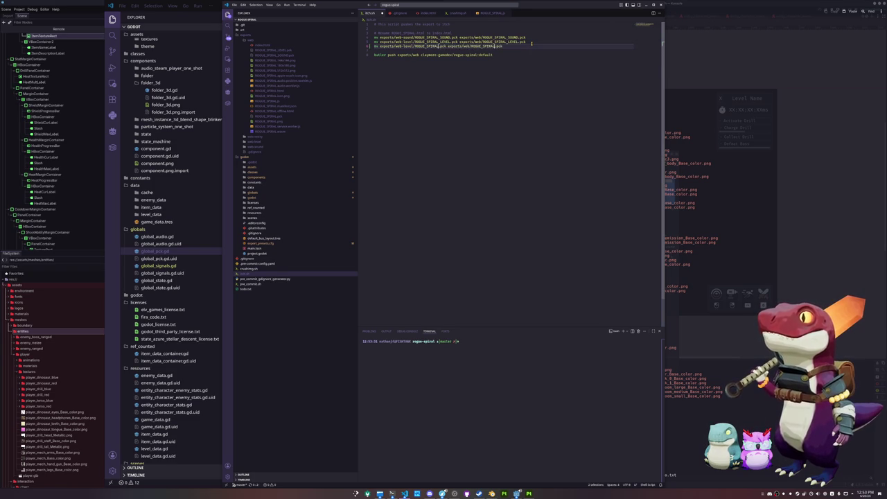
key("Escape")
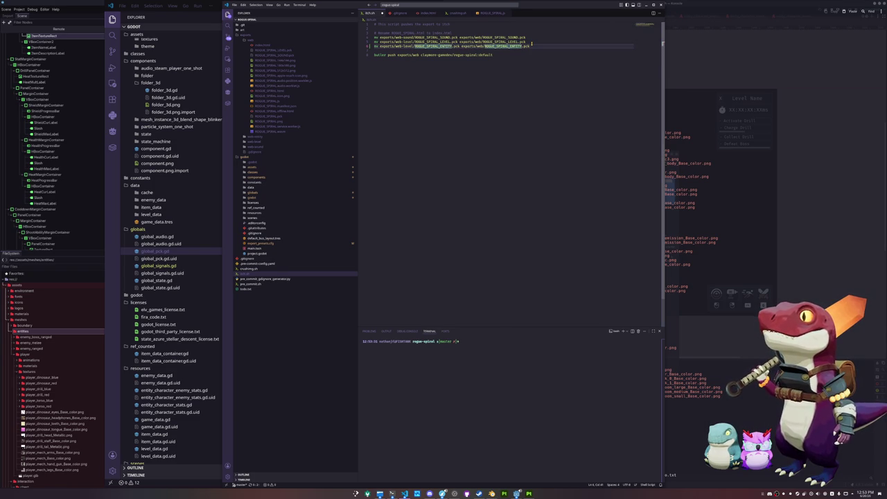
double_click(409, 46)
type("entity")
left_click(414, 54)
double_click(485, 54)
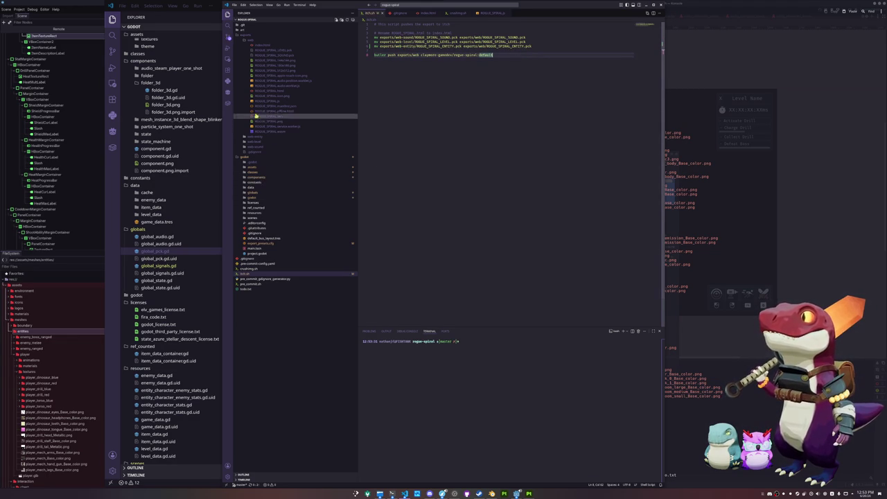
left_click(268, 85)
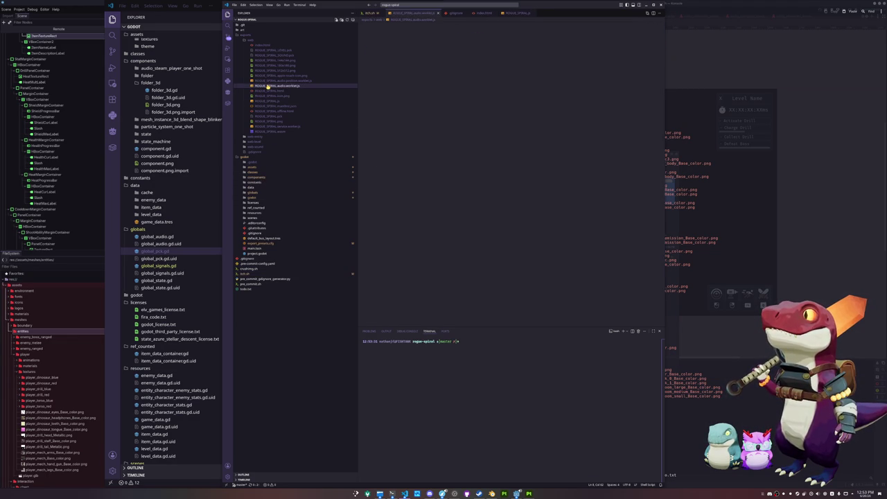
Step: In index.html, duplicate the ROGUE_SPIRAL_LEVEL preloadFile line and rename the copy to ROGUE_SPIRAL_ENTITY
left_click(264, 44)
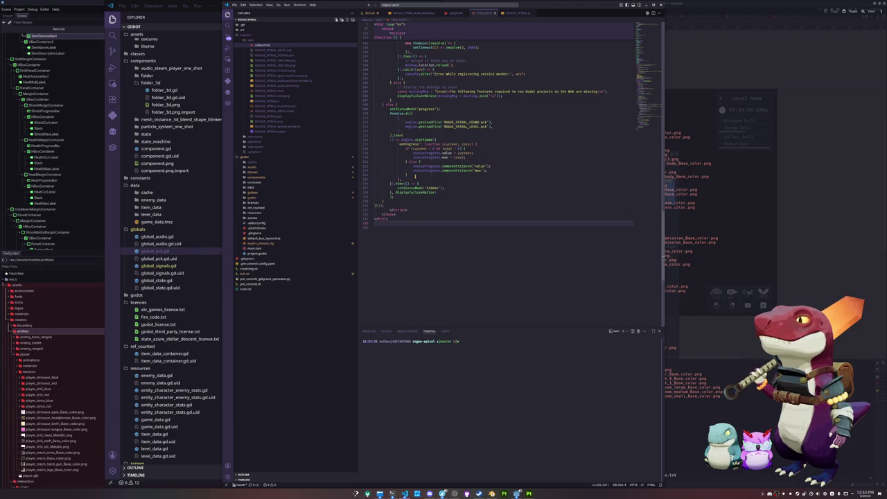
key("ctrl+equal")
key("ctrl+equal")
key("ctrl+minus")
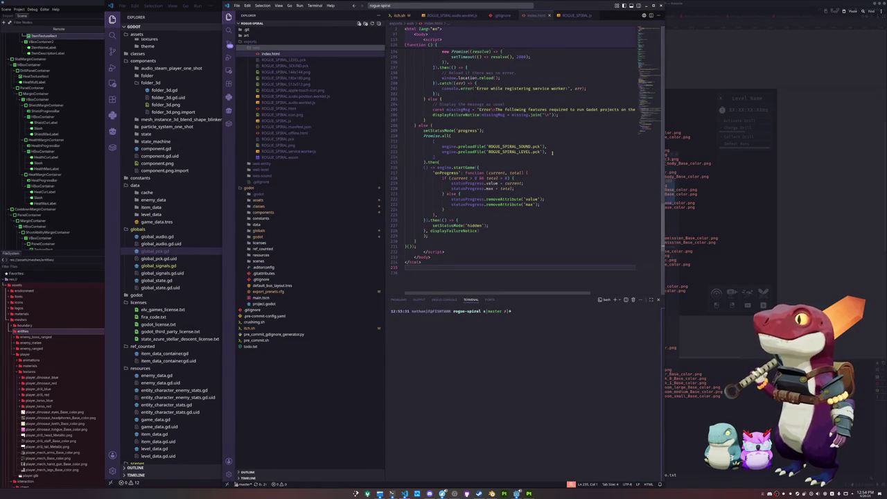
key("shift+alt+Down")
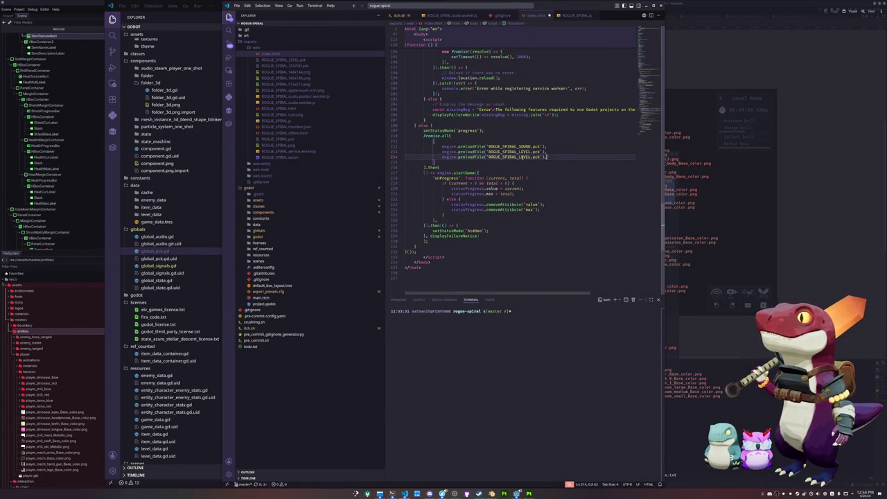
double_click(517, 156)
type("RO")
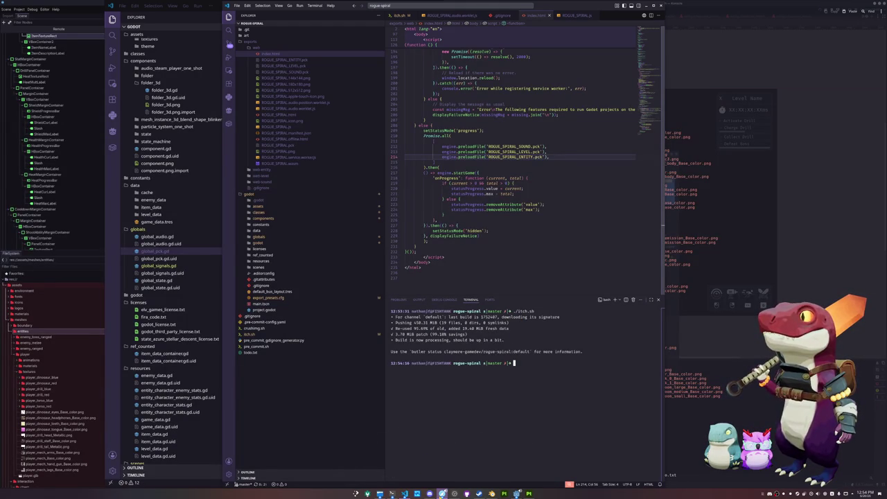
mouse_move(442, 494)
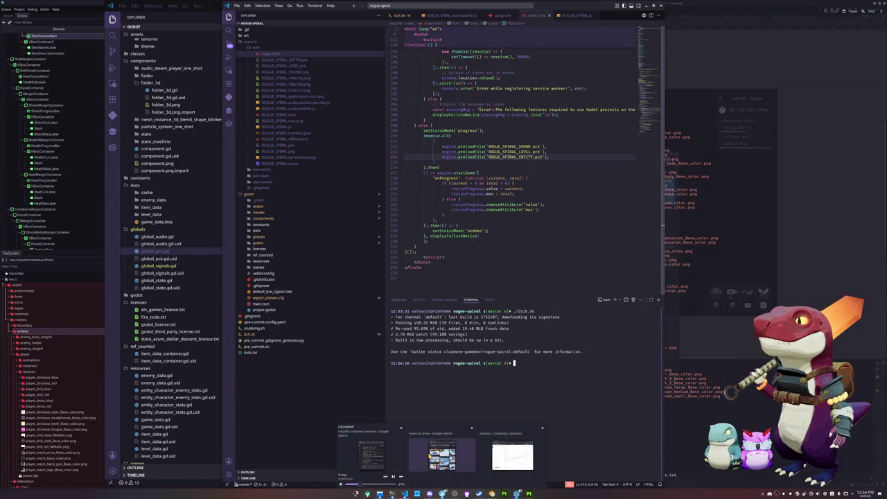
Step: Minimize the image search browser window and bring the Rogue Spiral itch.io page onscreen
left_click(443, 456)
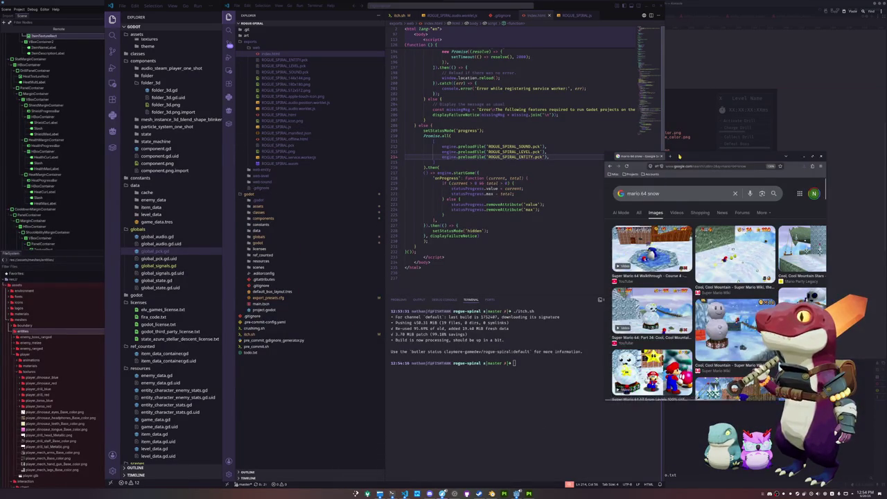
left_click(664, 156)
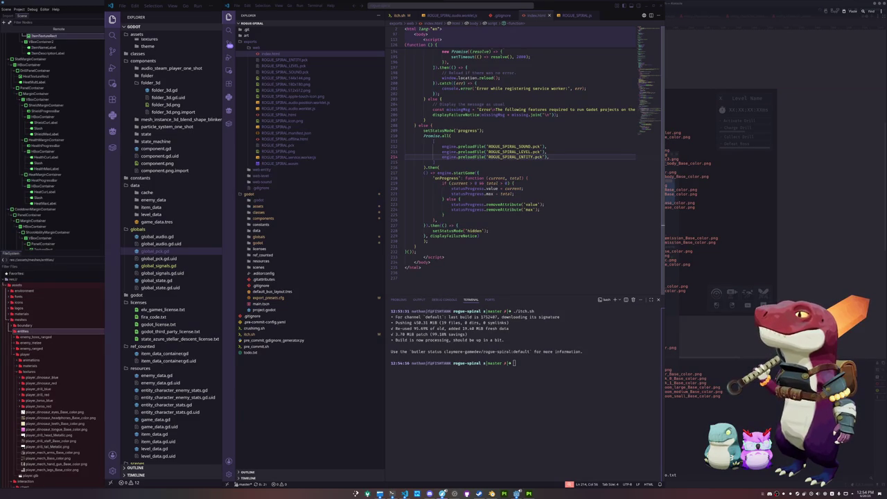
mouse_move(886, 156)
left_mouse_down()
mouse_move(683, 160)
mouse_move(670, 187)
left_mouse_up()
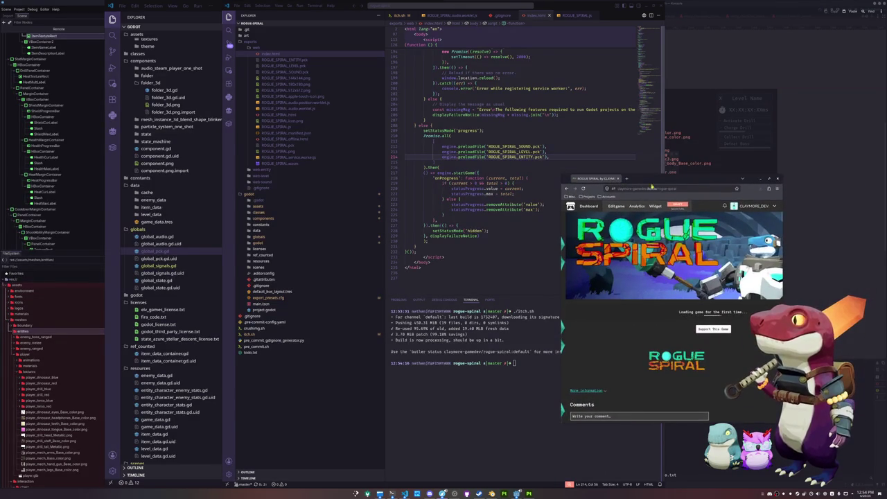
mouse_move(563, 173)
left_mouse_down()
mouse_move(460, 95)
mouse_move(434, 61)
left_mouse_up()
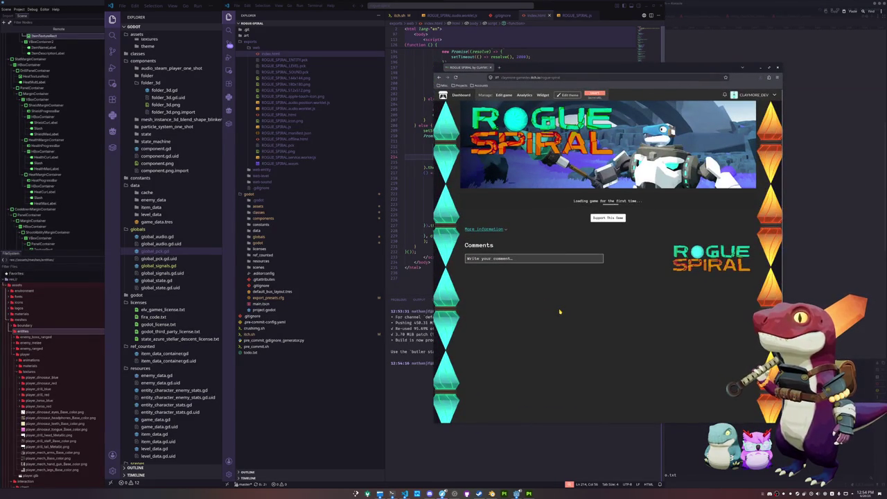
Step: Run the Rogue Spiral web build from its itch.io game page
scroll(560, 312, "down", 1)
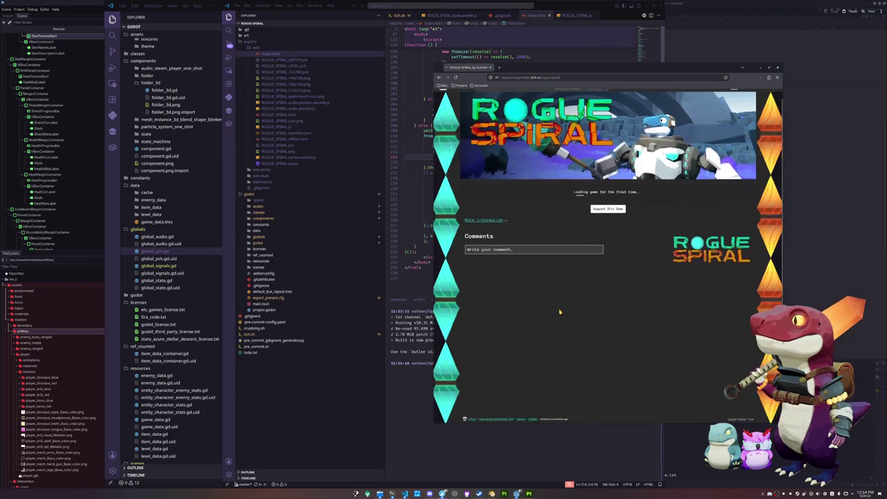
scroll(560, 312, "up", 1)
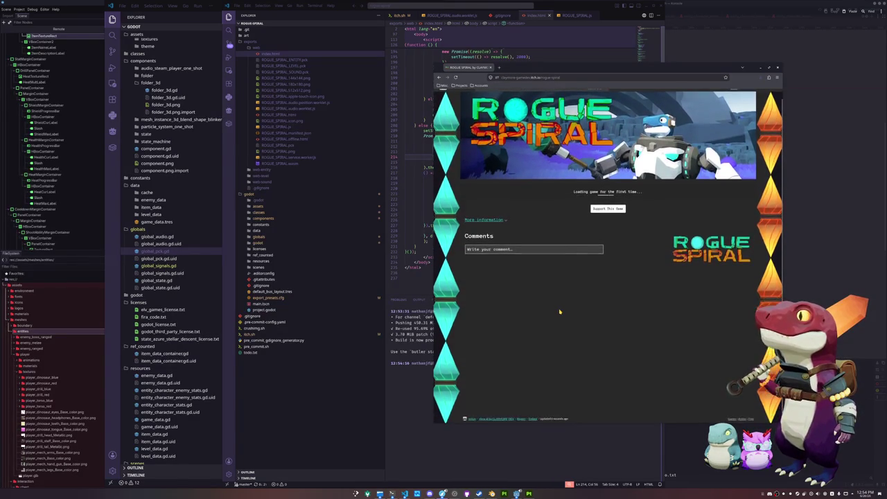
scroll(560, 312, "down", 1)
left_click(603, 244)
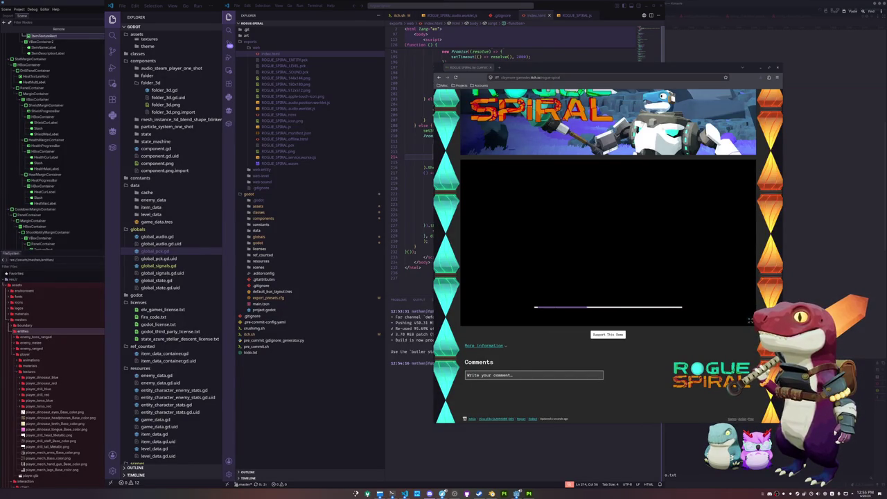
scroll(641, 362, "up", 1)
Step: Inspect the console in Firefox's enlarged developer tools, then close them and start a new run
right_click(637, 370)
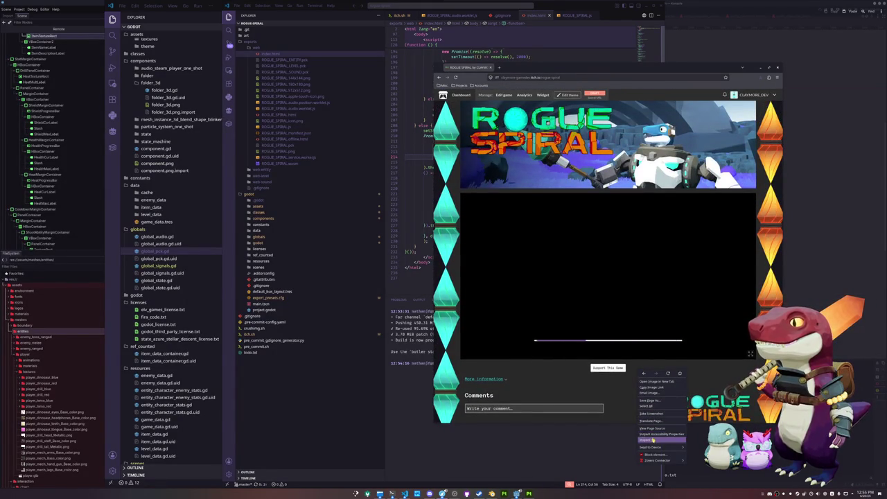
left_click(653, 440)
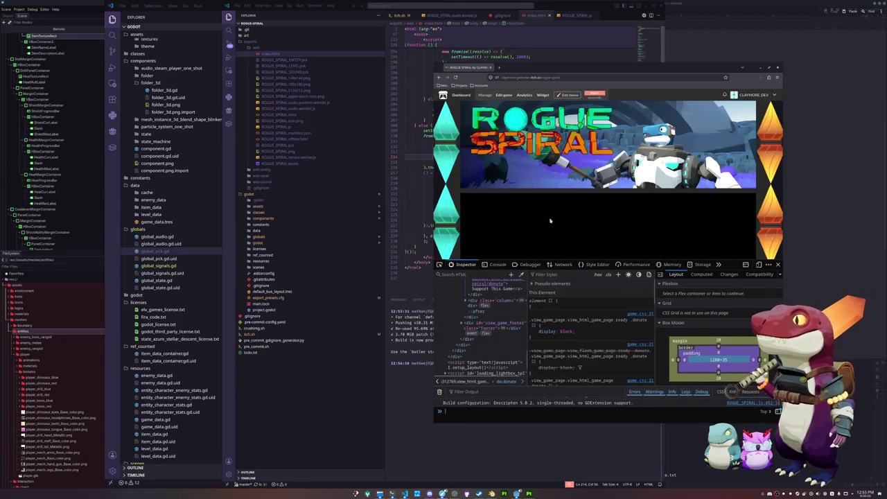
scroll(553, 230, "down", 3)
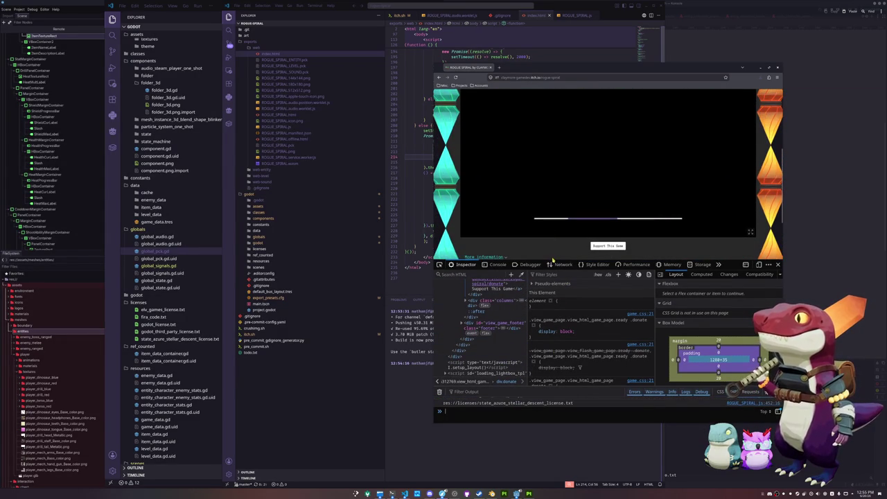
mouse_move(552, 261)
left_mouse_down()
mouse_move(565, 168)
mouse_move(565, 191)
mouse_move(561, 152)
left_mouse_up()
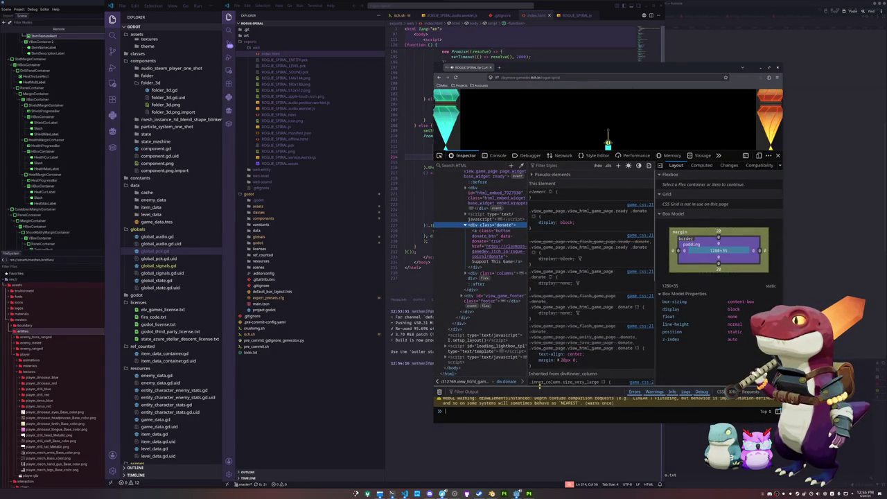
left_click_drag(540, 387, 548, 303)
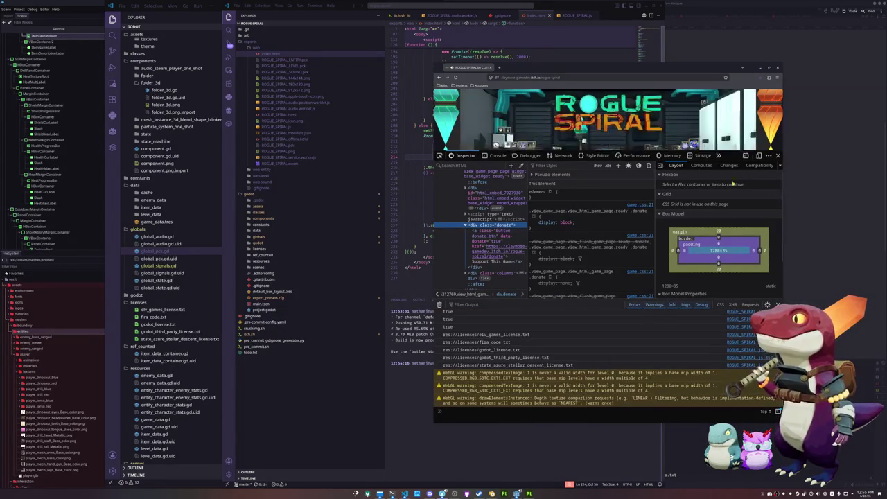
left_click(778, 155)
left_click(564, 248)
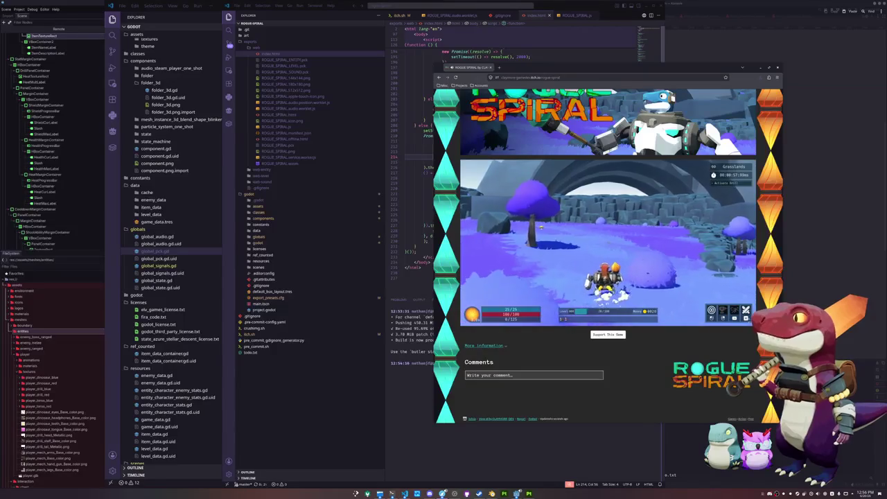
Step: Run forward through the Grasslands level, then pause and exit to the main menu
key("w")
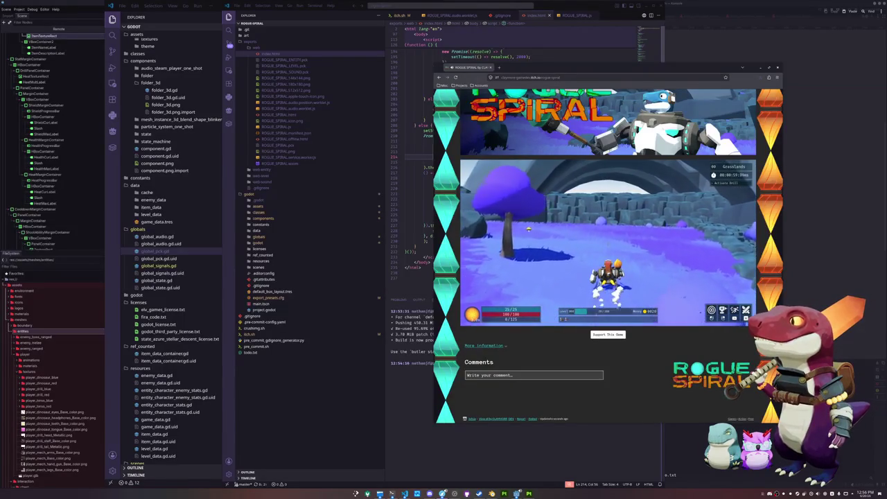
key("w")
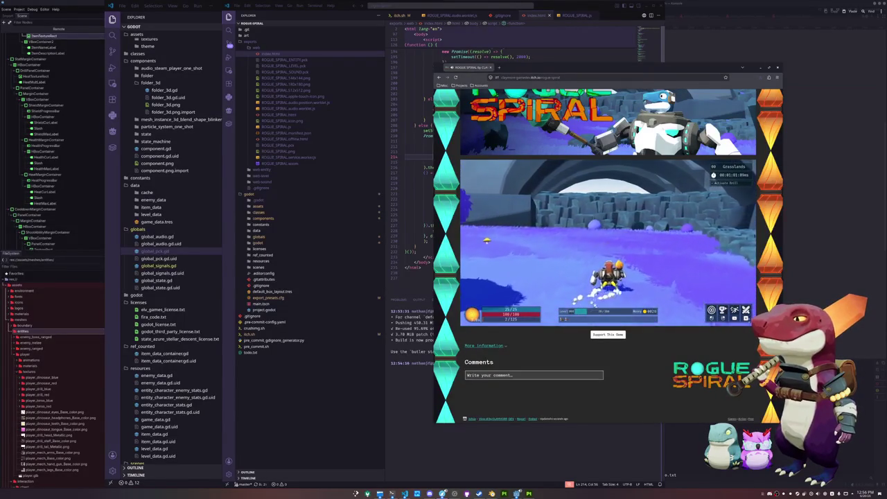
key("Escape")
left_click(608, 249)
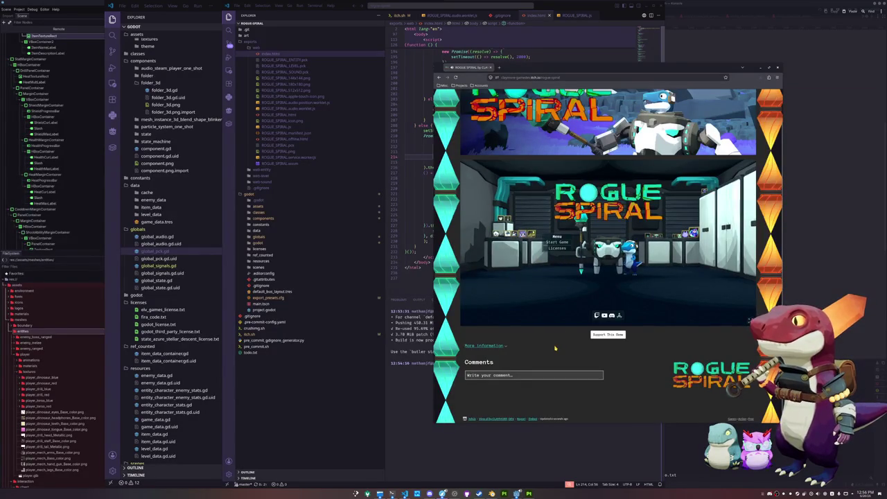
Step: Switch to VS Code, then return to Firefox and reload the game page
key("alt+Tab")
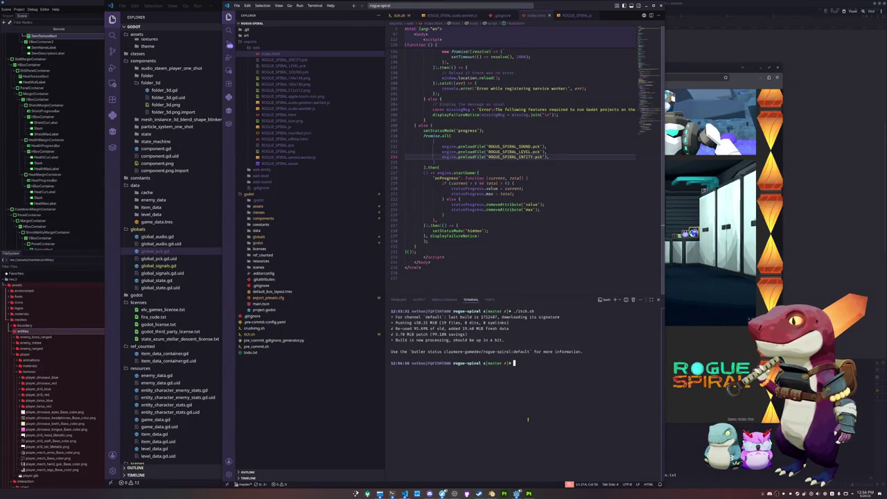
left_click(687, 355)
key("ctrl+r")
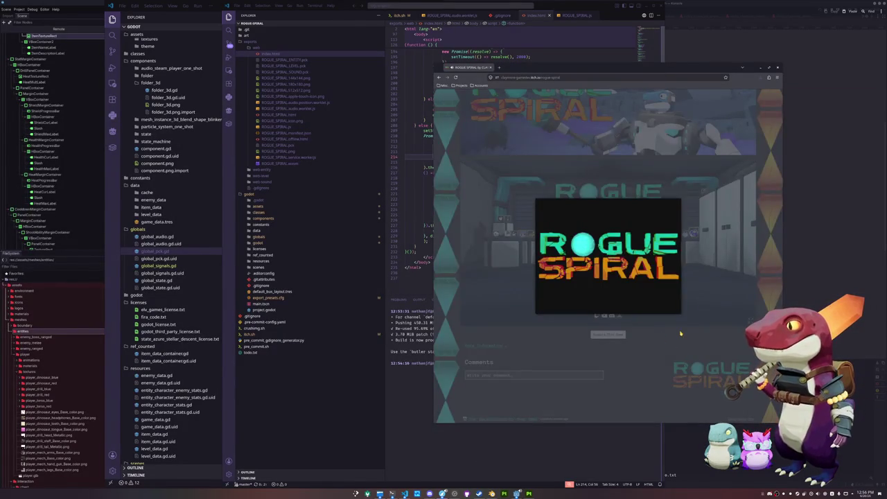
Step: In Konsole, check git status and stage all changed files with add *
key("alt+Tab")
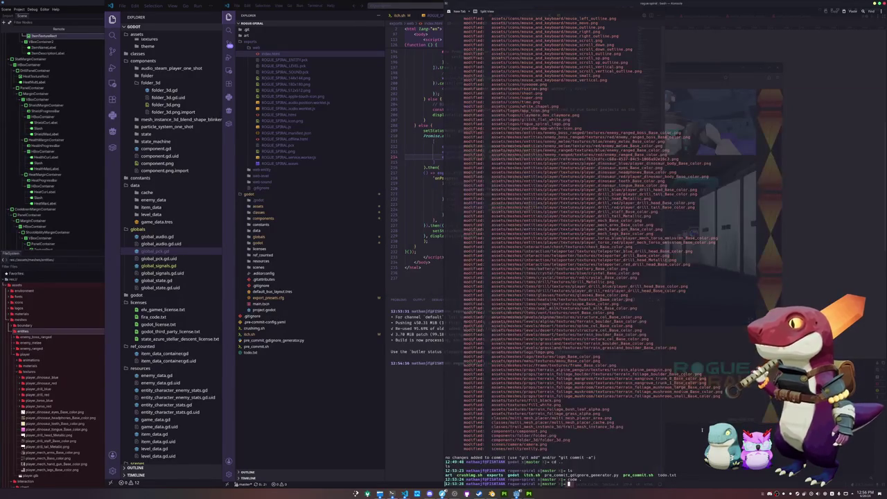
type("git status")
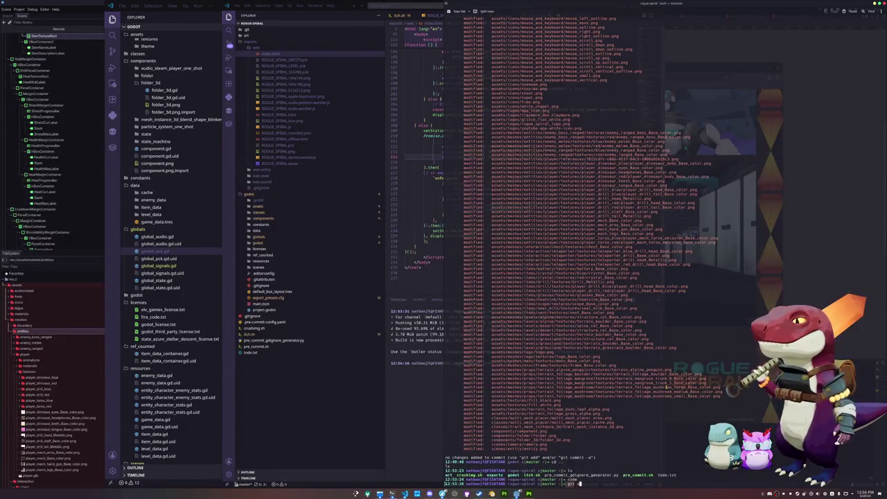
key("Return")
type("add *")
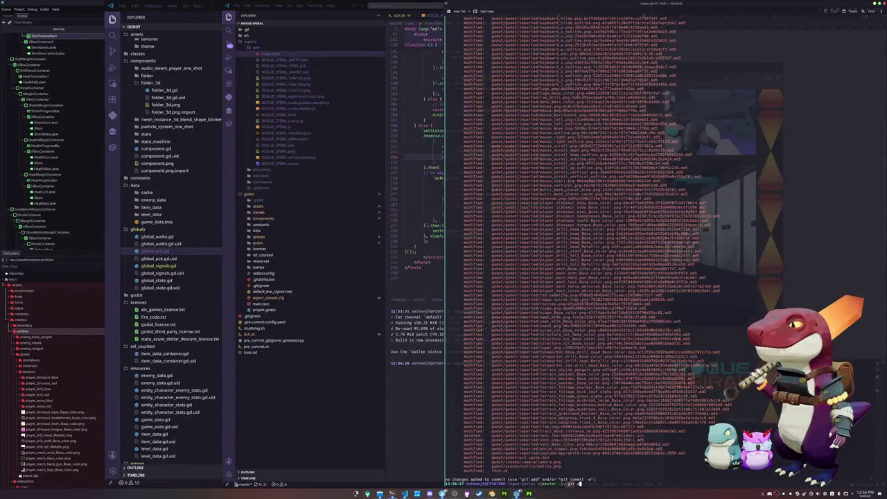
key("Return")
Step: Commit with message "Split entity folder into another pck" and run git push
type("git commit -m")
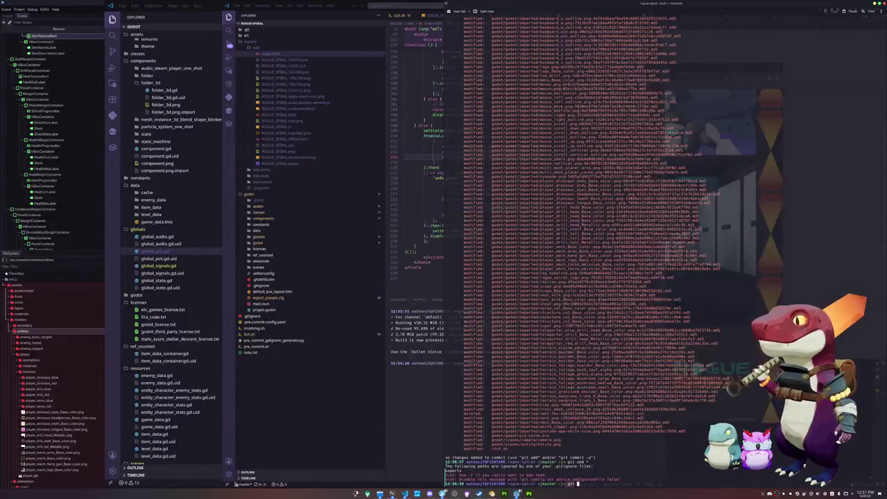
type(" \"Split en")
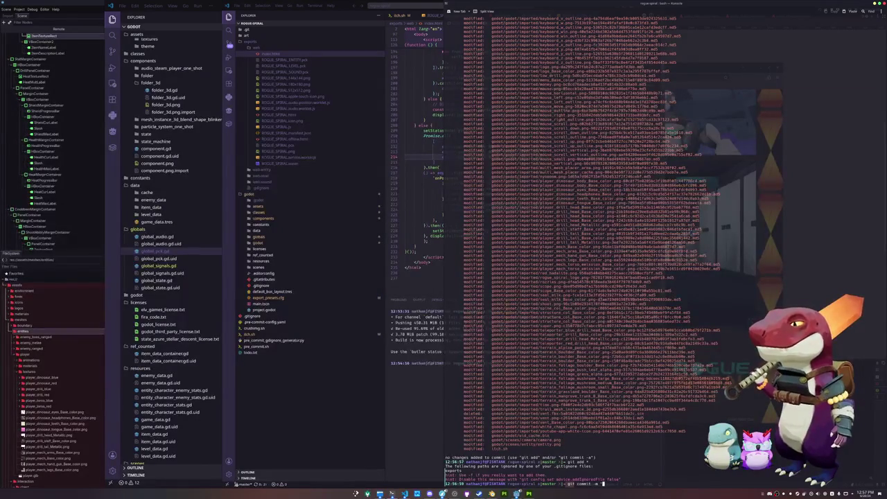
type("tit")
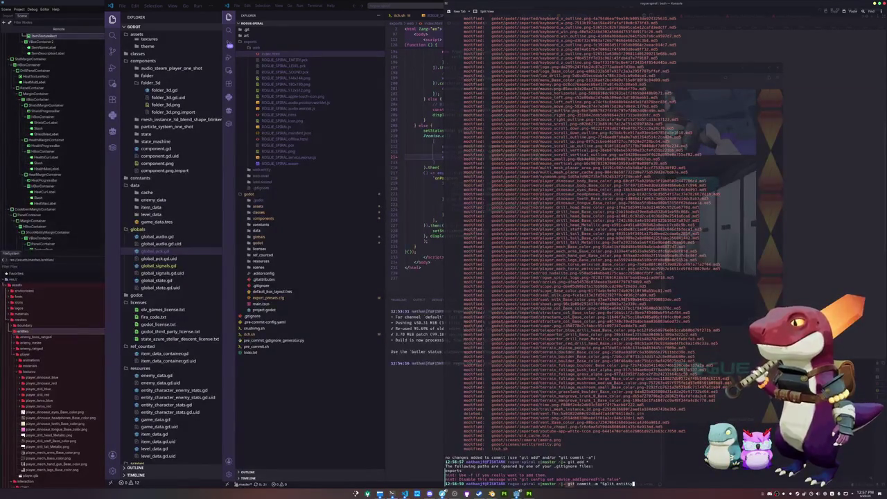
type("y folder into anoth")
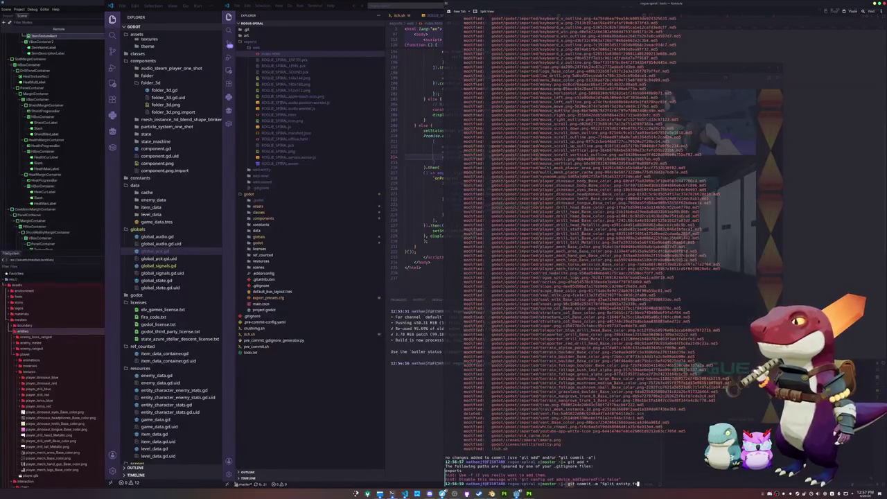
type("er pck\"")
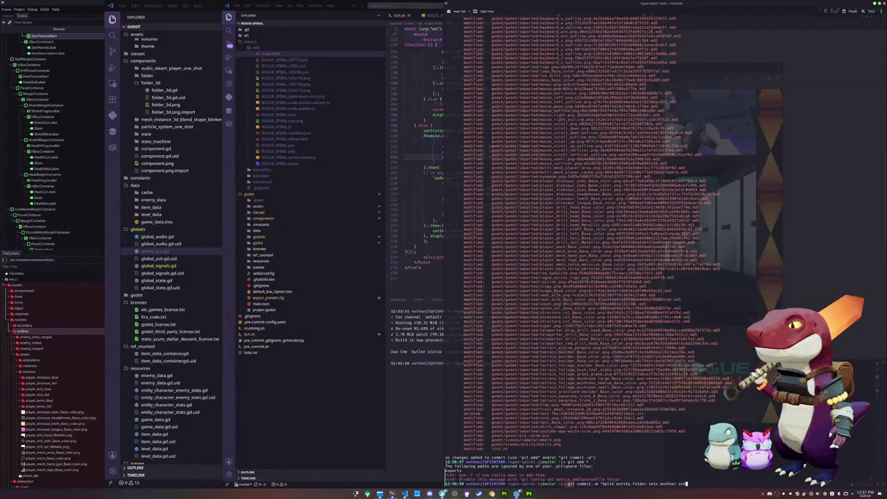
key("Return")
type("git push")
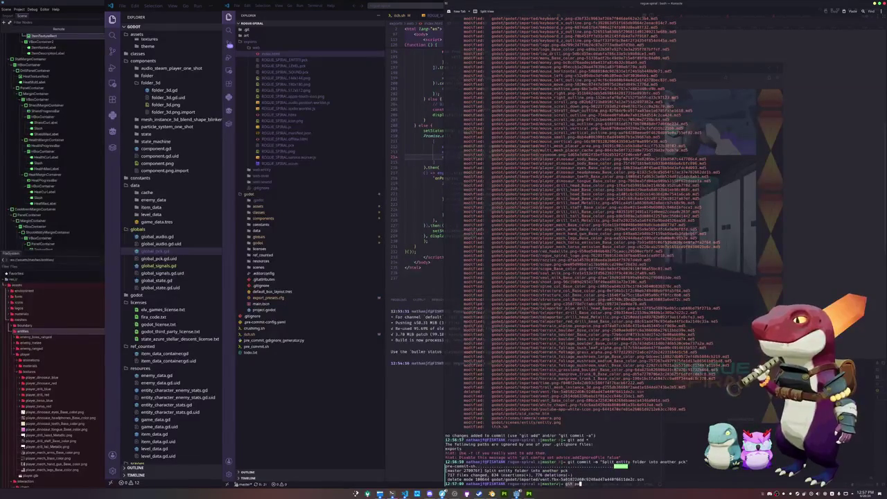
key("Return")
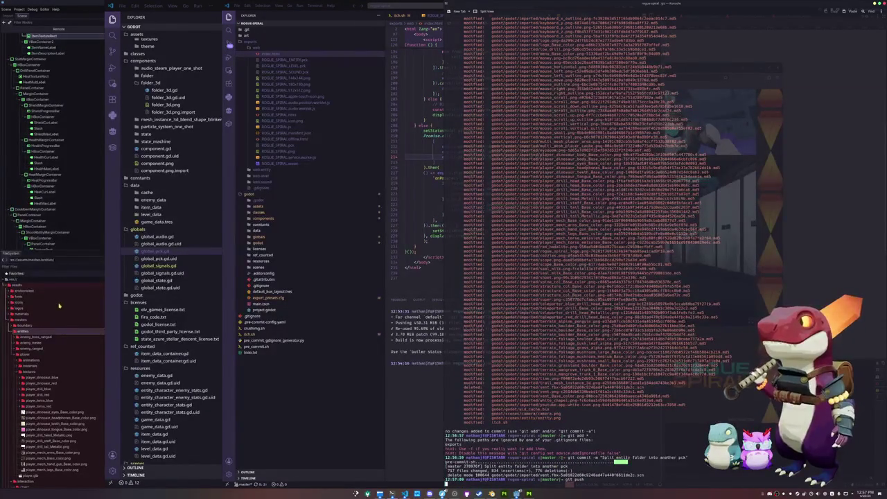
left_click(60, 307)
Step: Close the Export dialog and toggle MenuRoot's visibility in the Scene dock
left_click(599, 412)
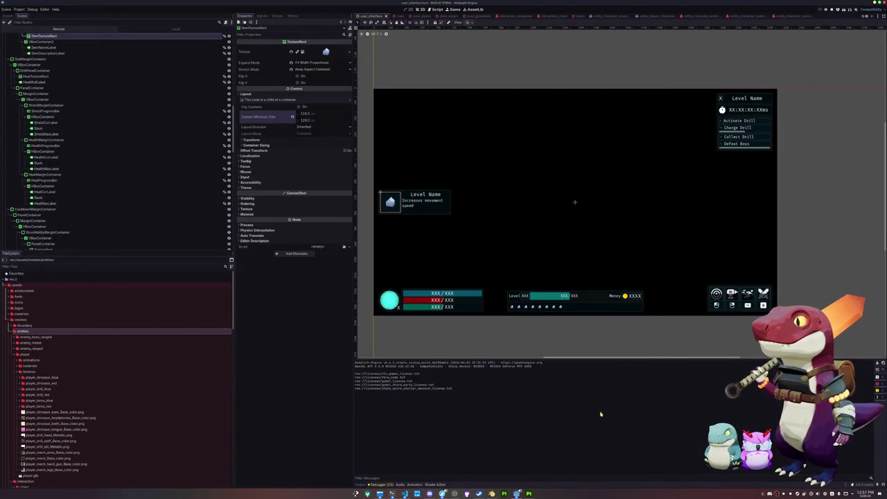
left_click(537, 102)
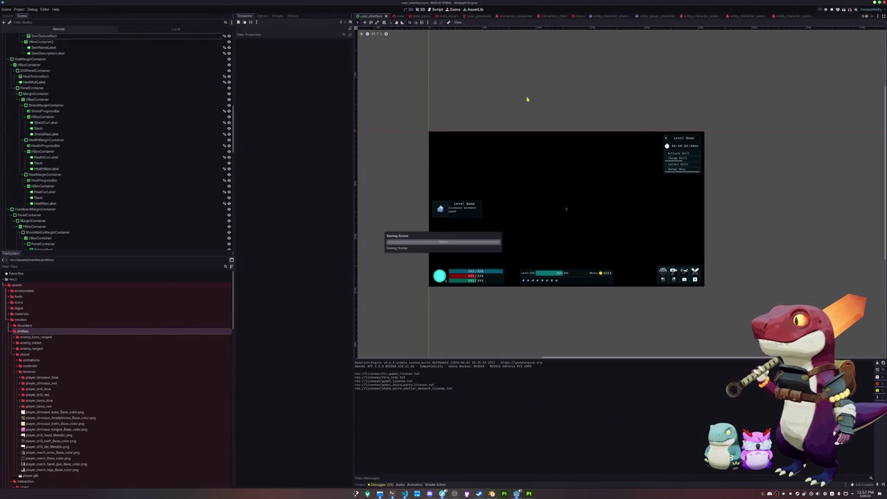
scroll(106, 100, "up", 5)
scroll(106, 100, "up", 10)
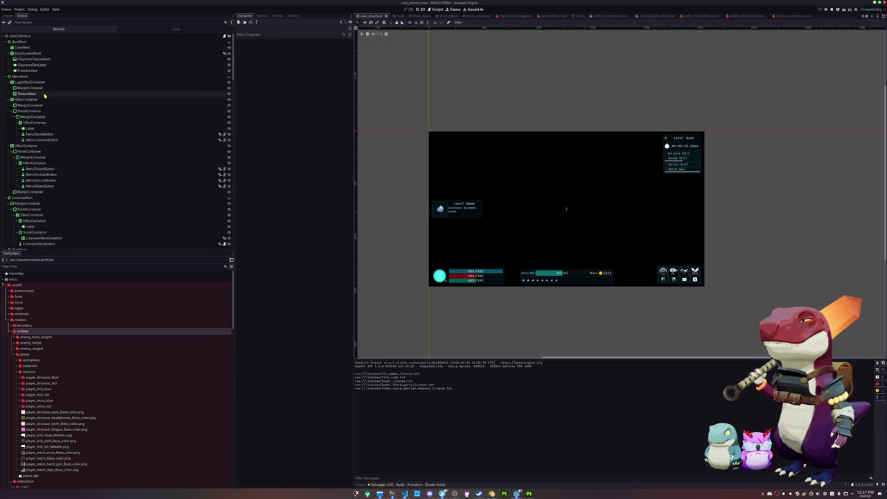
left_click(39, 42)
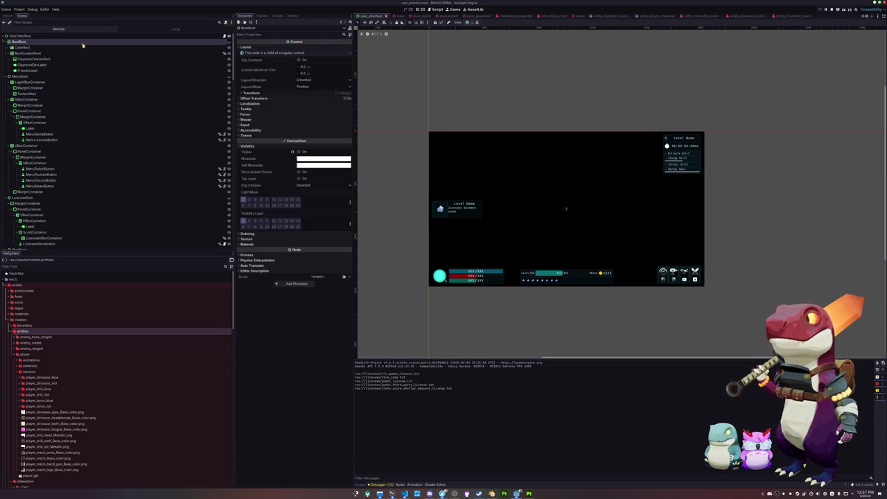
left_click(125, 76)
left_click(228, 77)
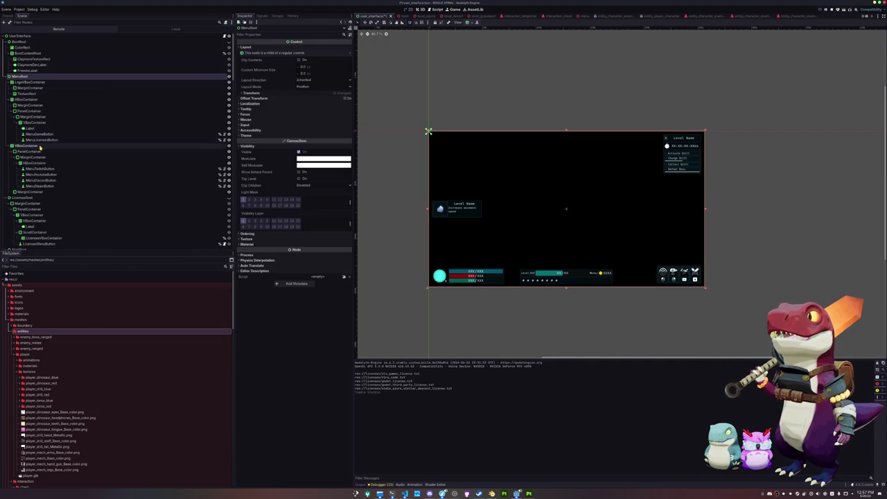
left_click(40, 147)
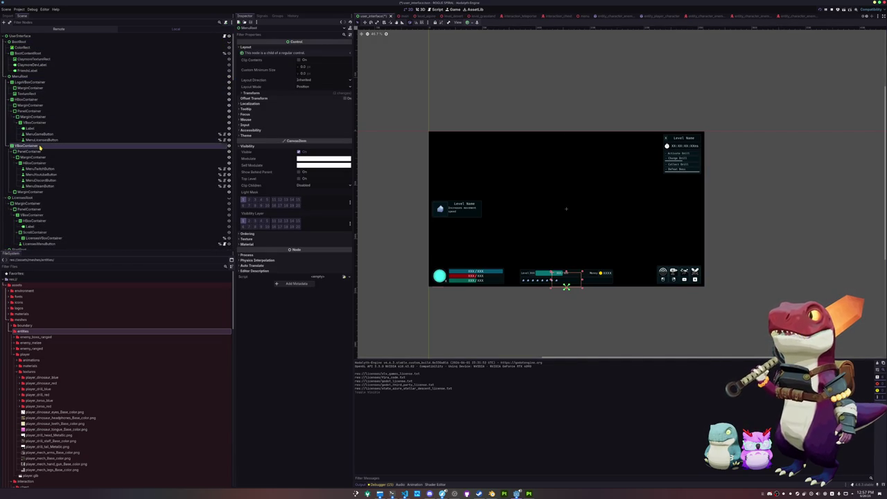
left_click(54, 78)
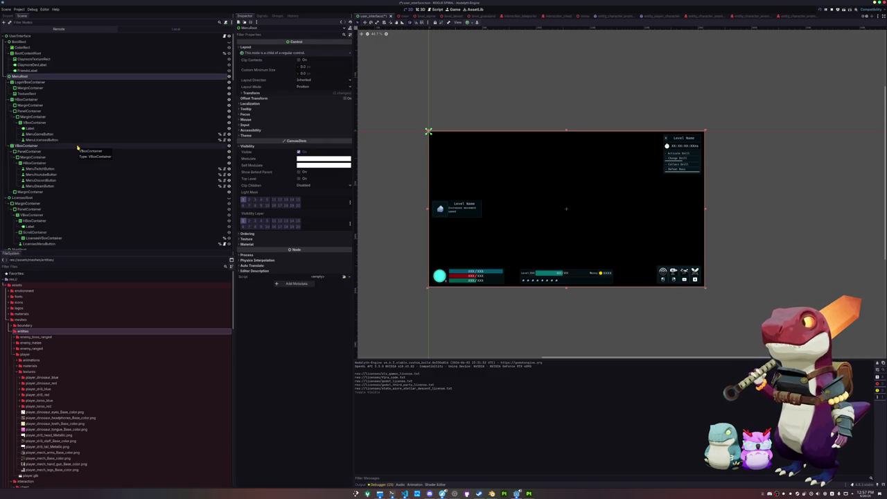
Step: Hide the StageRoot overlay and GameRoot HUD, then select the menu's VBoxContainer
left_click(54, 198)
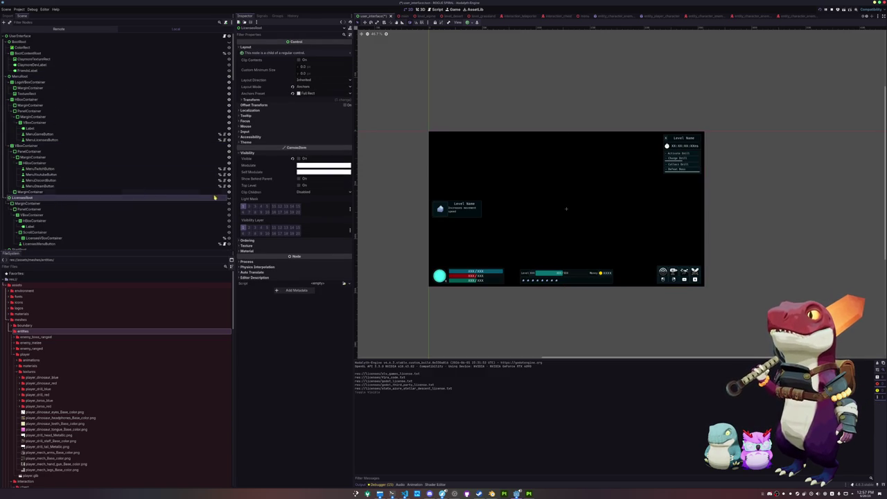
scroll(221, 191, "down", 3)
left_click(192, 197)
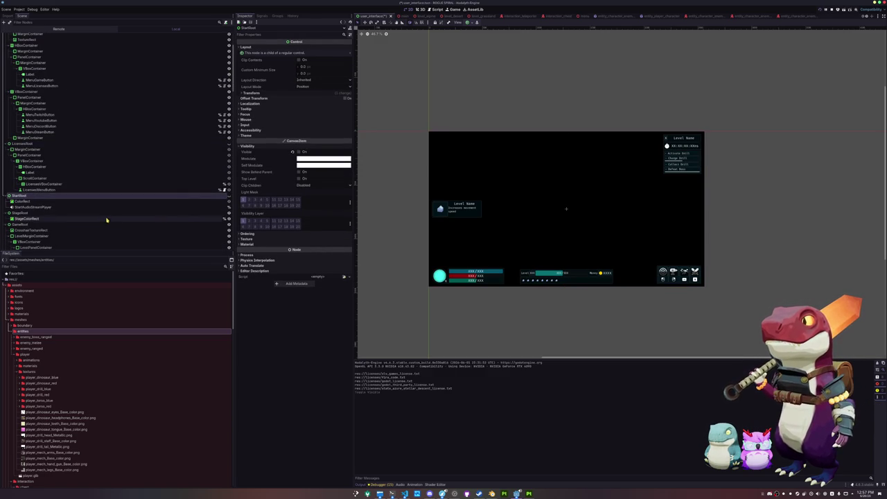
left_click(160, 214)
left_click(229, 214)
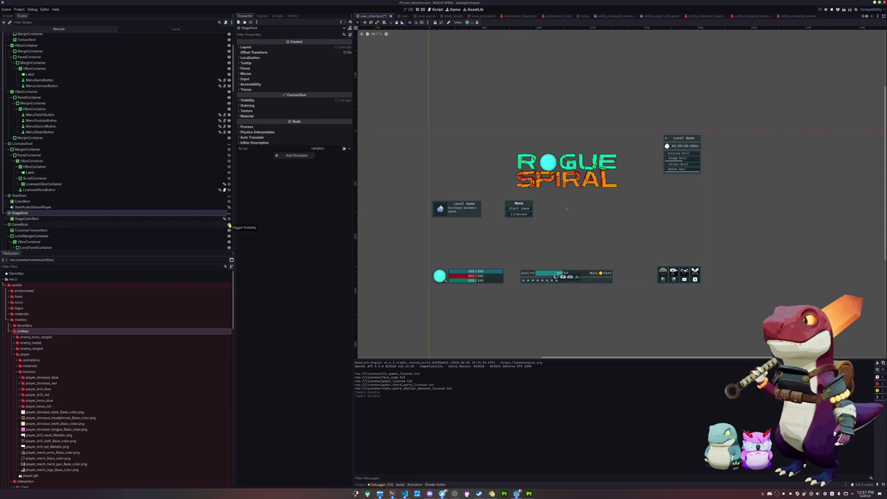
left_click(229, 224)
scroll(466, 212, "up", 3)
left_click(540, 212)
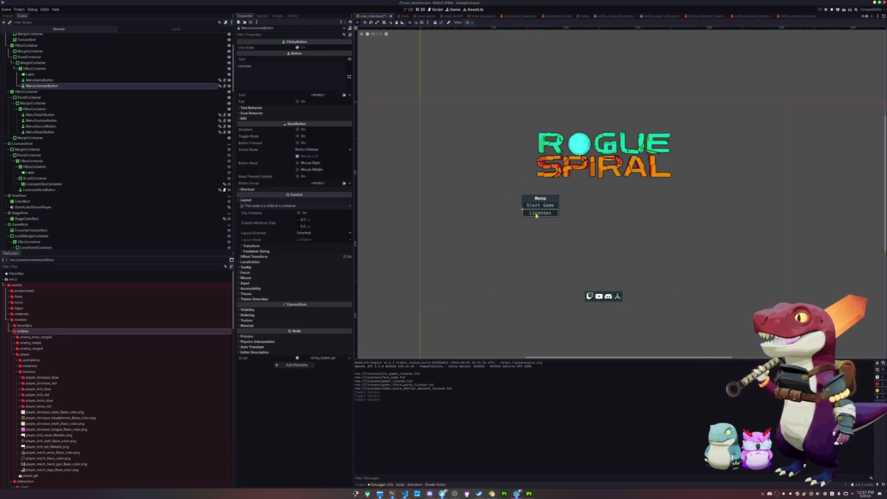
scroll(79, 119, "up", 3)
left_click(35, 122)
Step: Add a Label child to VBoxContainer with the text Sensitivity
right_click(27, 123)
left_click(38, 127)
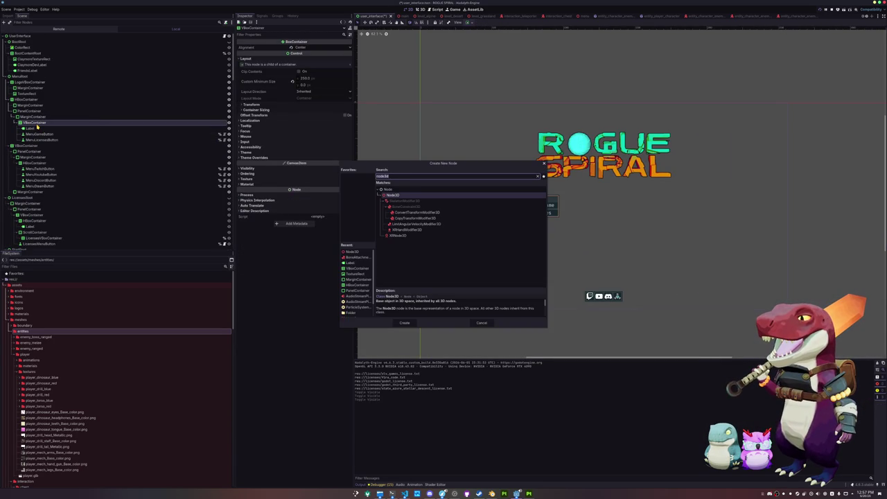
type("label")
key("Return")
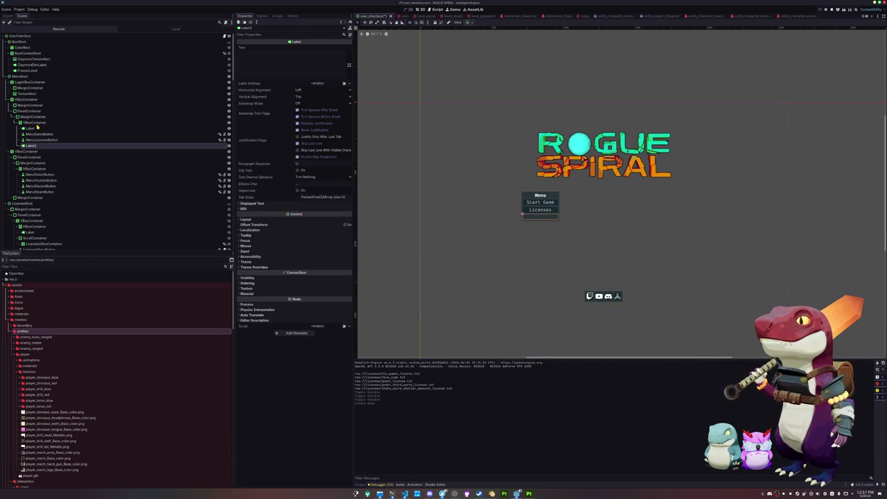
left_click(243, 63)
type("Mouse Sensit")
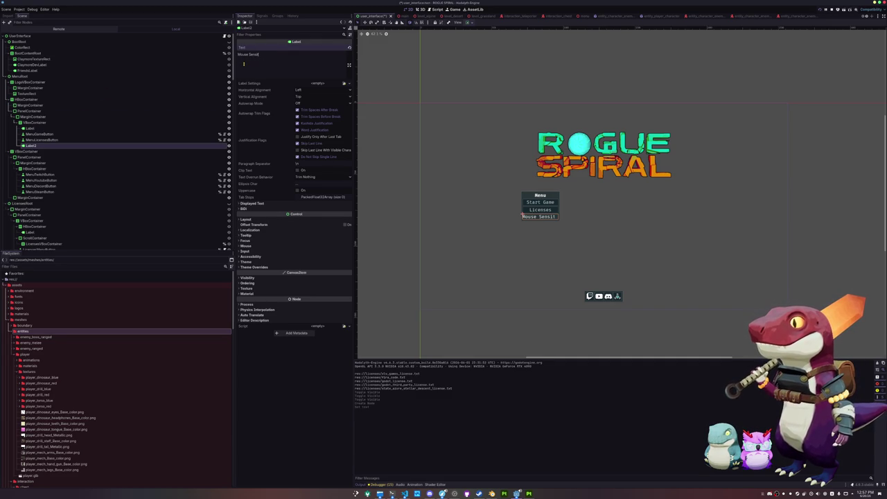
type("ivity")
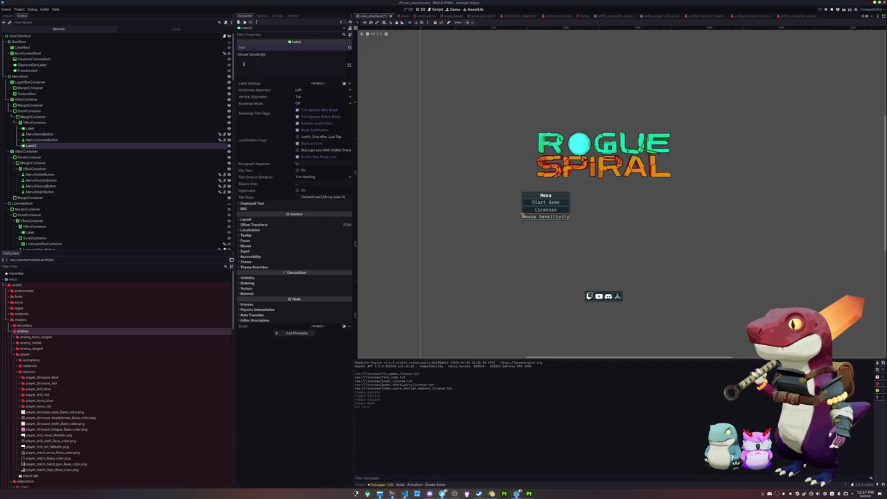
left_click_drag(265, 54, 238, 54)
key("BackSpace")
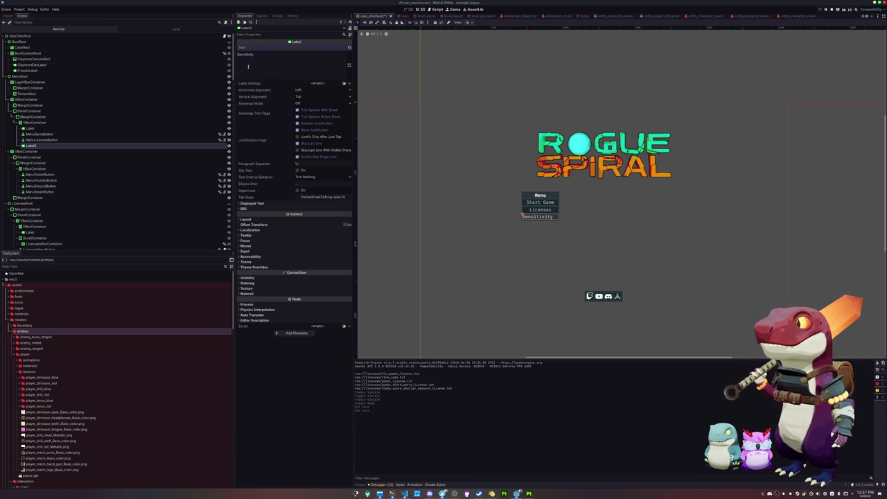
Step: Add an HSlider child to the VBoxContainer beneath the label
right_click(38, 123)
left_click(51, 126)
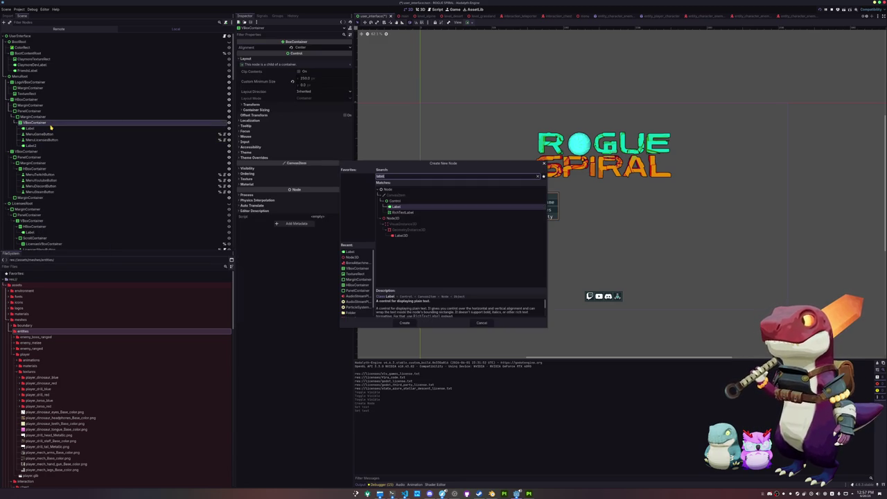
type("slider")
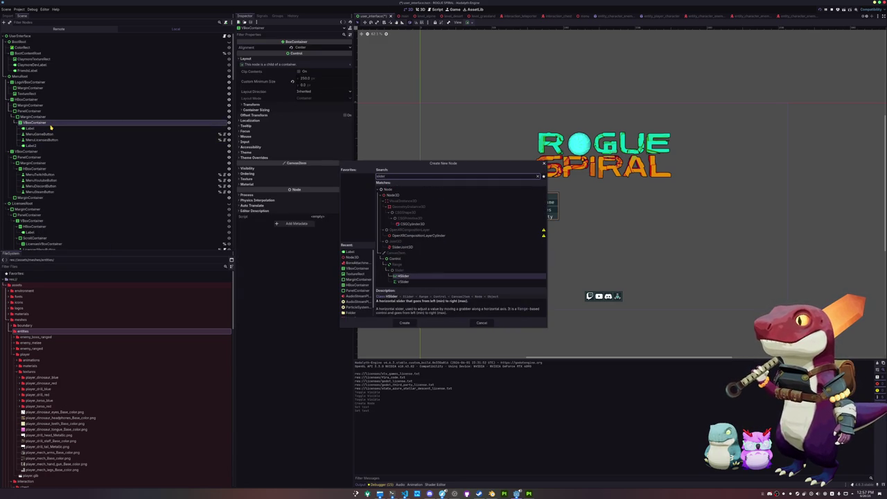
key("Return")
scroll(410, 201, "up", 5)
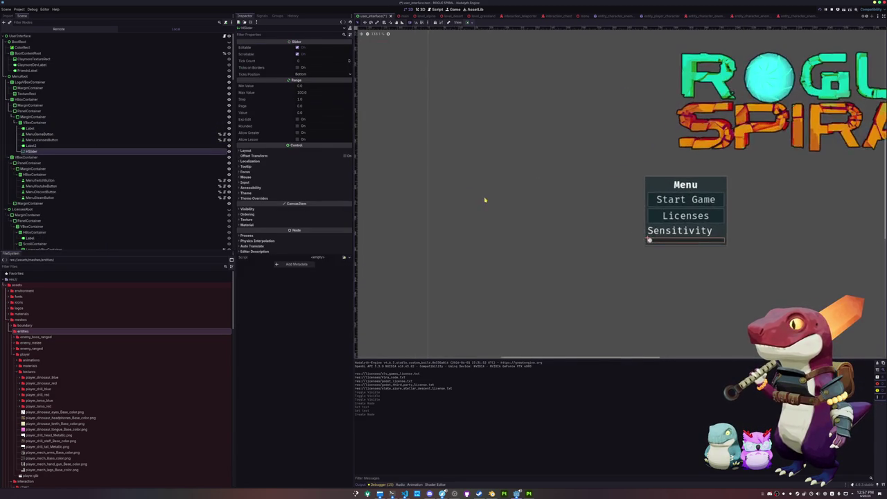
scroll(458, 194, "right", 1)
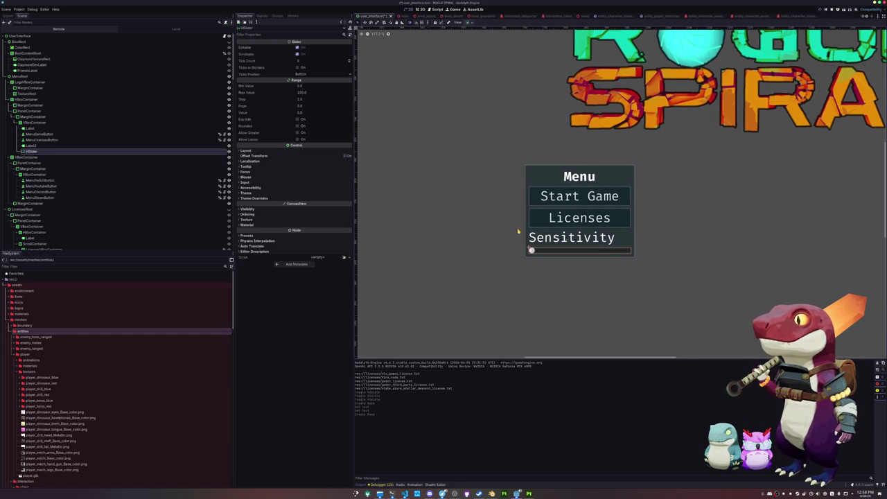
Step: Centre the Sensitivity label horizontally through its container sizing options
left_click(531, 238)
left_click(470, 23)
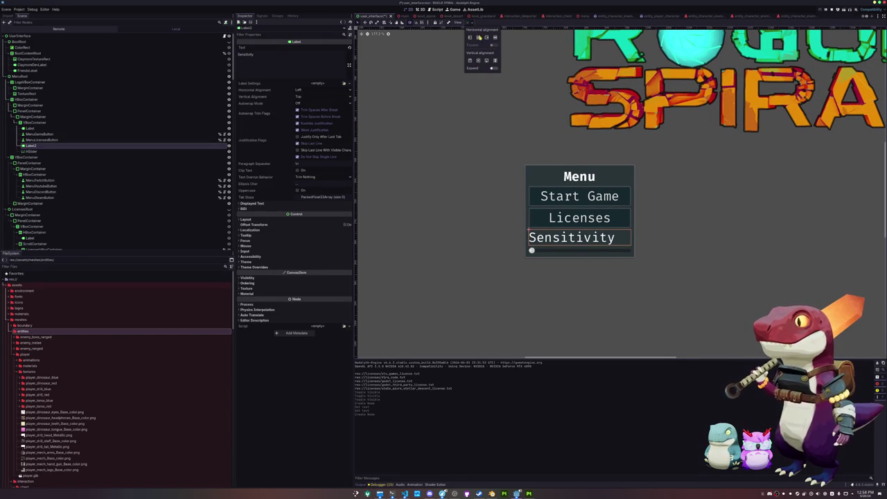
left_click(478, 38)
left_click(31, 151)
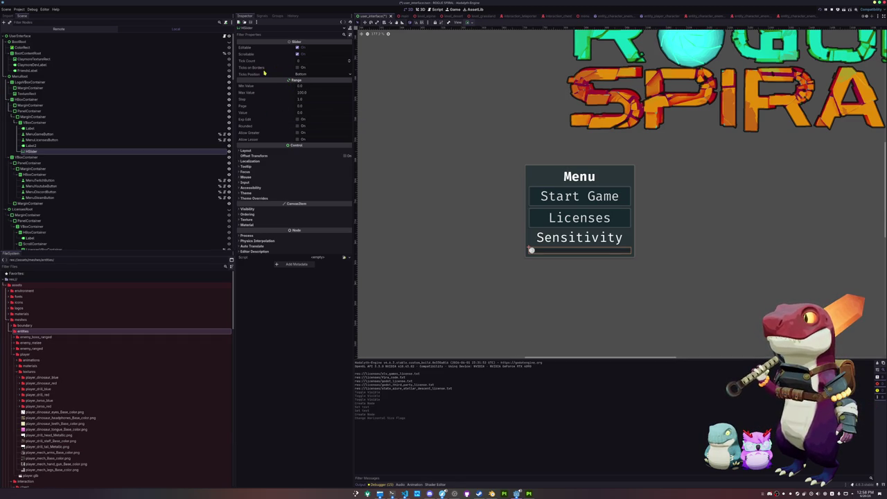
Step: Set the slider's Min Value to 0.5, Max Value to 5, and Value to 1.5
left_click(300, 85)
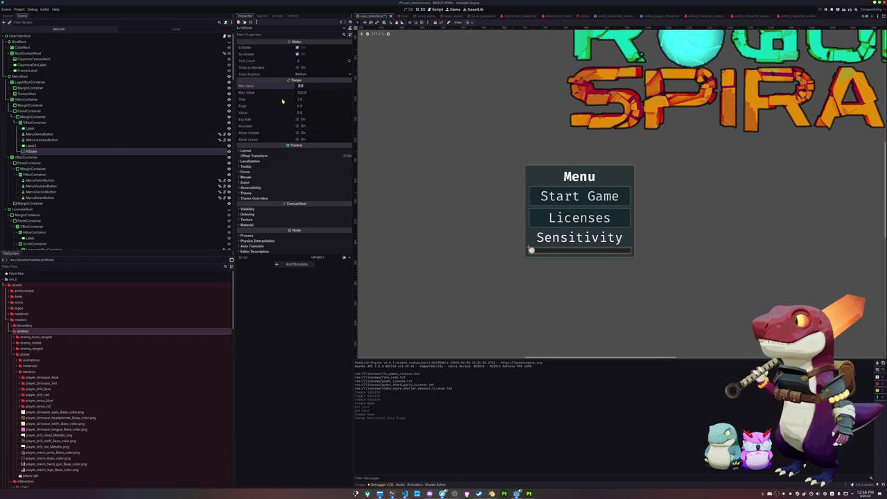
type("0.5")
key("Return")
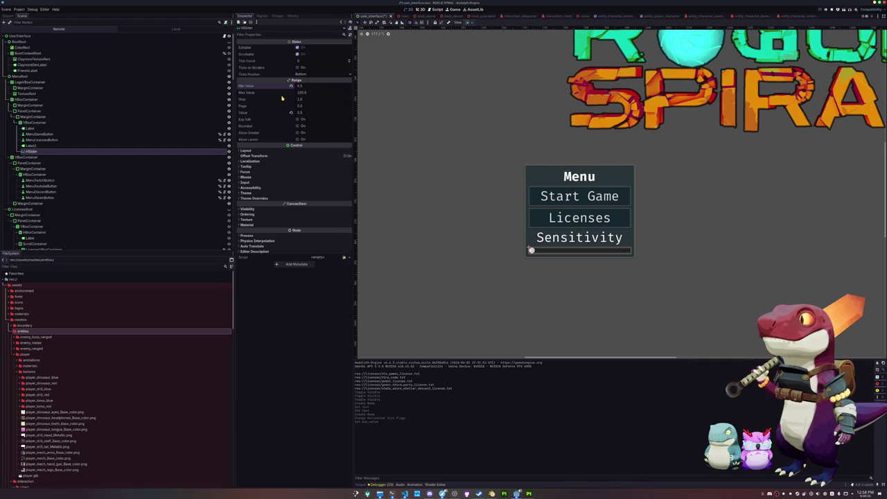
key("Tab")
type("5")
key("Return")
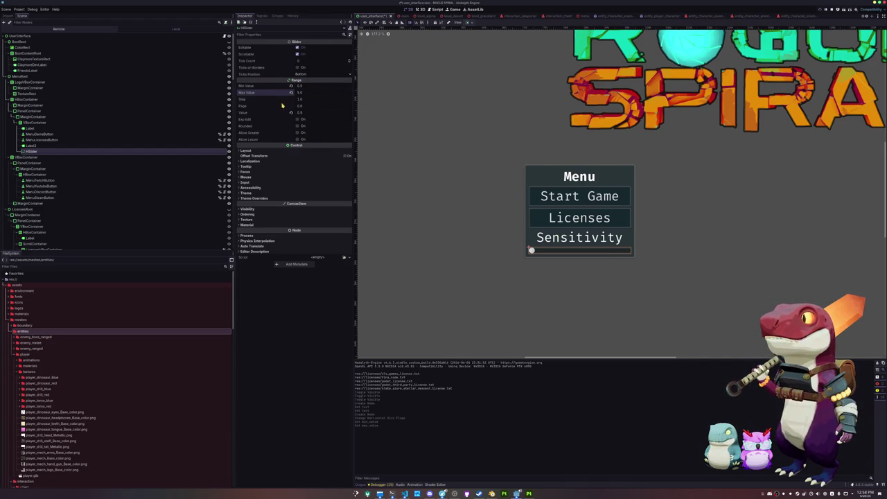
key("Tab")
key("Tab")
key("Tab")
type("1.5")
key("Return")
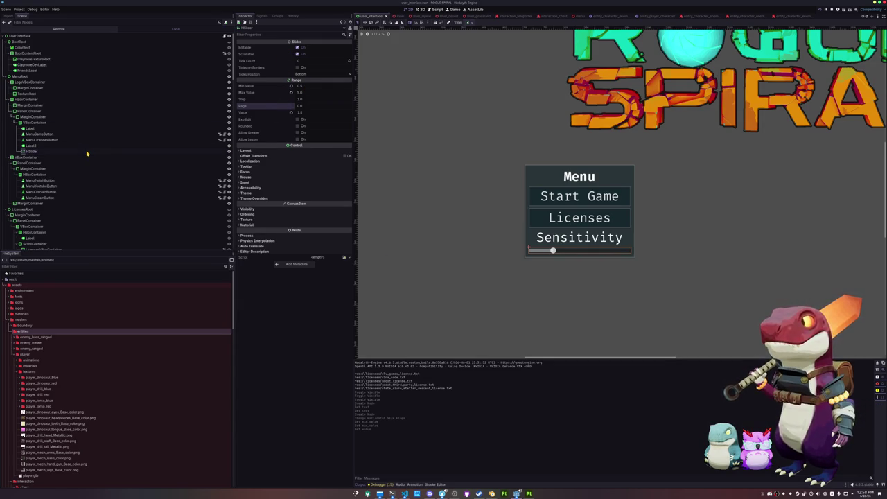
Step: Rename the slider MenuSensitivityHSlider and enable Access as Unique Name
type("Slider")
type("itivity")
type("enu")
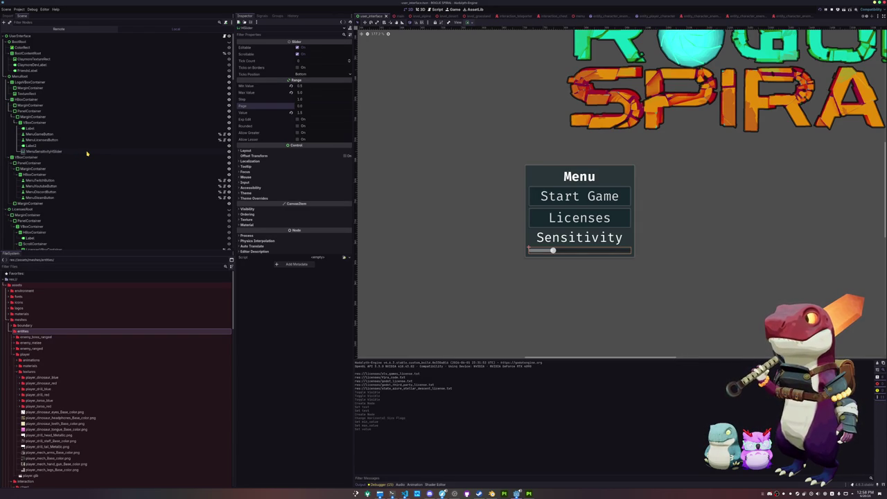
key("Return")
right_click(87, 151)
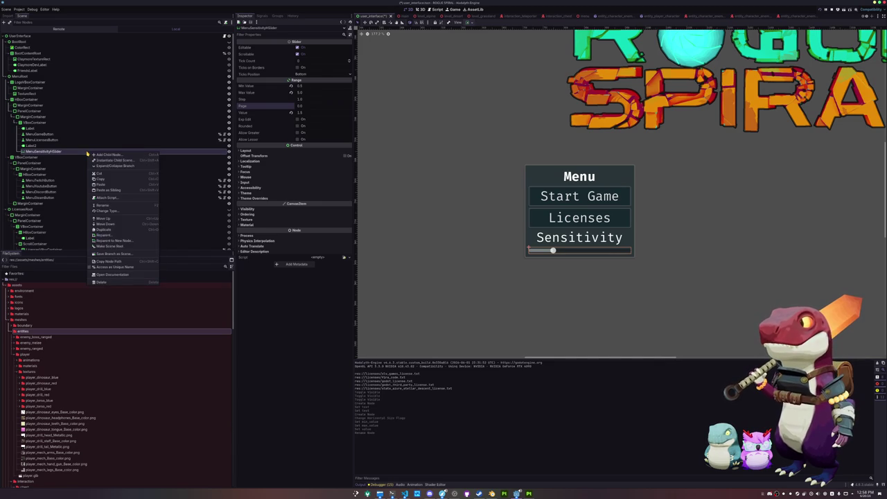
left_click(104, 263)
key("F2")
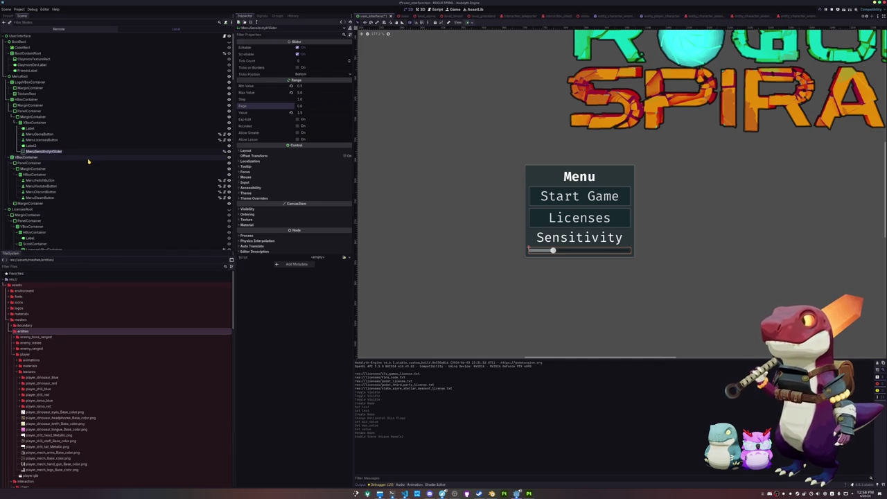
left_click(405, 494)
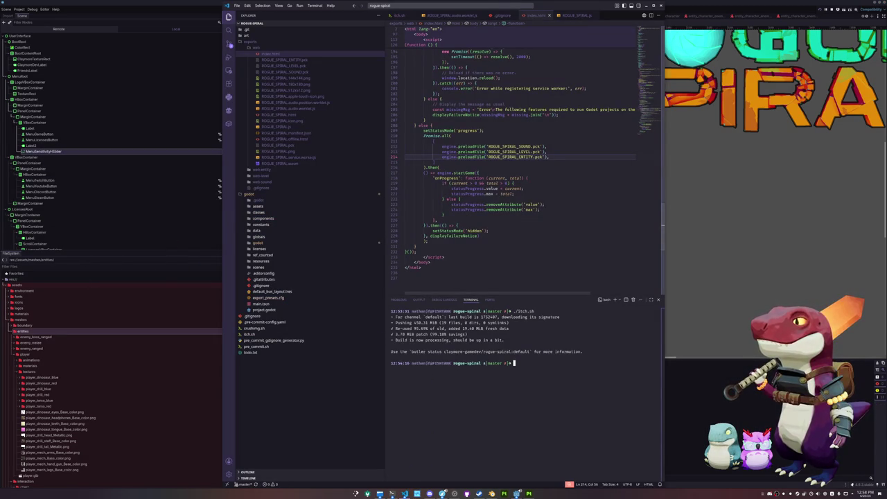
Step: Snap the code editor to the right and open user_interface_menu_state.gd via quick open
left_click(405, 494)
key("super+Right")
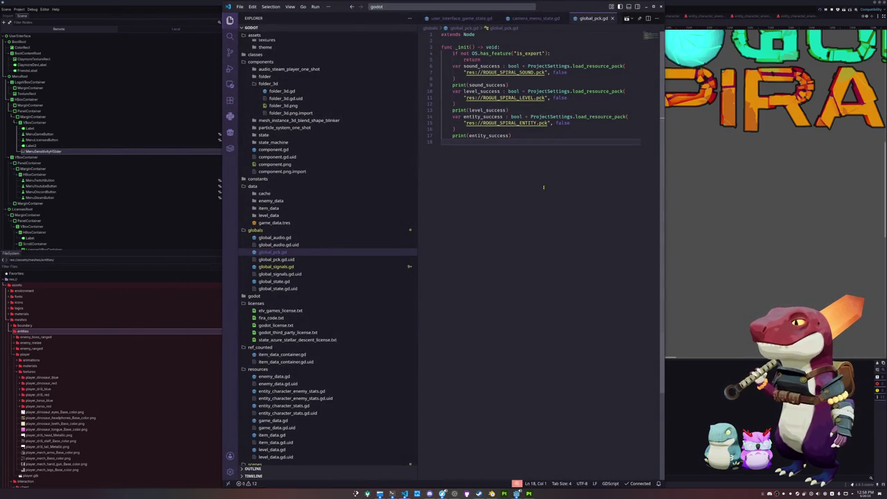
key("ctrl+p")
type("game_me")
key("BackSpace")
key("BackSpace")
key("BackSpace")
type("menu_state")
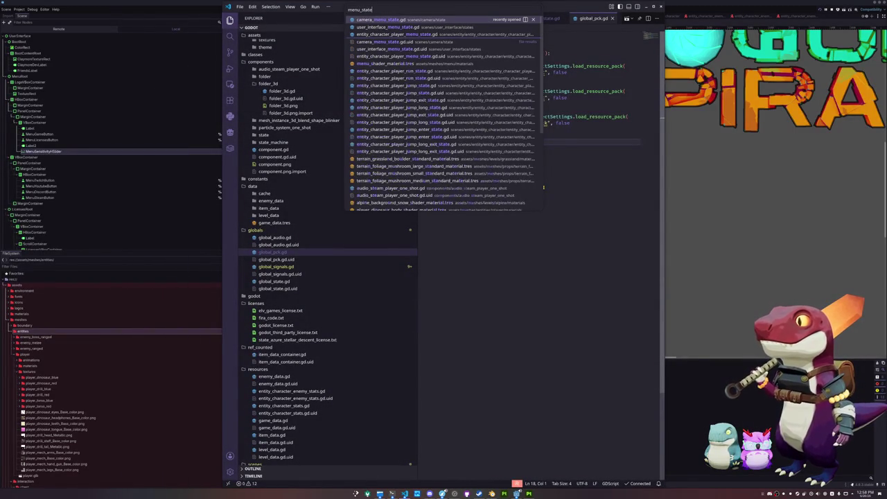
key("Down")
key("Return")
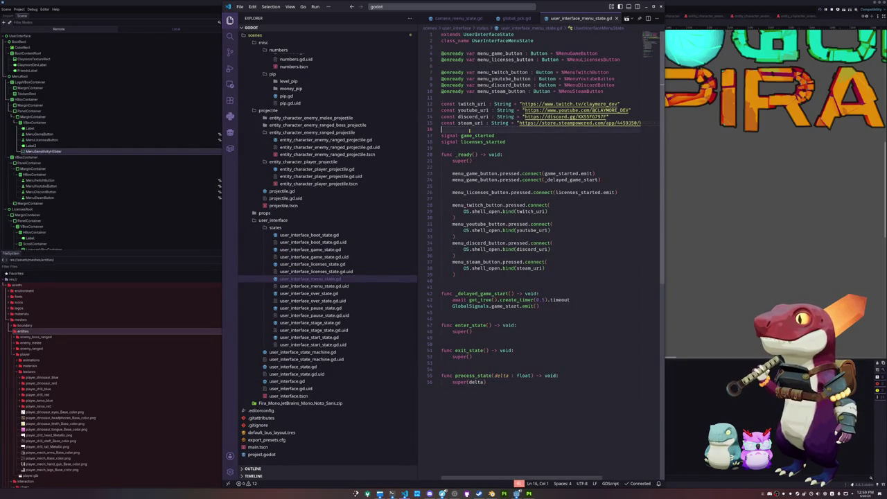
left_click(442, 103)
key("Return")
key("Return")
type("@onready var sen")
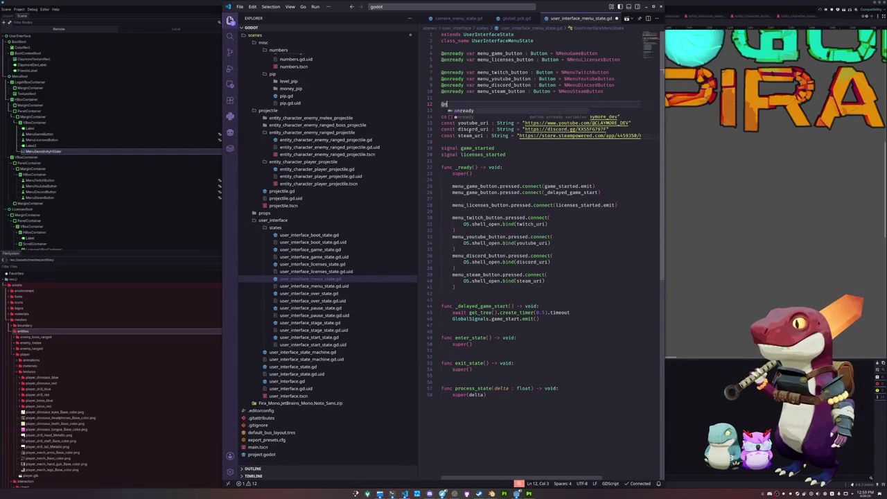
type("sitivi")
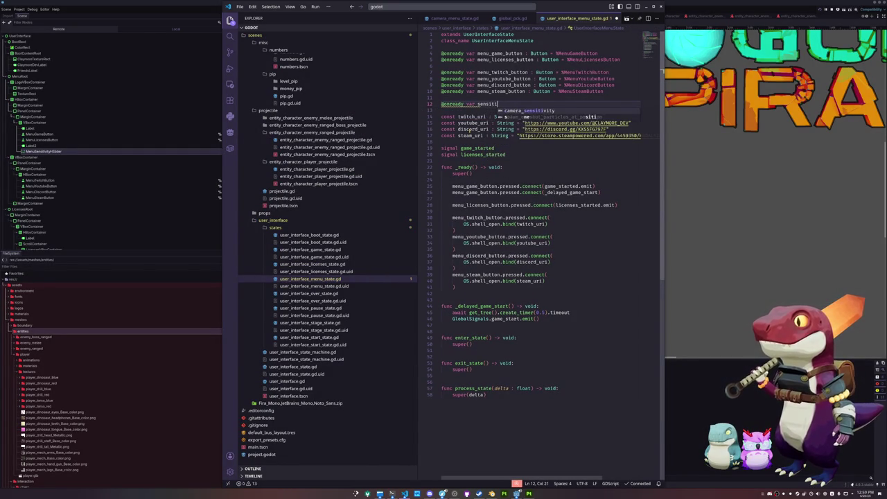
type(":")
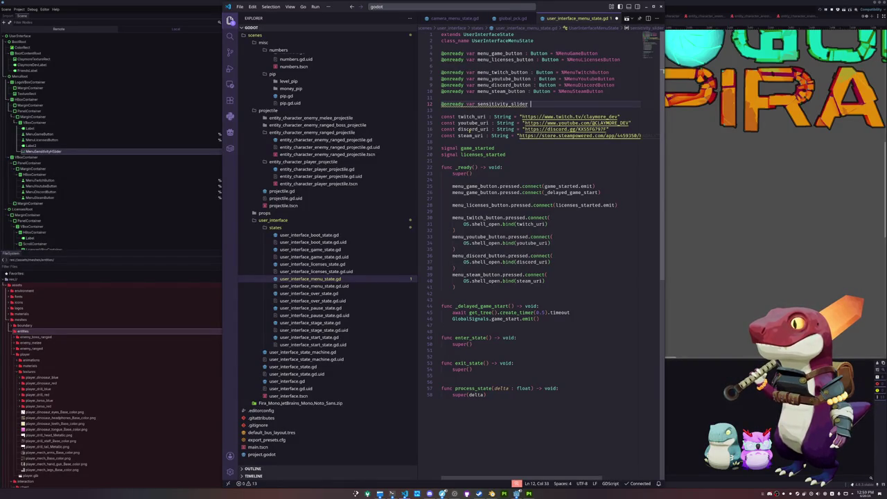
type(" HSlider = %")
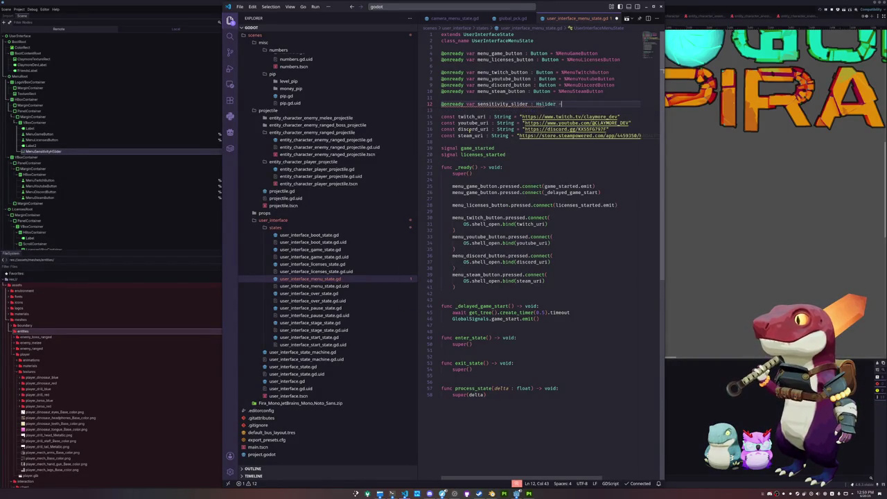
type("MenuSensitivityHSlider")
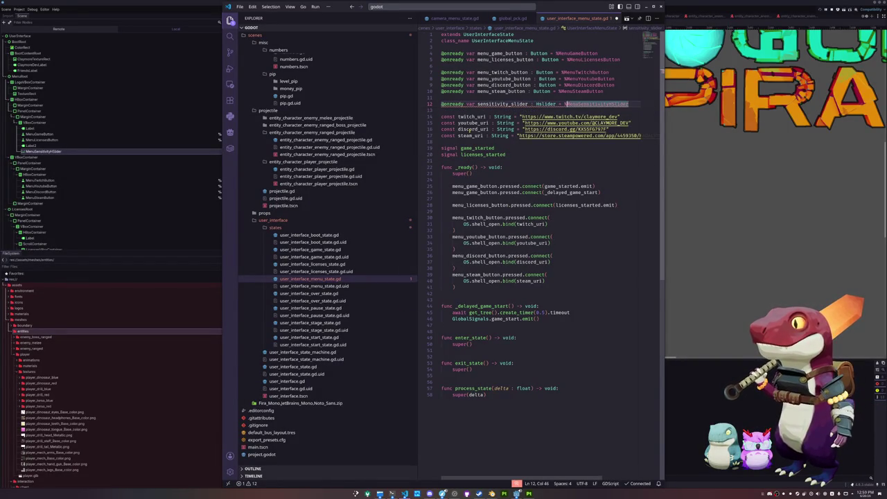
left_click(557, 104)
Step: In the ready function, connect sensitivity_slider.value_changed to _on_sensitivity_slider_value_changed
key("Down")
key("Down")
key("Down")
key("Down")
key("Down")
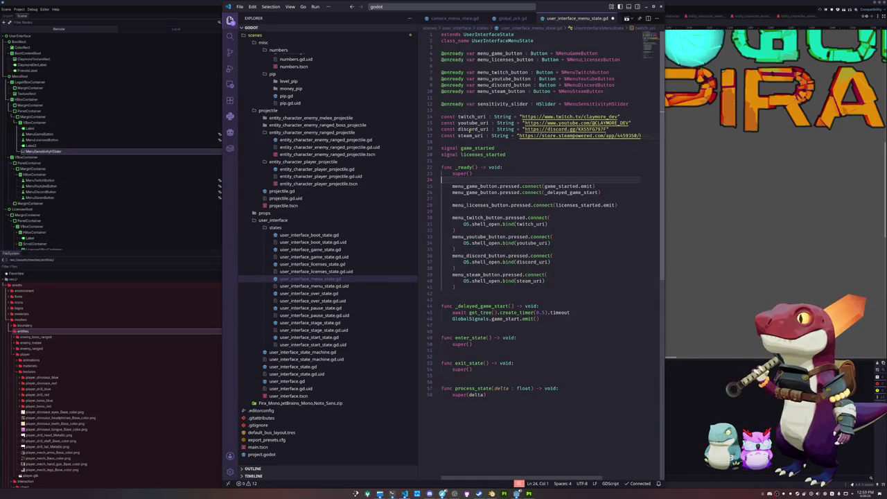
key("Return")
key("Return")
key("Tab")
type("sensitivity_slider.value")
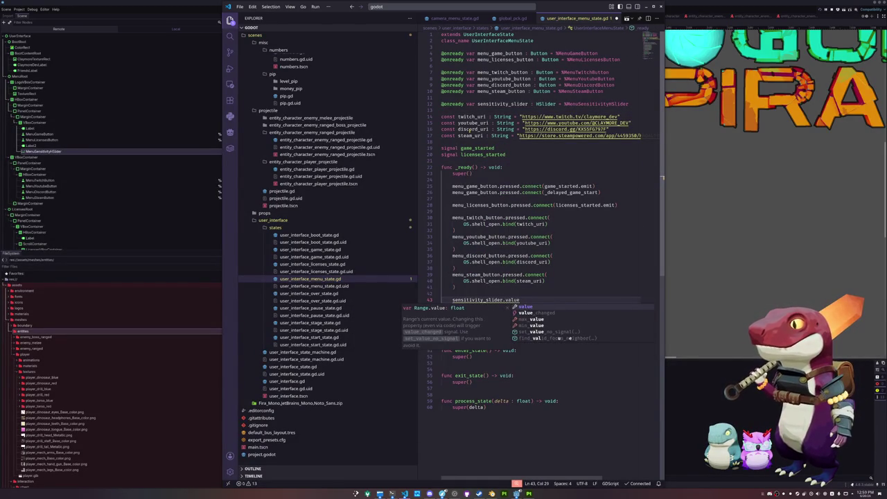
key("Down")
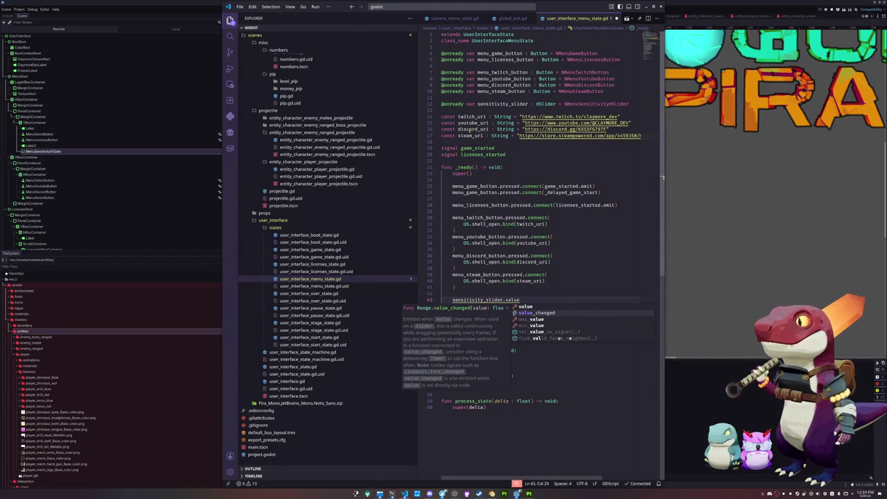
key("Return")
type(".conne")
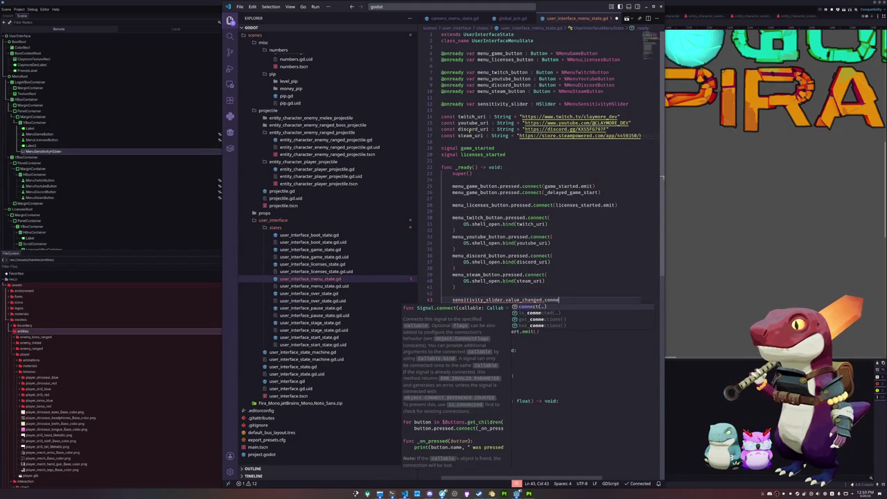
type("(_on_sen")
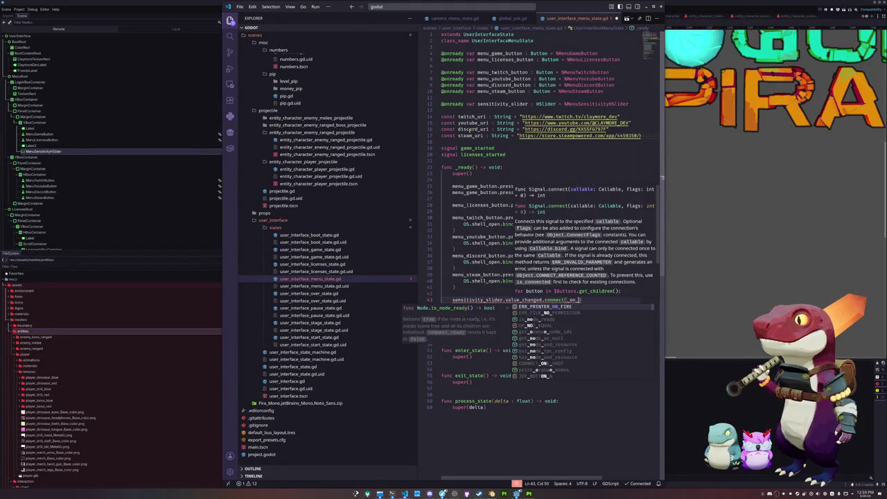
type("siti")
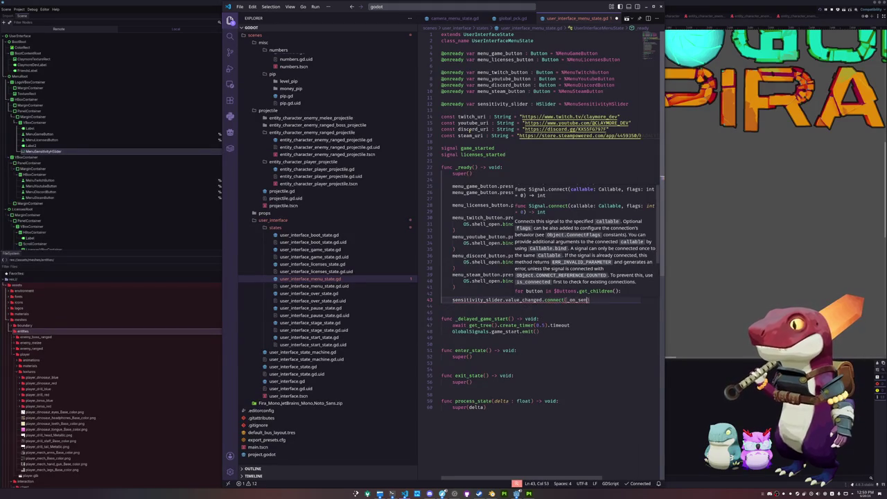
type("_sensitivity_")
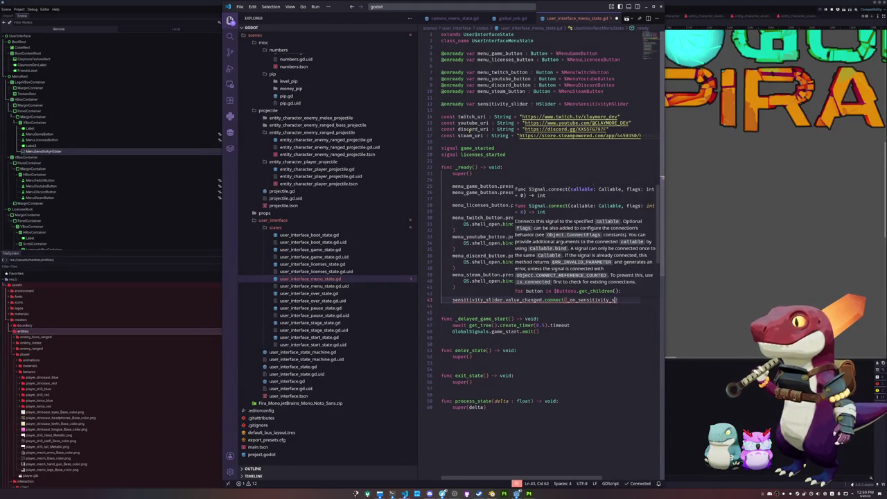
type("alue_changed")
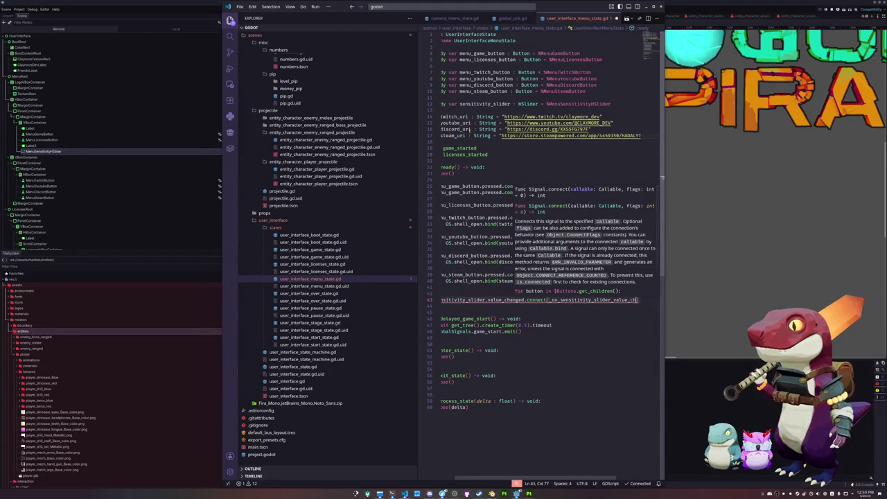
key("Escape")
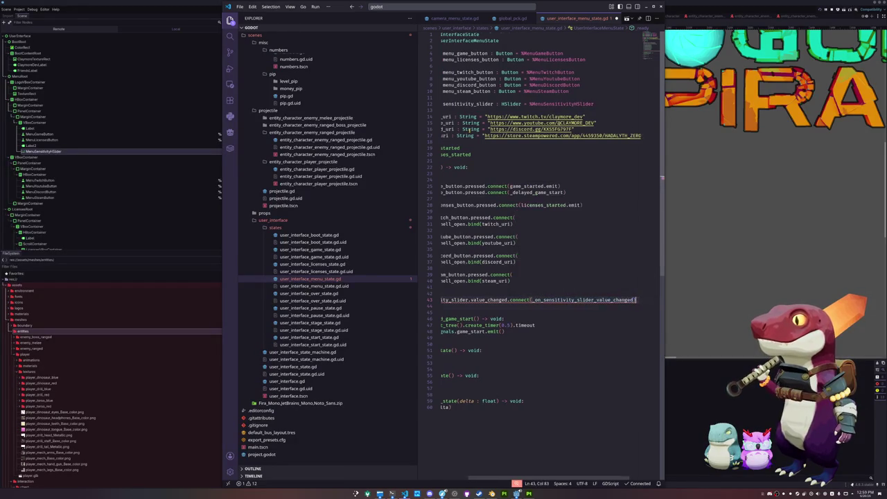
key("Return")
key("Down")
Step: Write the _on_sensitivity_slider_value_changed() -> void handler with body 'GlobalState.mouse_sensitivity = value'
type("func _on_sensitivity_slider_value_changed() ")
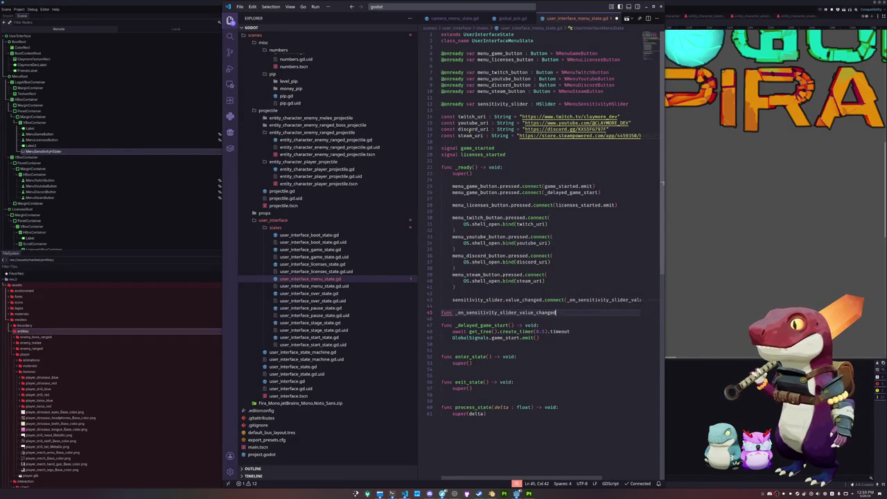
type("-> void:")
key("Return")
type("p")
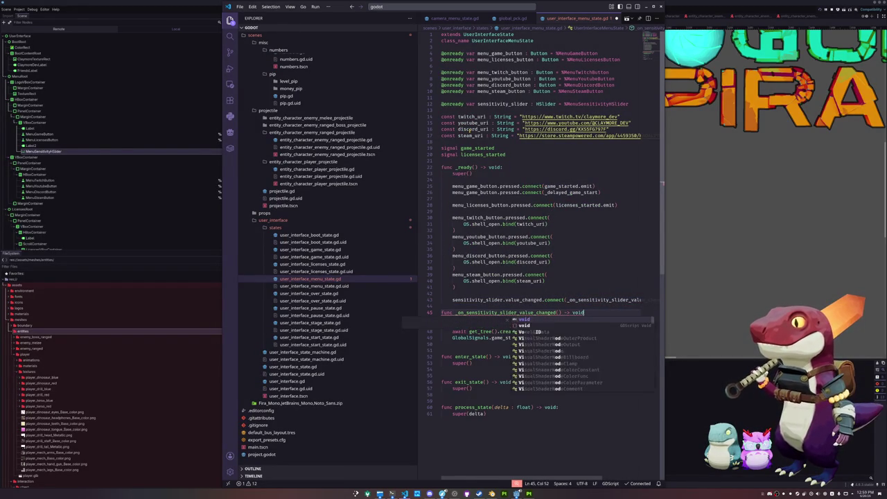
key("BackSpace")
type("Glob")
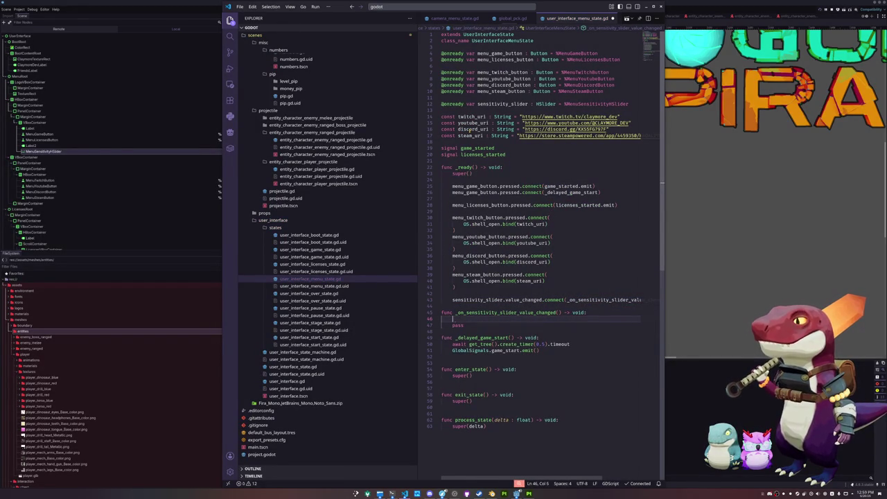
type("alState.")
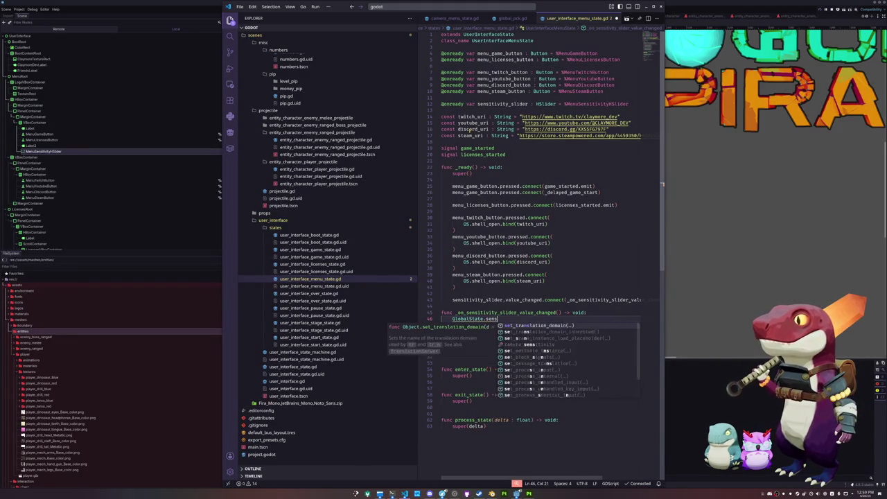
type("mouse_sensitivity")
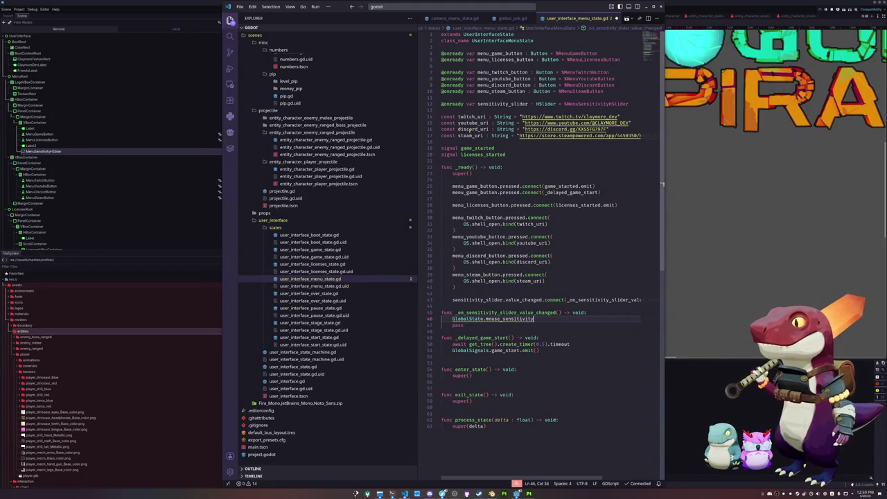
type(" = value")
Step: Give the handler a 'value : float' parameter, space it out, and delete the leftover pass line
key("Up")
key("Right")
type("value : float")
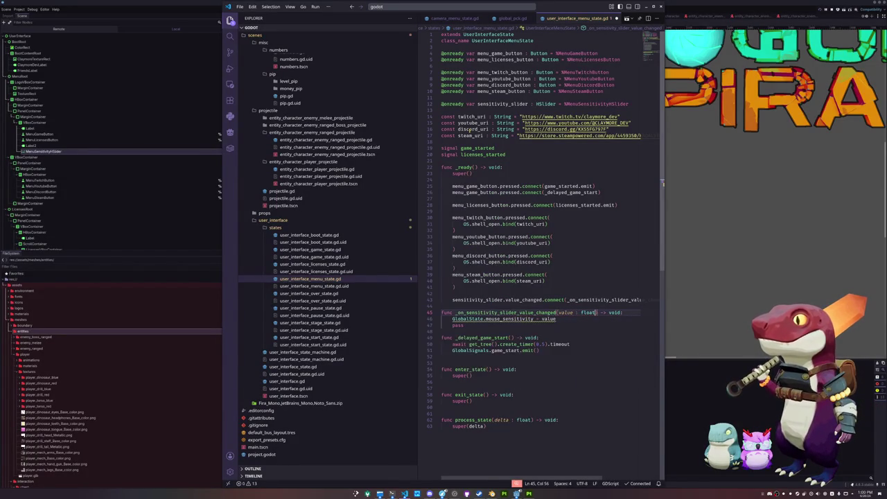
left_click(515, 306)
key("Return")
key("Down")
key("Down")
key("Down")
key("shift+End")
key("Delete")
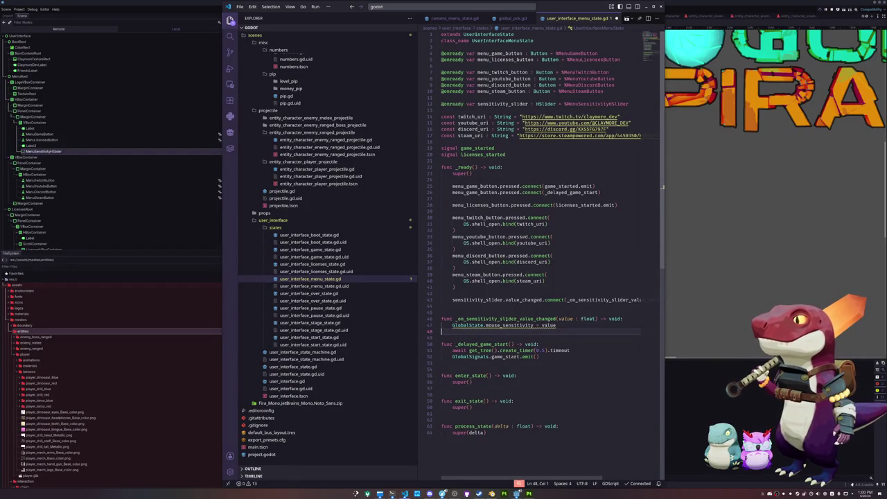
double_click(510, 326)
Step: In GlobalState, add 'var mouse_sensitivity : float = 1.0' below the extends line
left_click(468, 325, "ctrl")
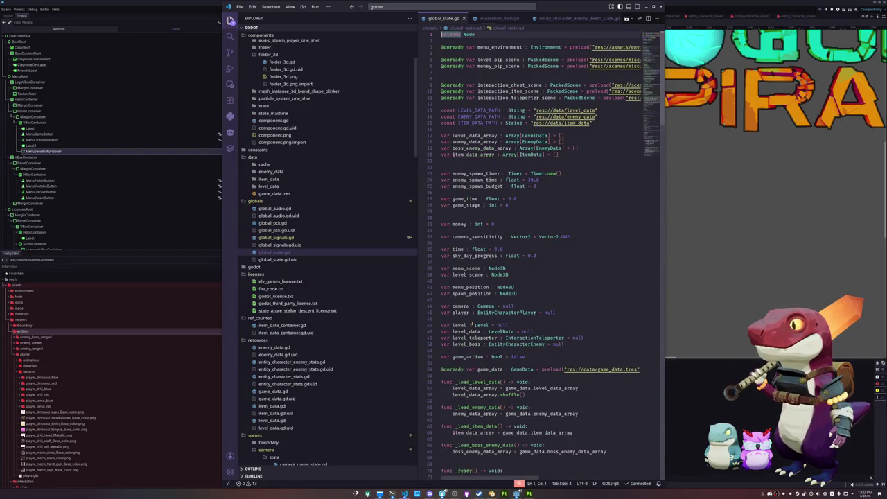
key("Down")
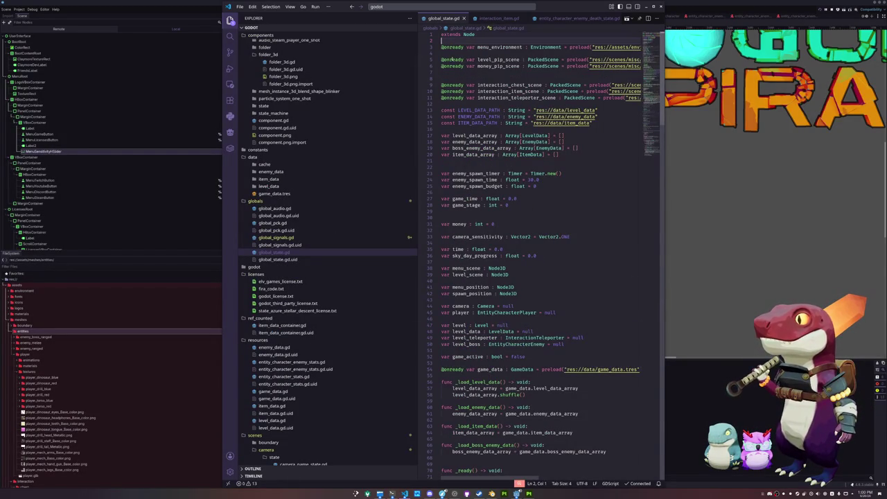
key("Return")
key("Return")
key("Up")
type("var mous")
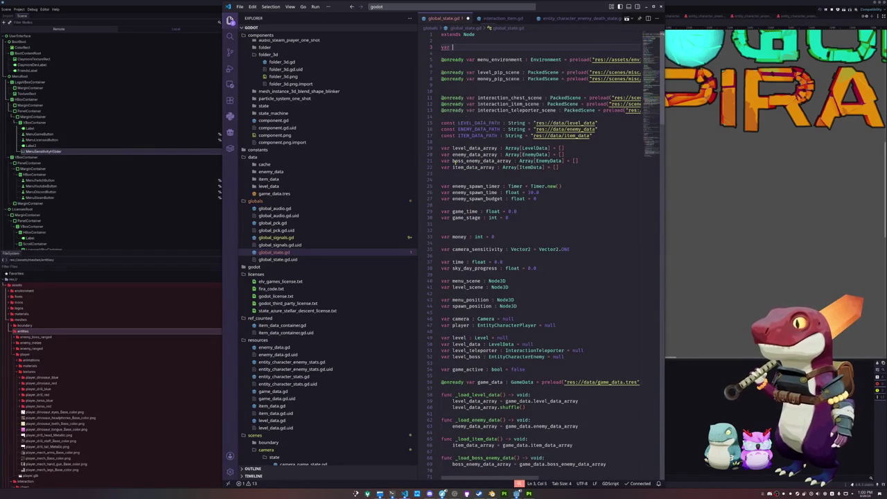
type("e_sensitivity : float = 1.0")
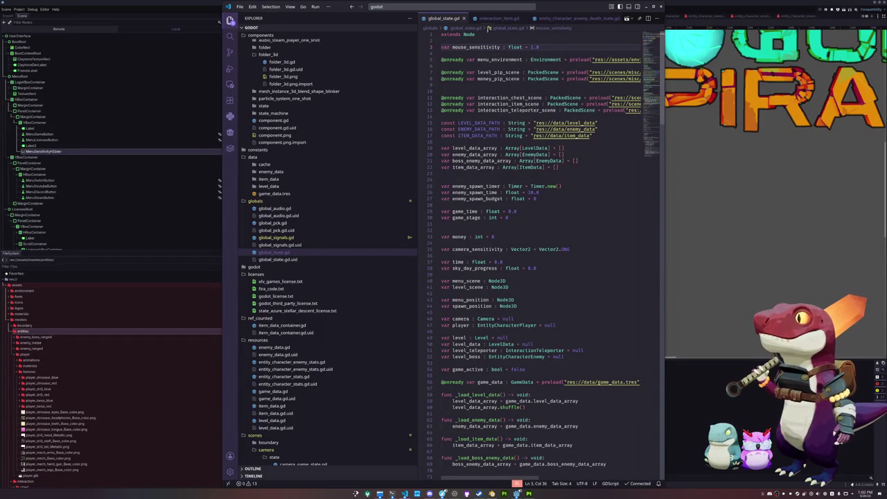
scroll(458, 17, "up", 1)
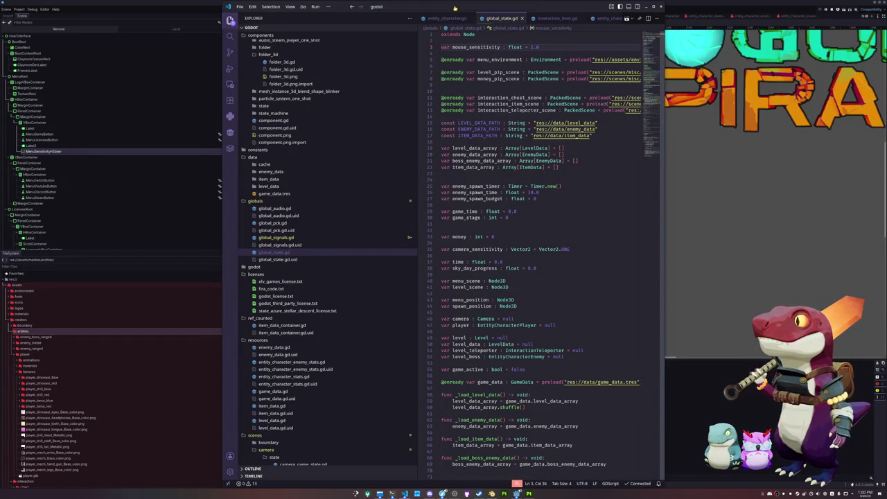
Step: Reopen user_interface_menu_state.gd and return to the sensitivity handler
key("ctrl+p")
type("menu")
key("Return")
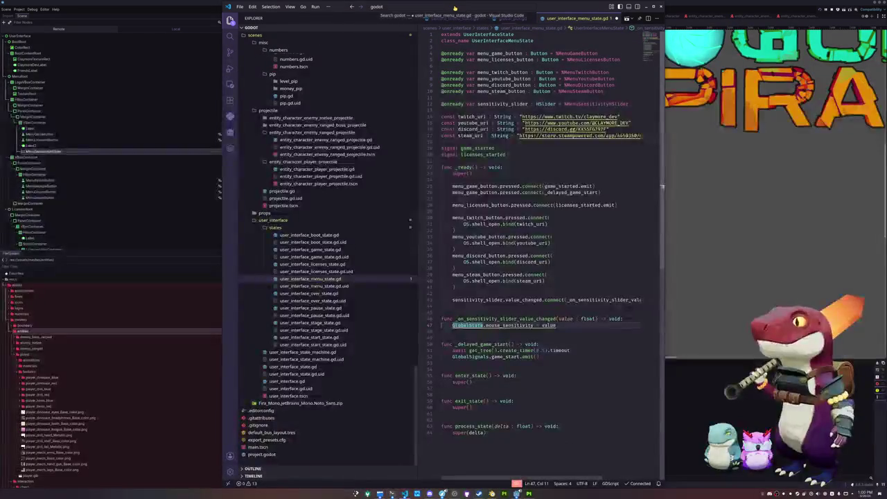
left_click(559, 326)
key("Up")
key("Home")
key("Up")
key("Up")
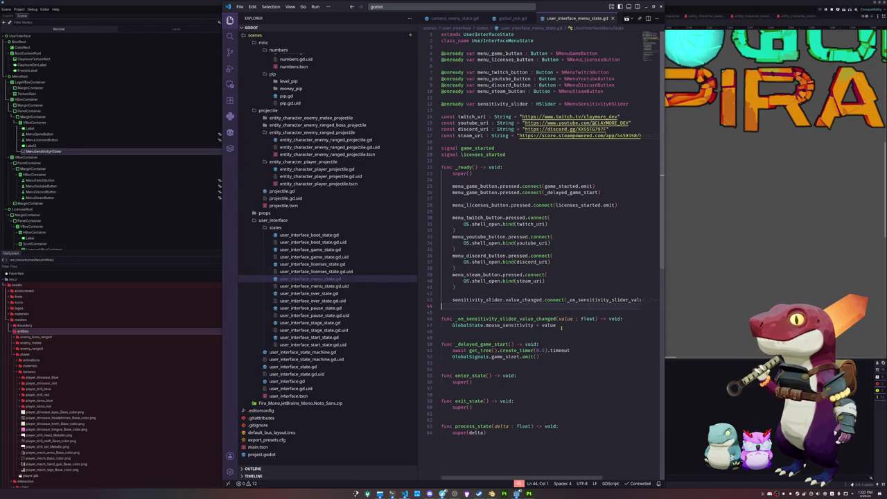
Step: Open camera_game_state.gd and inspect its camera rotation lines
left_click(505, 6)
type("global_s")
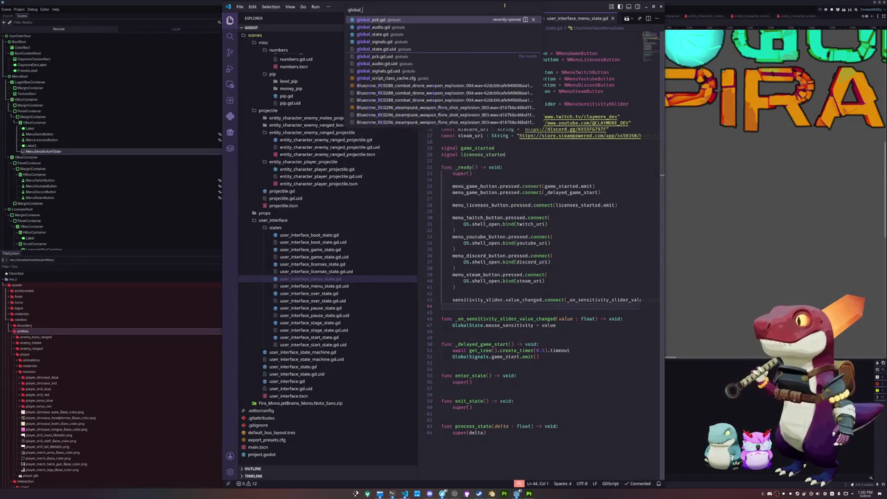
key("BackSpace")
key("BackSpace")
key("BackSpace")
type("camera_game_state")
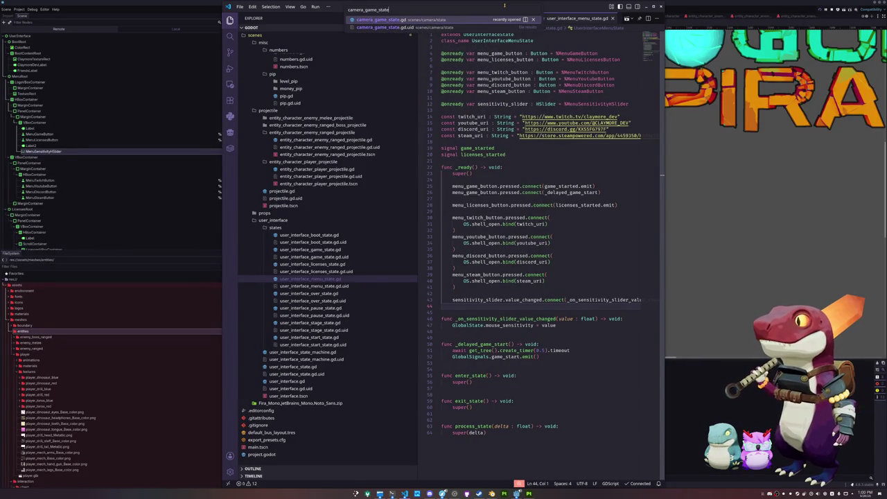
key("Return")
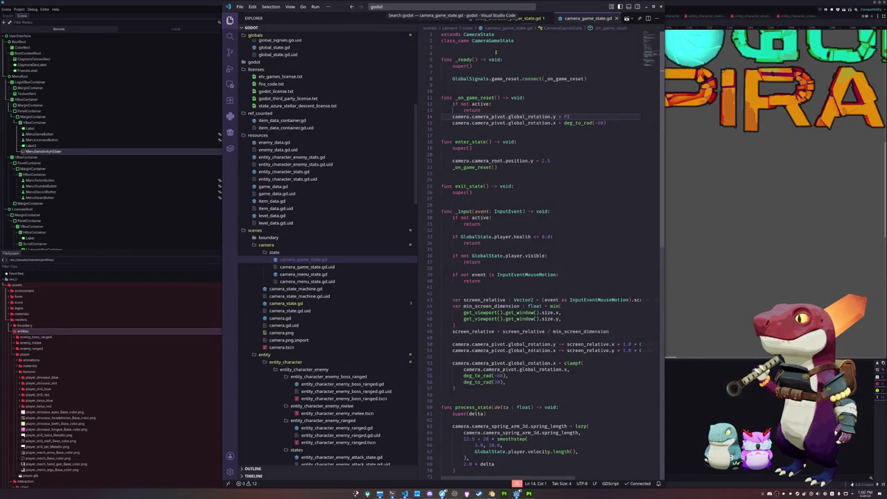
scroll(496, 335, "down", 2)
left_click(497, 336)
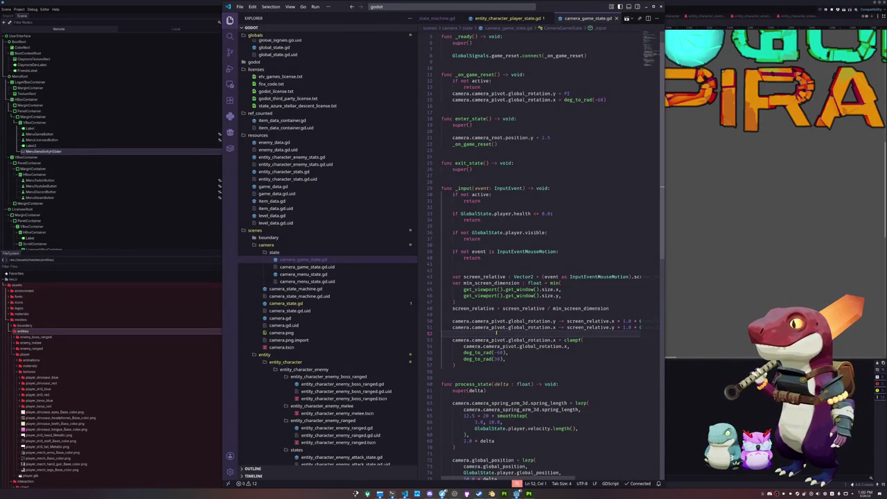
key("Up")
key("Up")
key("End")
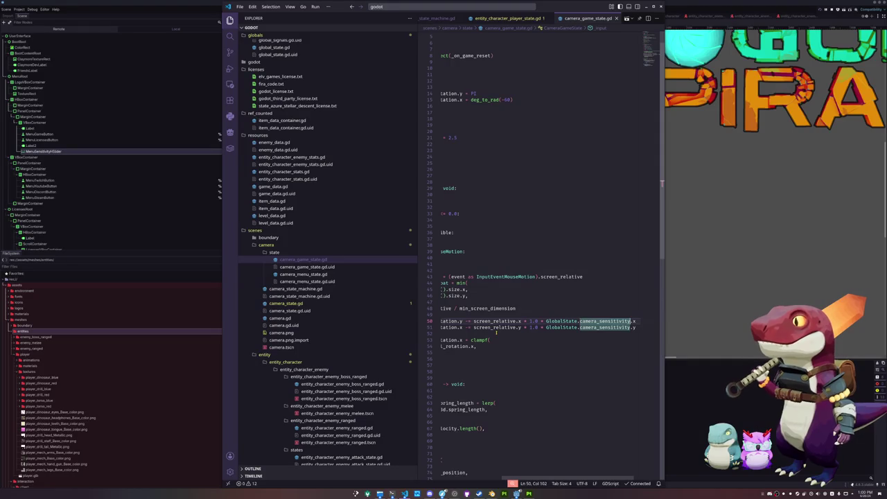
key("Down")
key("Home")
key("ctrl+Right")
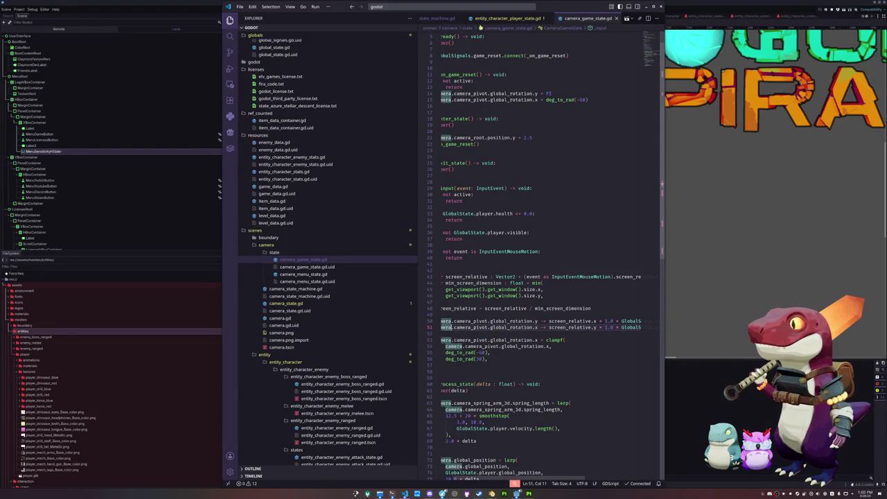
Step: Switch to the entity_character_player_state.gd script
left_click(508, 18)
left_click(464, 20)
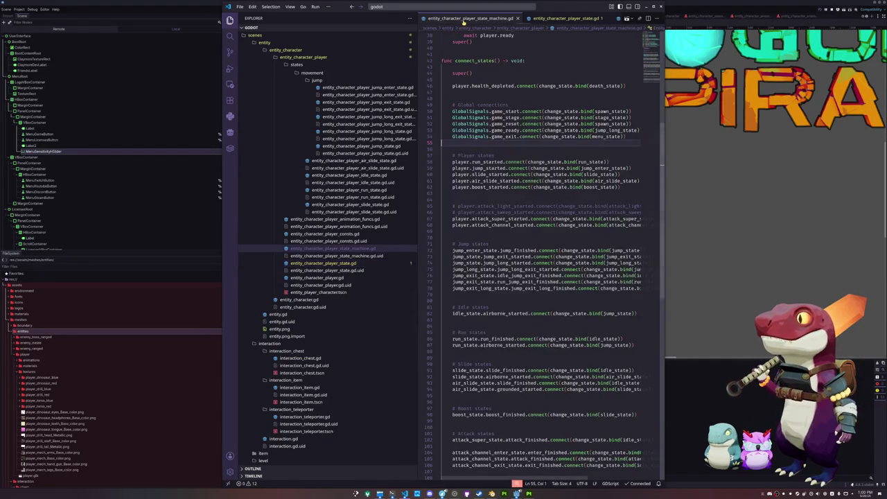
left_click(389, 6)
left_click(303, 265)
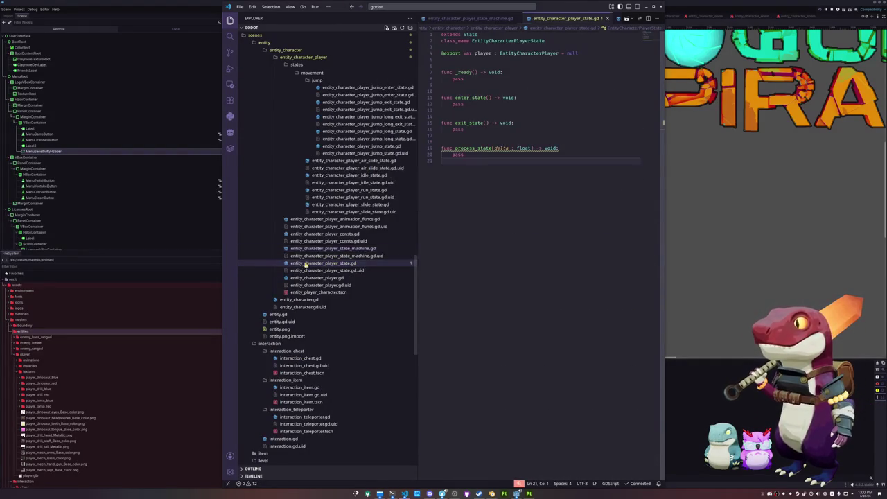
Step: In global_state.gd, delete the mouse_sensitivity declaration and check camera_sensitivity
key("ctrl+p")
type("global_sta")
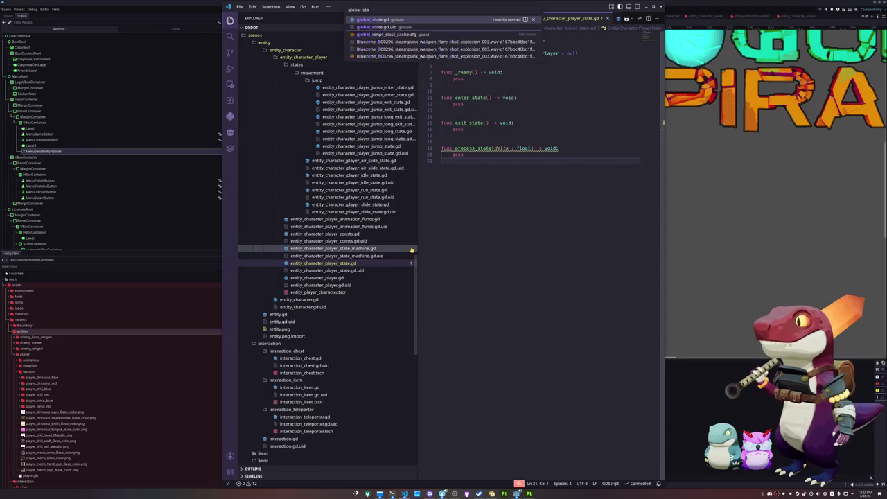
key("Return")
left_click_drag(475, 57, 478, 41)
key("BackSpace")
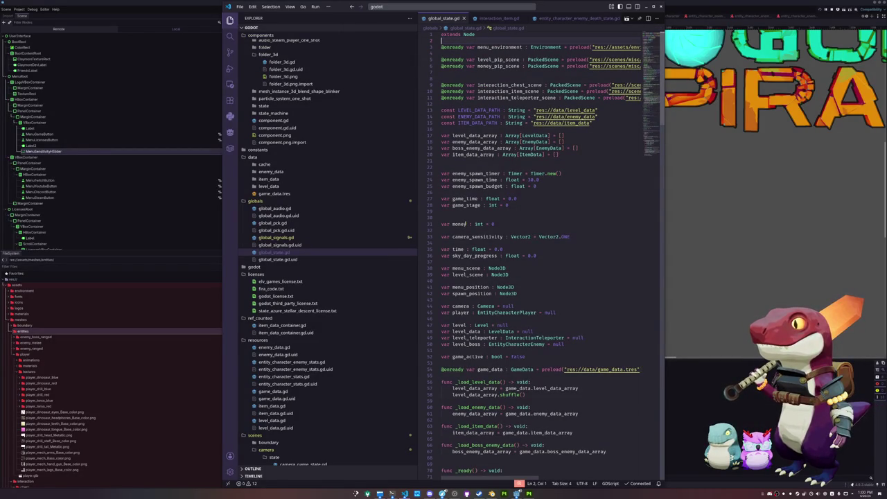
left_click(469, 236)
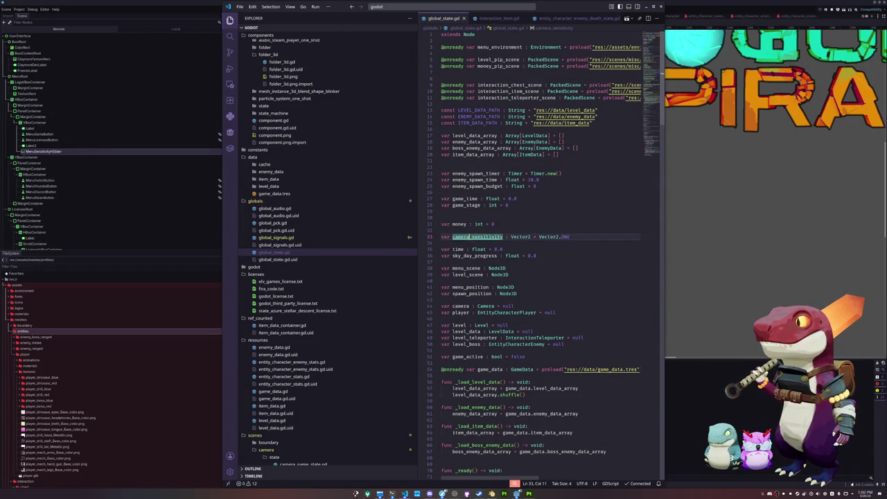
Step: Open camera_menu_state.gd, then switch back to user_interface_menu_state.gd
left_click(483, 6)
type("menu_state")
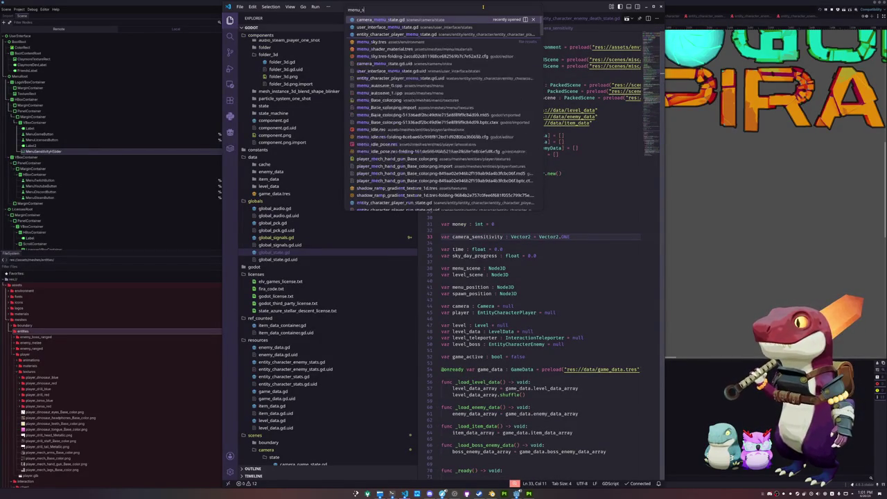
key("Return")
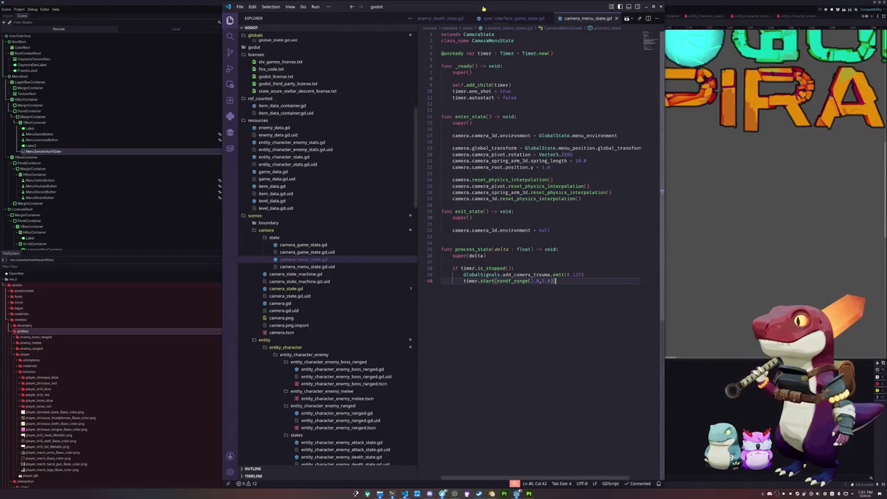
left_click(485, 204)
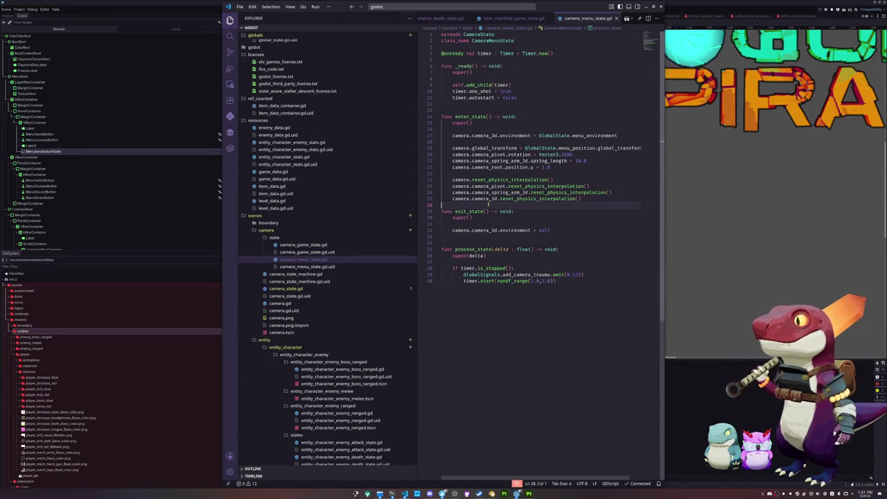
key("ctrl+p")
type("menu")
key("Down")
key("Return")
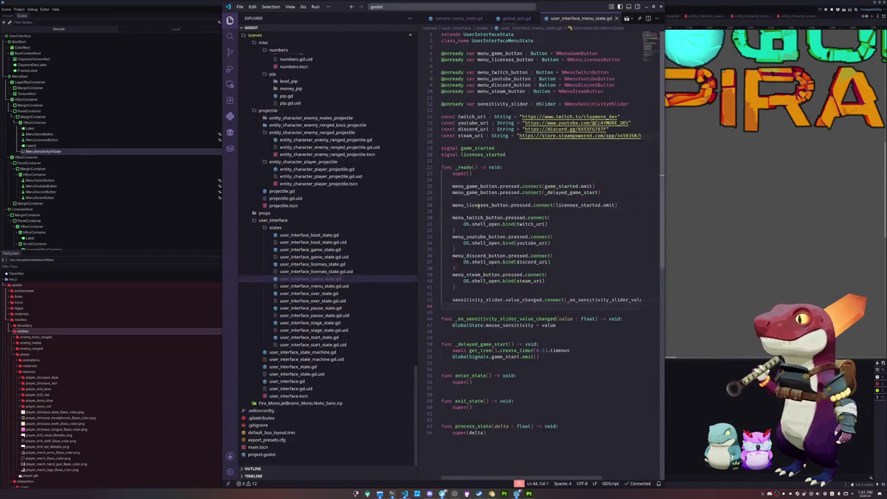
Step: Change the handler line to 'GlobalState.camera_sensitivity = Vector2.ONE * value' and bring up the game
scroll(470, 291, "down", 2)
double_click(532, 291)
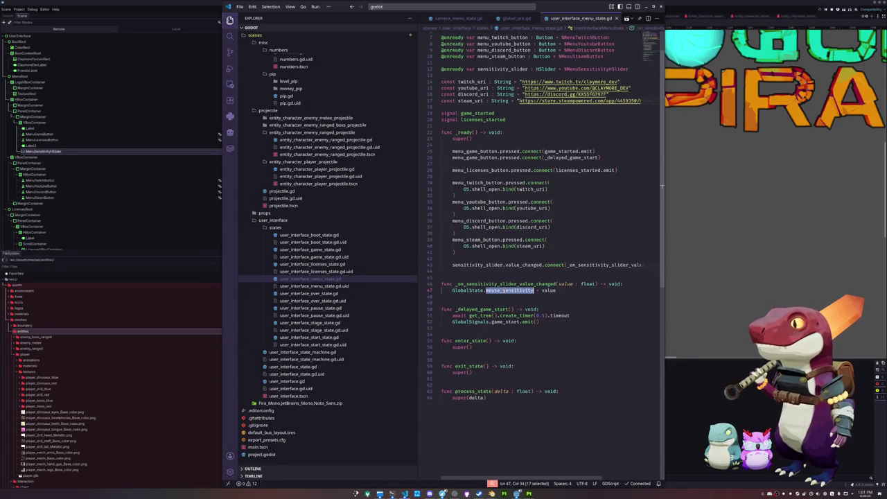
type("camera_sensitivity = ")
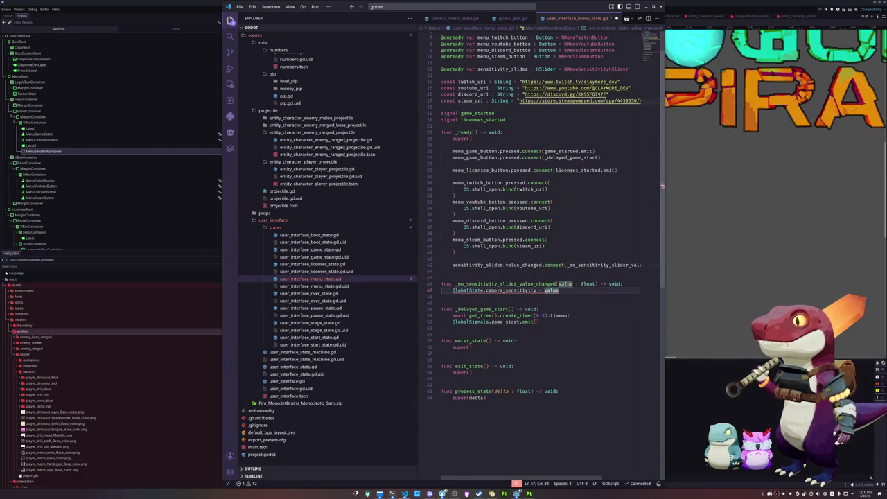
type("Vector2.ON")
key("Tab")
type("*")
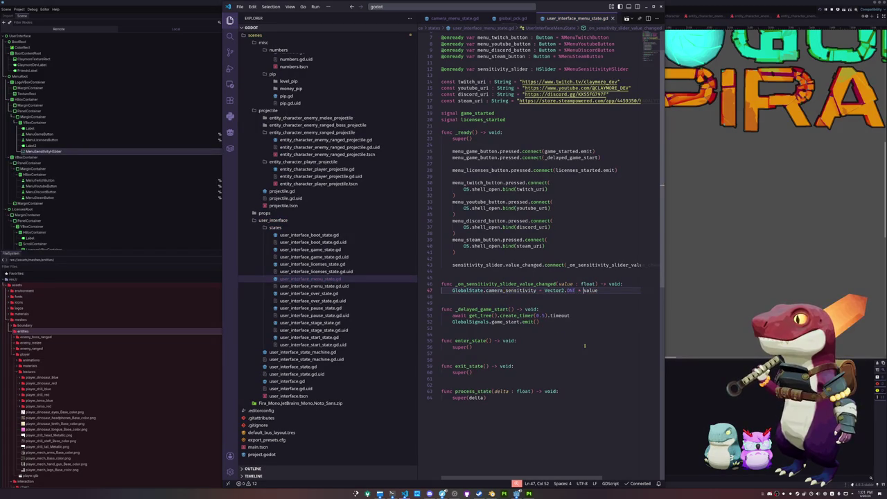
left_click(707, 395)
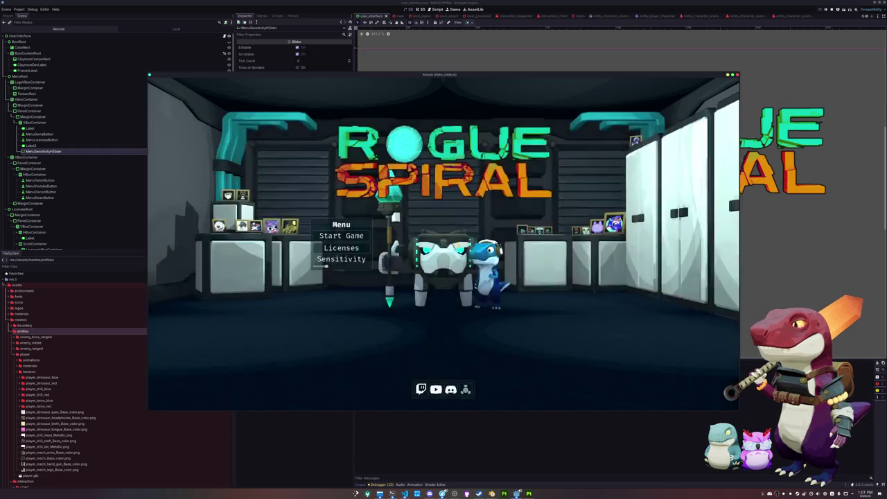
Step: Start a run, exit to the title menu, nudge Sensitivity down twice, and close the game
left_click(350, 237)
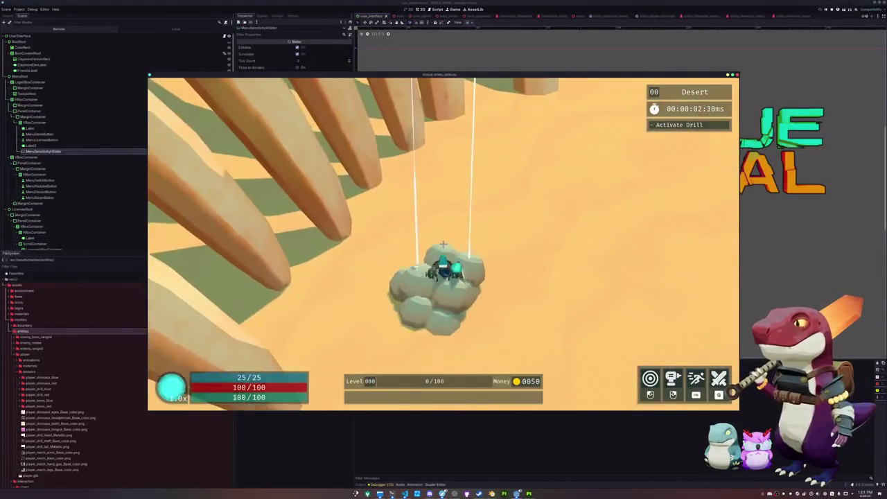
key("Escape")
left_click(444, 254)
key("Left")
key("Left")
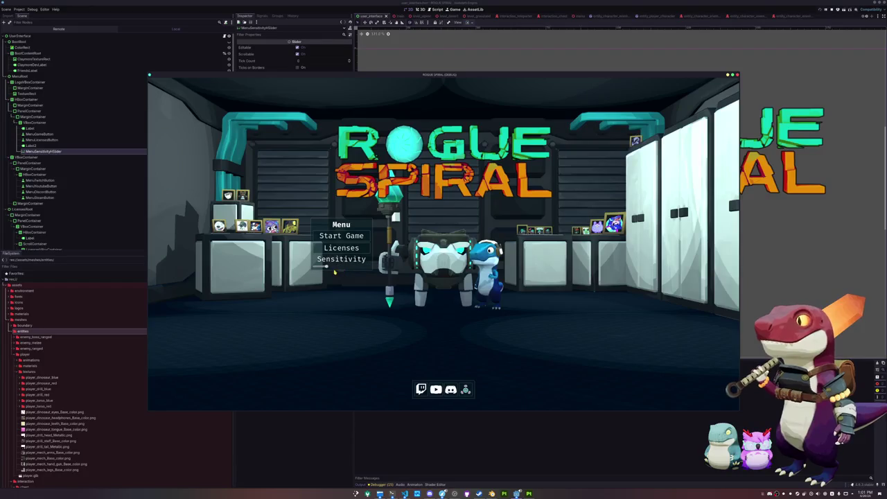
key("Left")
key("Left")
key("Left")
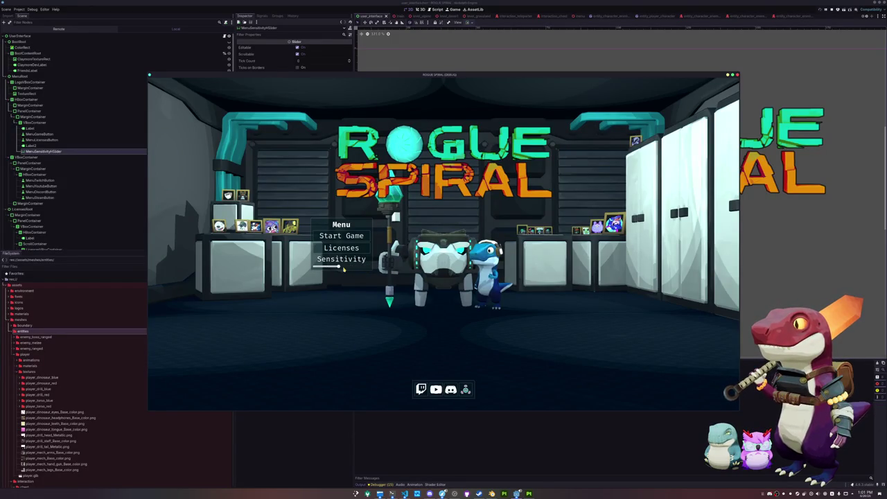
left_click(401, 437)
key("F8")
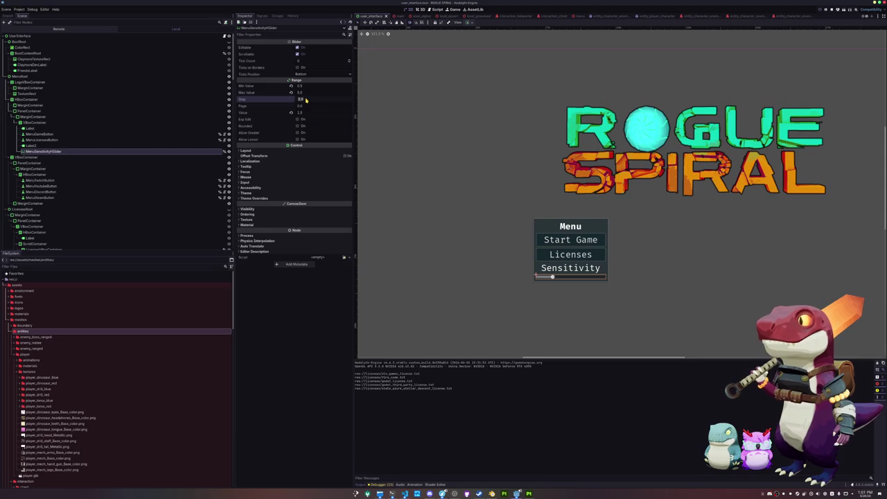
Step: Set MenuSensitivityHSlider's Step to 0.15 and relaunch the game
mouse_move(268, 100)
type("0.1")
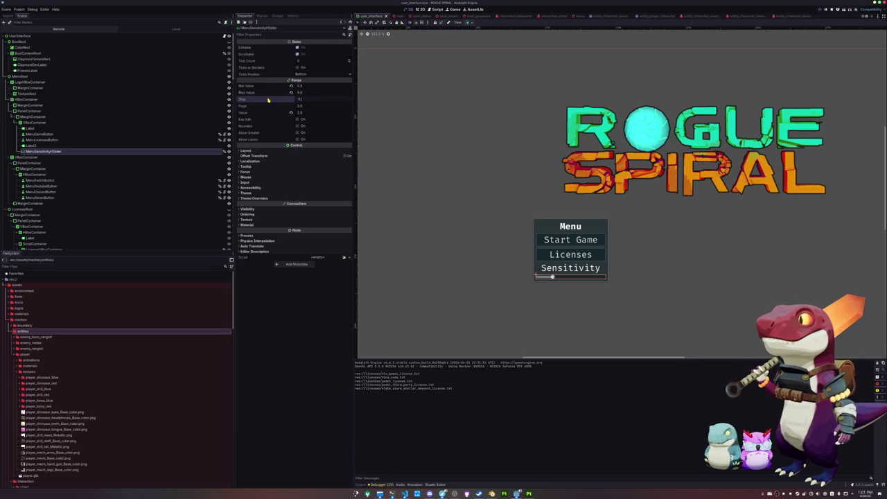
type("5")
key("Return")
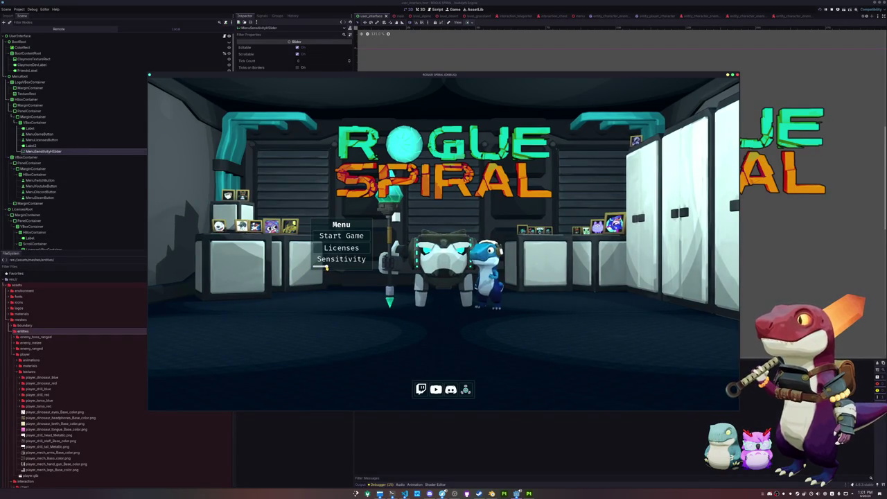
key("alt+Tab")
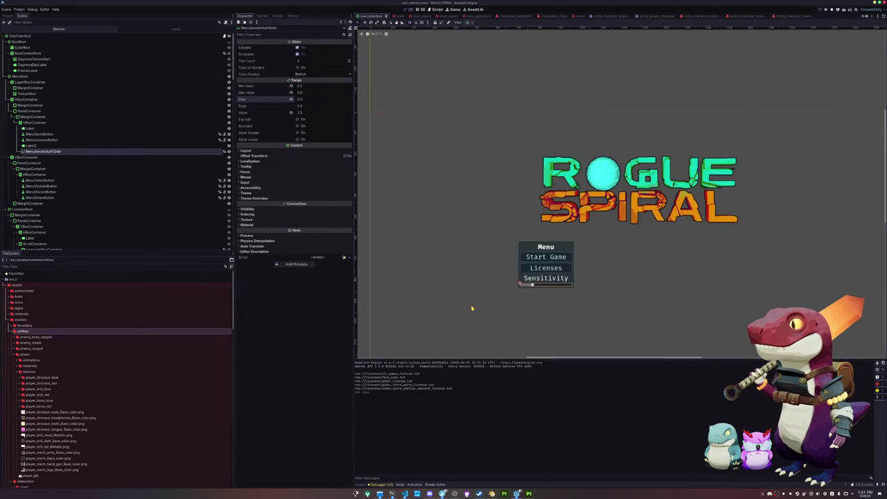
Step: Stop the game's debug session with F8, pan the menu's 2D view, and switch to Blender
left_click(486, 307)
scroll(486, 306, "down", 3)
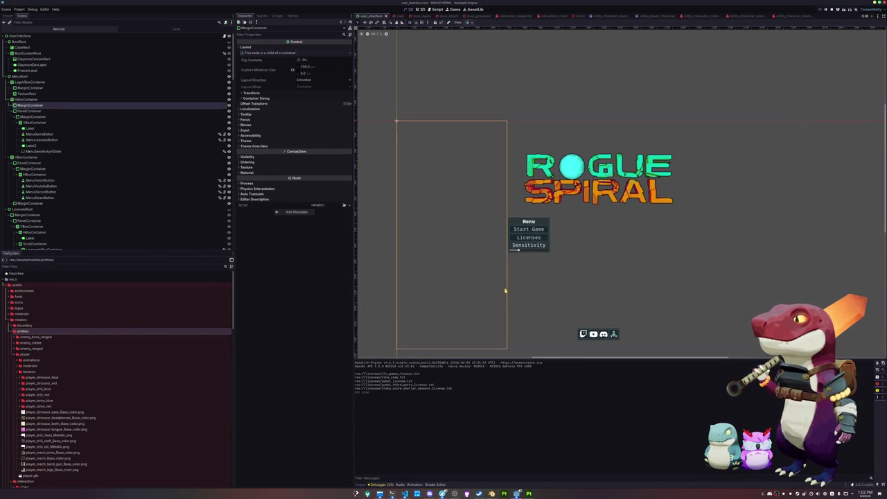
key("F8")
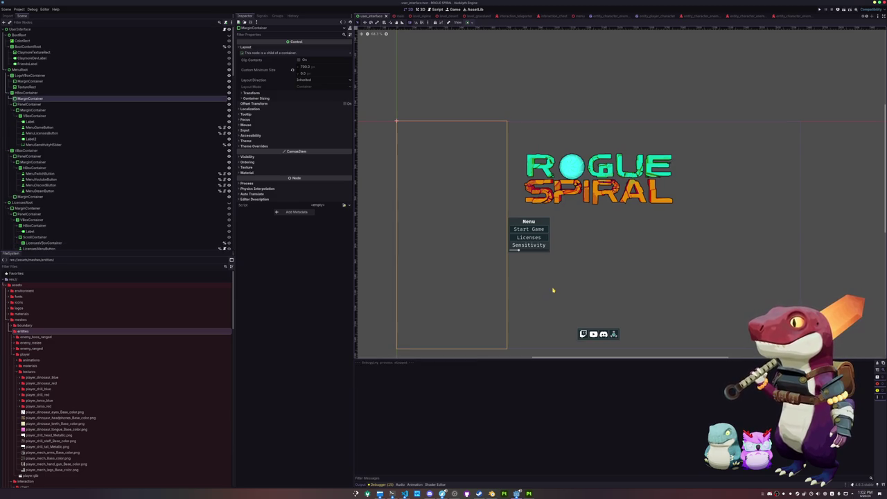
left_click_drag(553, 291, 541, 267)
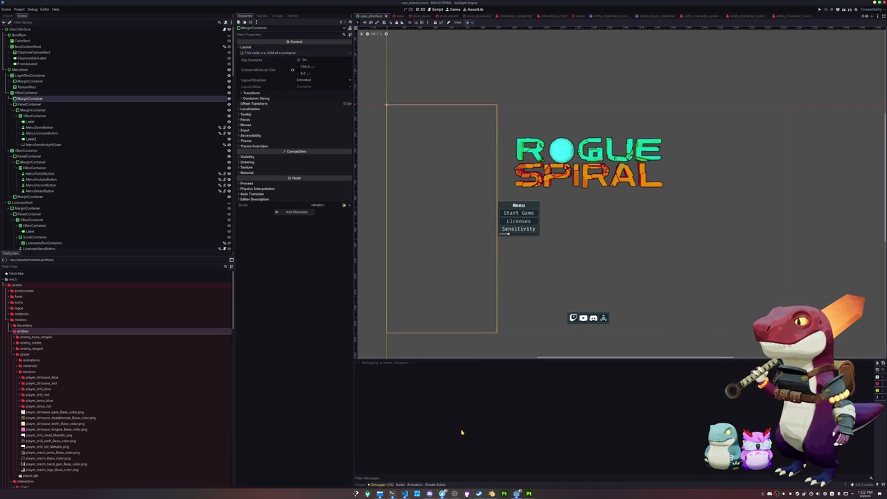
scroll(471, 185, "up", 2)
scroll(483, 180, "down", 1)
left_click_drag(496, 198, 493, 202)
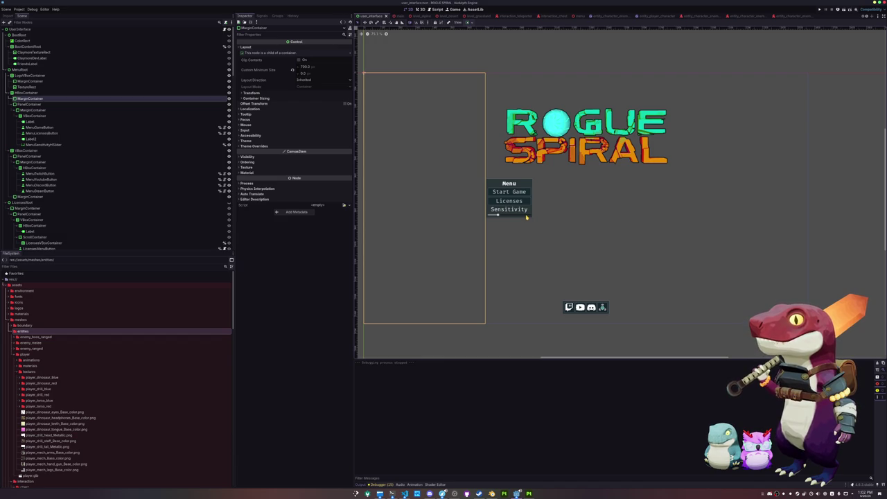
key("alt+Tab")
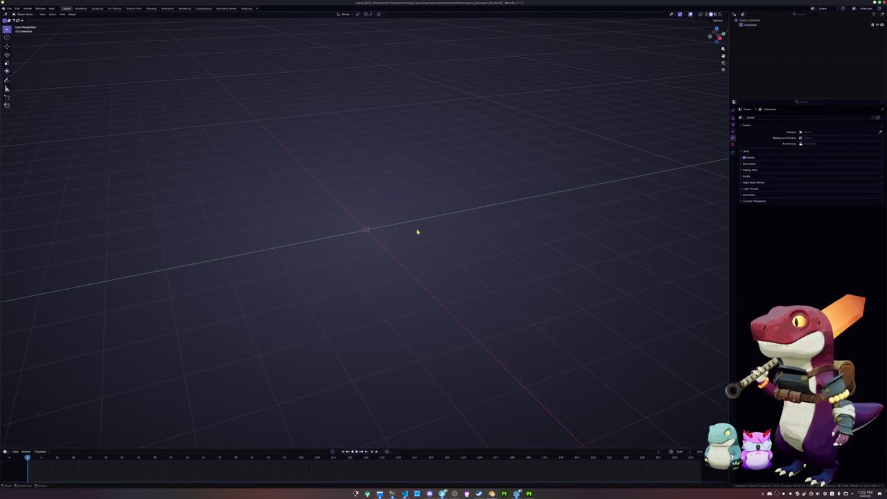
Step: Bring up Blender's Shift+A Add menu, close the running game in Godot, and return to Blender
key("shift+a")
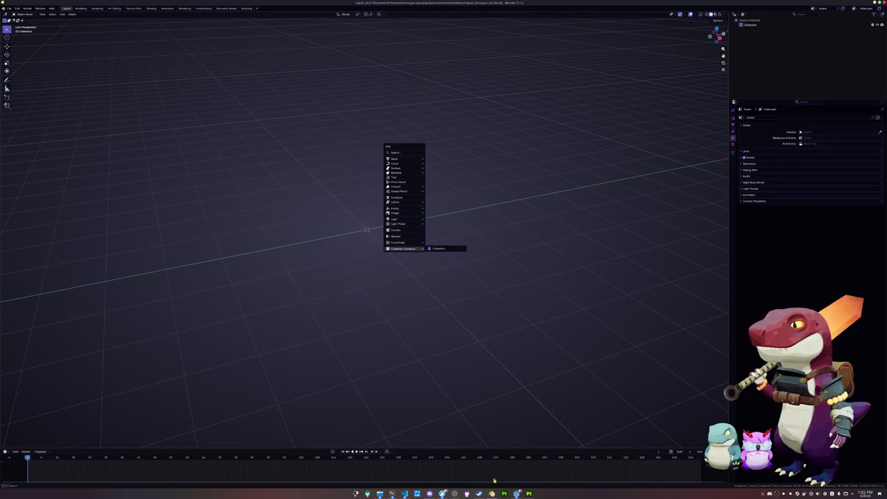
key("alt+Tab")
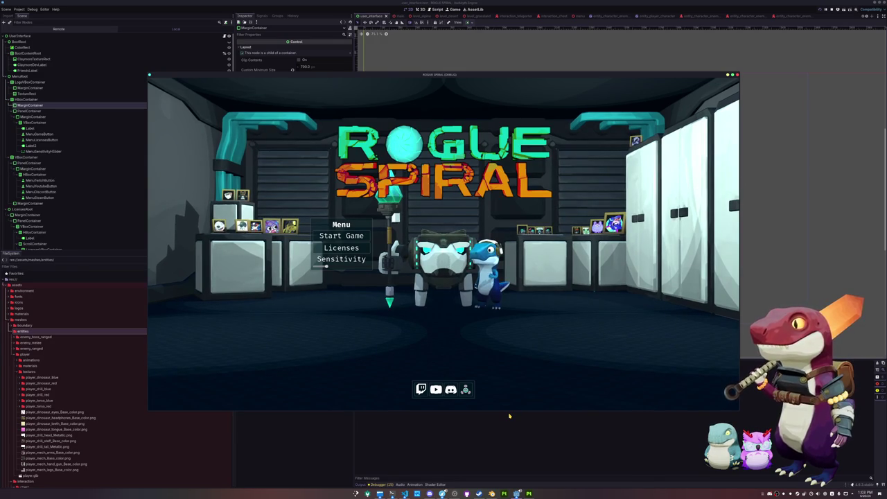
key("F8")
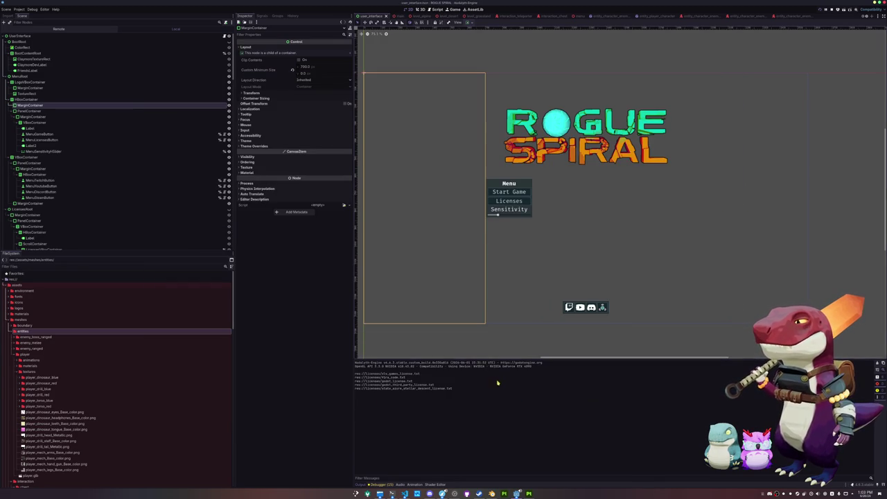
left_click(492, 494)
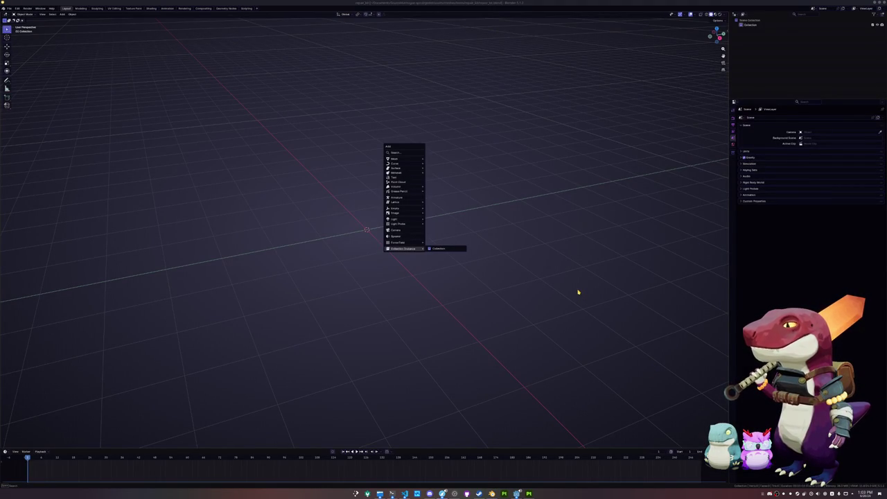
Step: Add a cube, flatten it along Z, and raise it vertically in front view
mouse_move(412, 158)
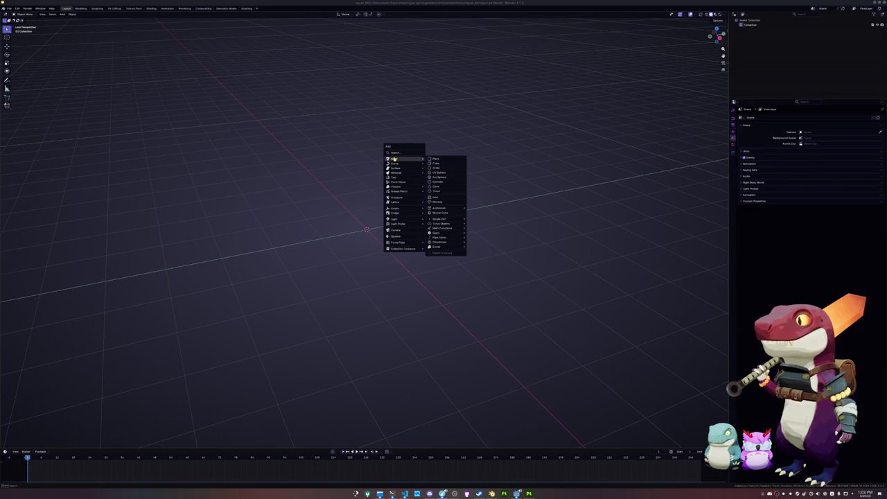
left_click(437, 166)
scroll(442, 170, "up", 2)
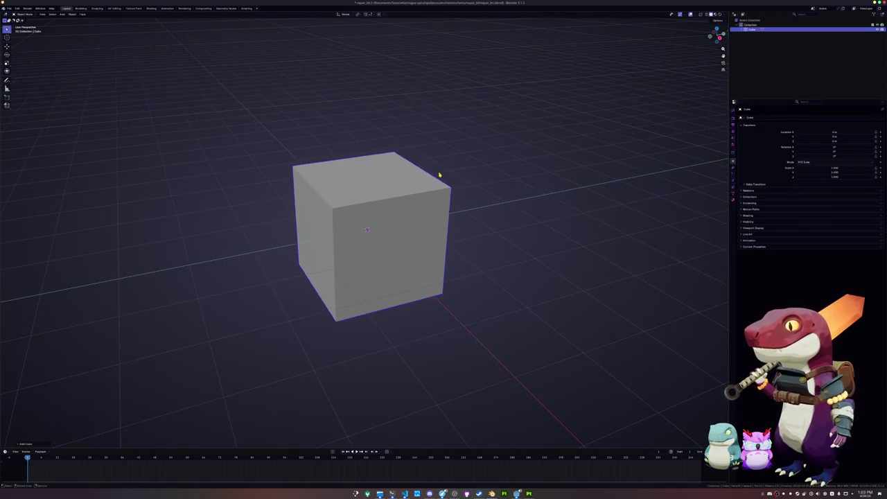
key("Tab")
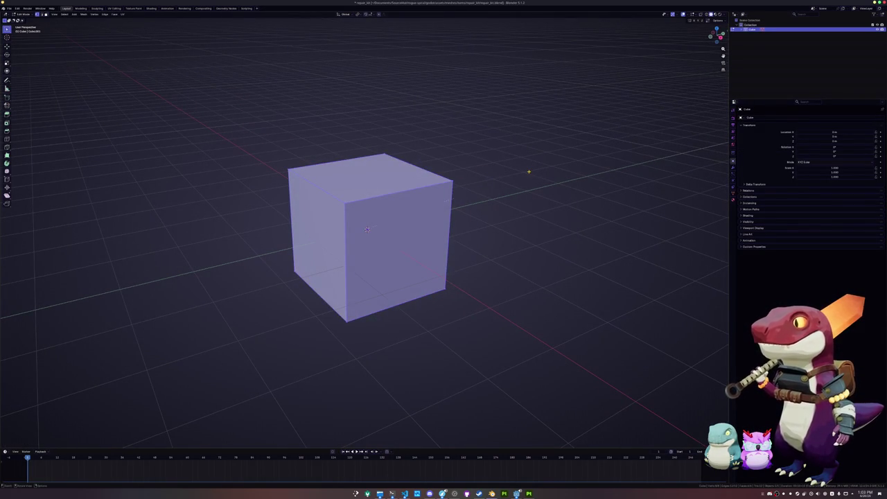
key("s")
key("z")
left_click(414, 213)
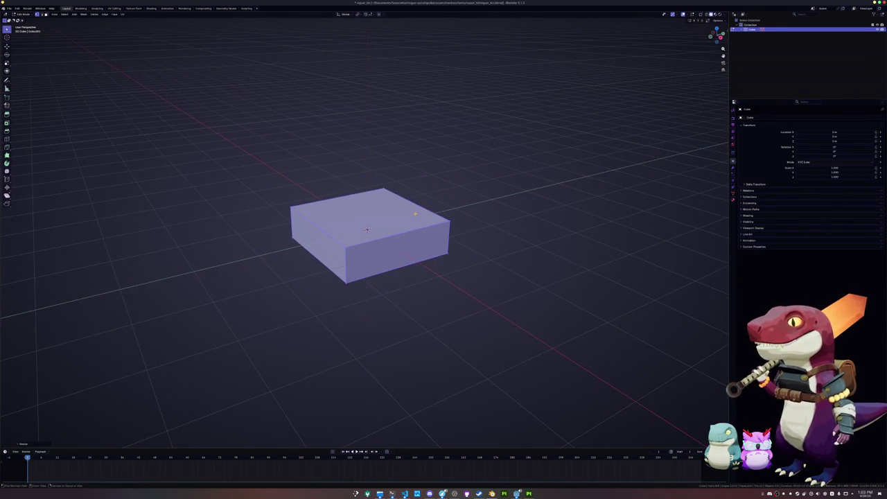
left_click_drag(414, 214, 449, 208)
key("KP_1")
key("g")
key("z")
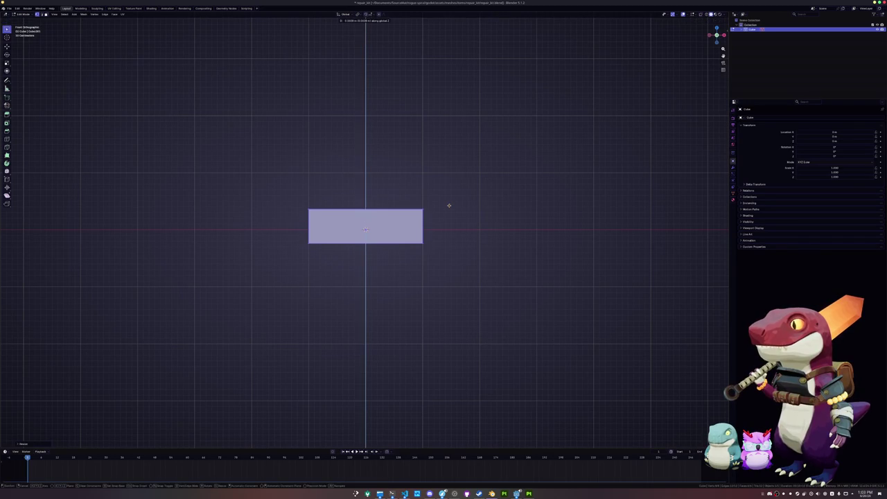
left_click(451, 194)
Step: Reduce the box's depth along Y from the top view and exit Edit Mode
key("KP_5")
mouse_move(452, 201)
left_mouse_down()
mouse_move(475, 228)
mouse_move(514, 218)
left_mouse_up()
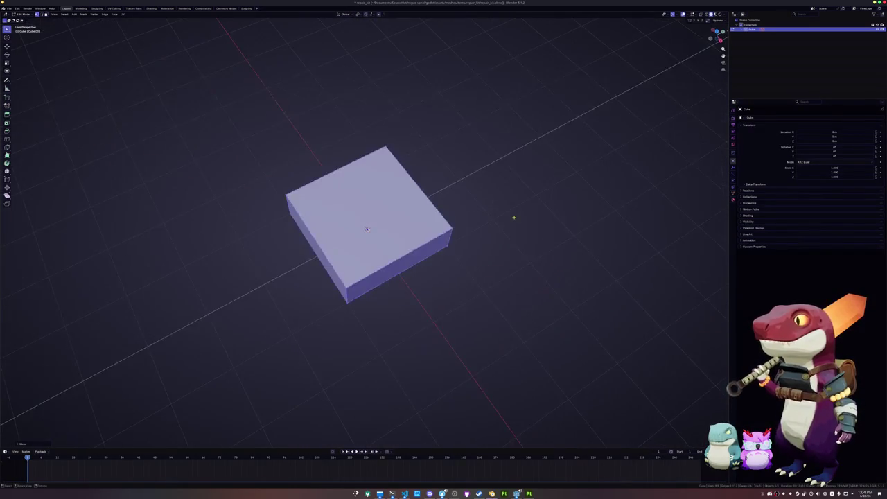
key("KP_7")
key("s")
key("y")
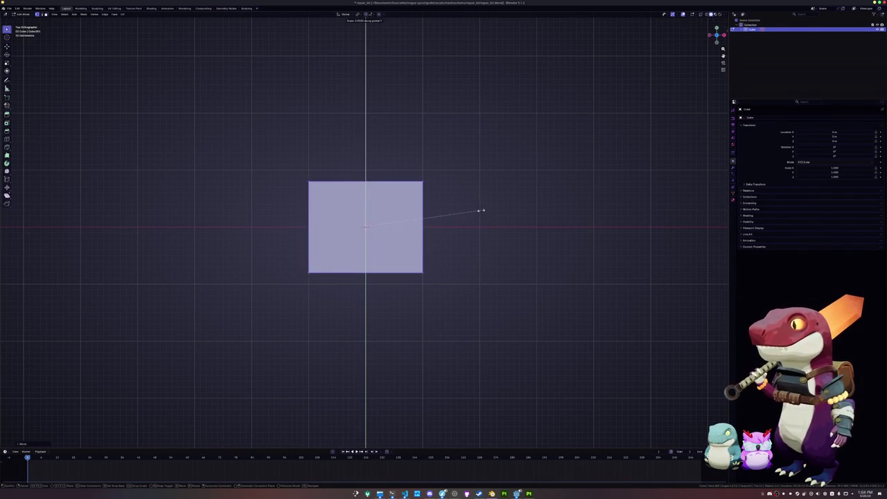
left_click(463, 218)
left_click_drag(464, 220, 459, 197)
key("Tab")
Step: Duplicate the box and place the copy directly on top as a lid
key("KP_1")
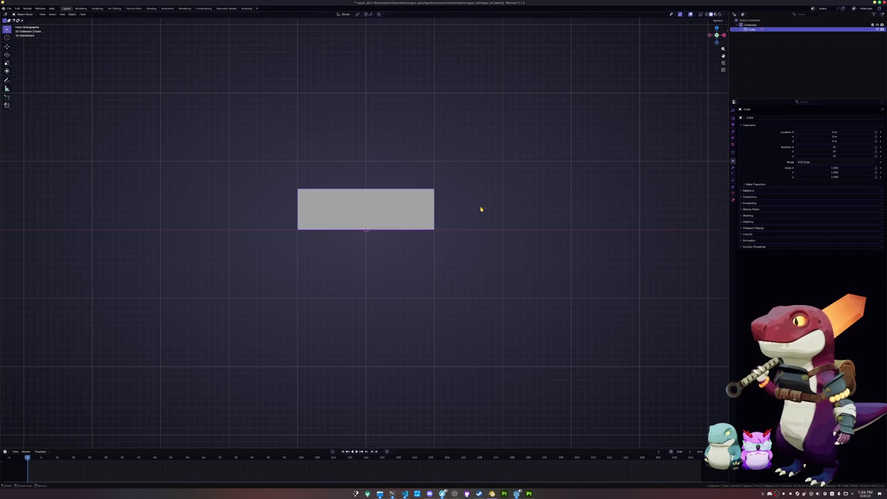
key("shift+d")
key("z")
left_click(492, 186)
left_click_drag(492, 187, 481, 208)
Step: Enlarge the lid slightly in width and depth while keeping its height fixed
key("s")
key("shift+z")
key("KP_7")
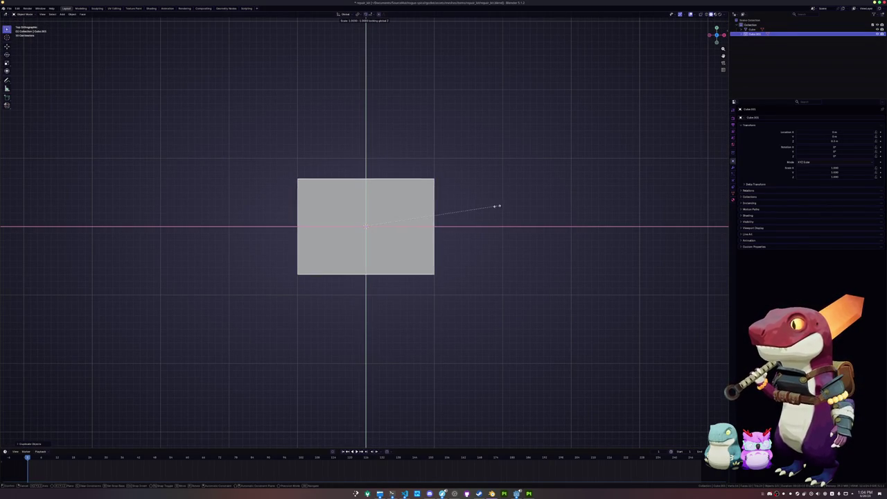
left_click(504, 206)
scroll(505, 207, "up", 1)
key("s")
key("x")
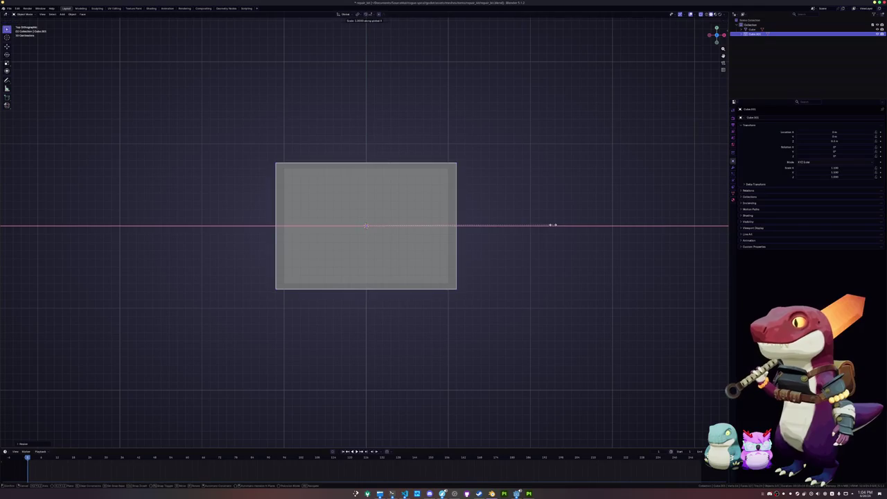
key("x")
key("x")
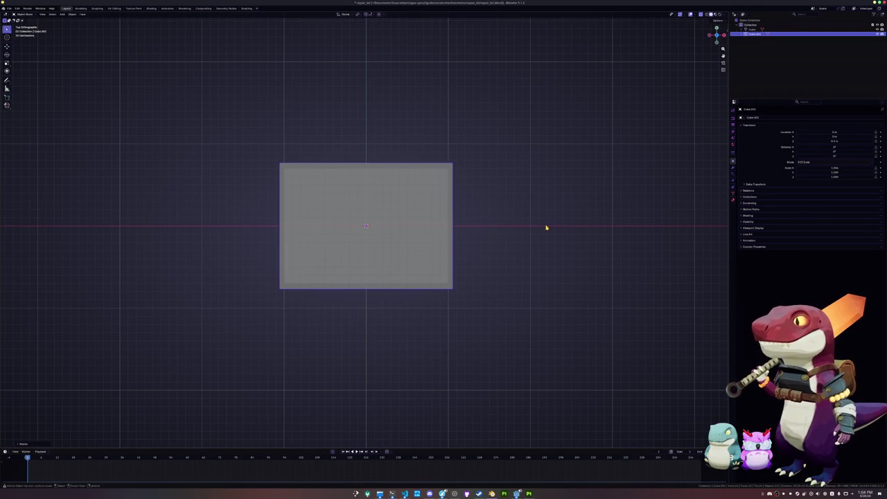
left_click(554, 225)
mouse_move(531, 240)
left_mouse_down()
mouse_move(507, 210)
mouse_move(517, 239)
left_mouse_up()
key("s")
key("shift+z")
left_click(527, 237)
Step: Extrude the lid's top face slightly upward
key("Tab")
left_click(461, 186)
key("e")
left_click(481, 217)
left_click_drag(482, 216, 481, 195)
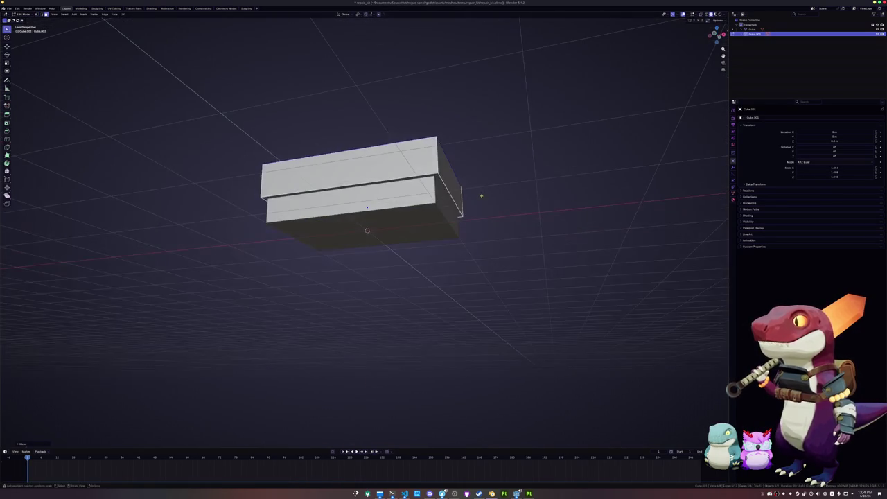
Step: In X-ray mode, apply a context-menu operation to the lower box's linked geometry
key("Tab")
left_click(417, 207)
key("alt+z")
key("Tab")
key("alt+a")
key("l")
right_click(376, 187)
left_click(361, 201)
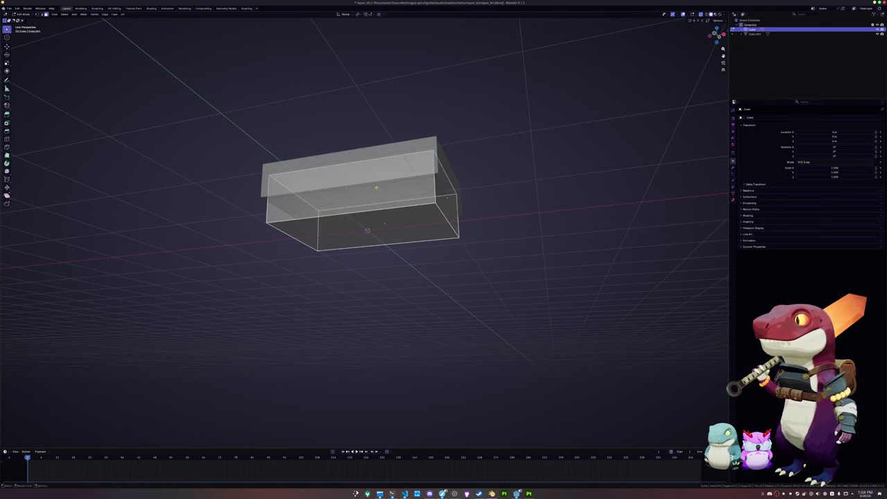
key("Tab")
key("alt+z")
Step: Bevel the edges of the lid's top face
left_click(385, 208)
key("Tab")
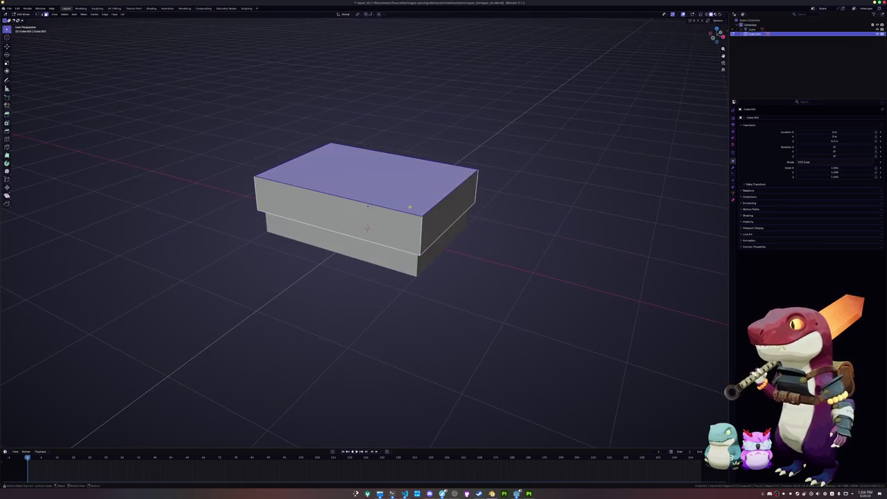
key("ctrl+b")
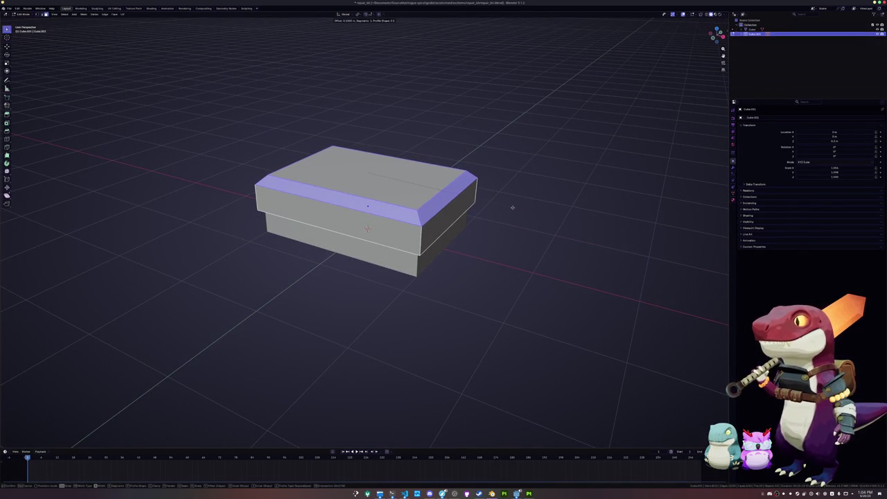
left_click(513, 207)
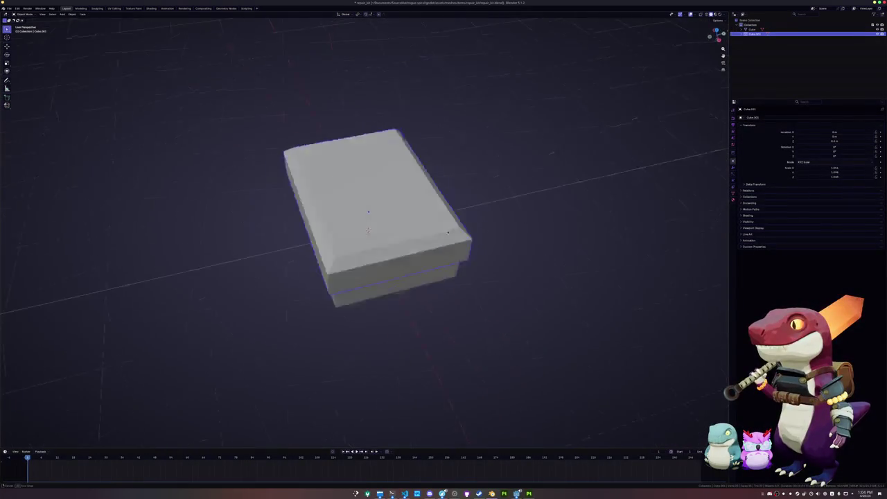
mouse_move(368, 230)
left_mouse_down()
mouse_move(437, 268)
mouse_move(361, 227)
mouse_move(365, 271)
mouse_move(371, 252)
mouse_move(360, 230)
left_mouse_up()
Step: Bevel the box's vertical corner edges and save the blend file
left_click(436, 268, "alt")
left_click(368, 228)
key("ctrl+b")
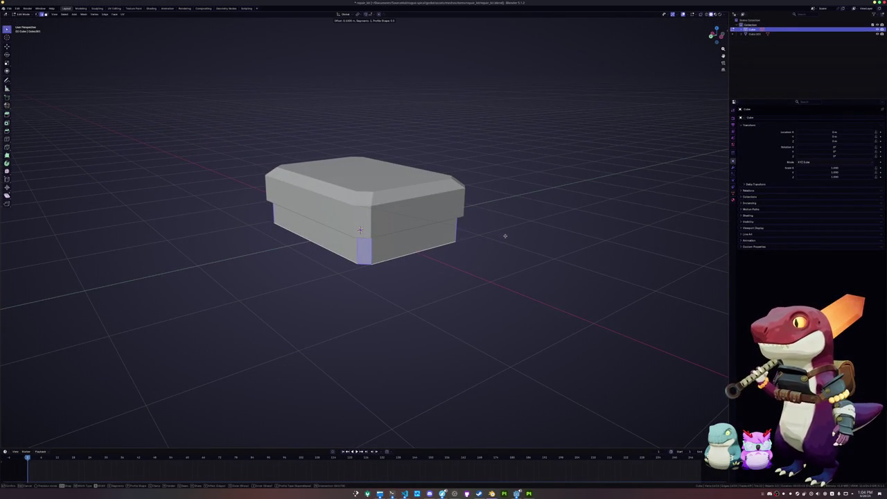
left_click(481, 239)
key("Tab")
left_click_drag(481, 242, 486, 248)
key("ctrl+s")
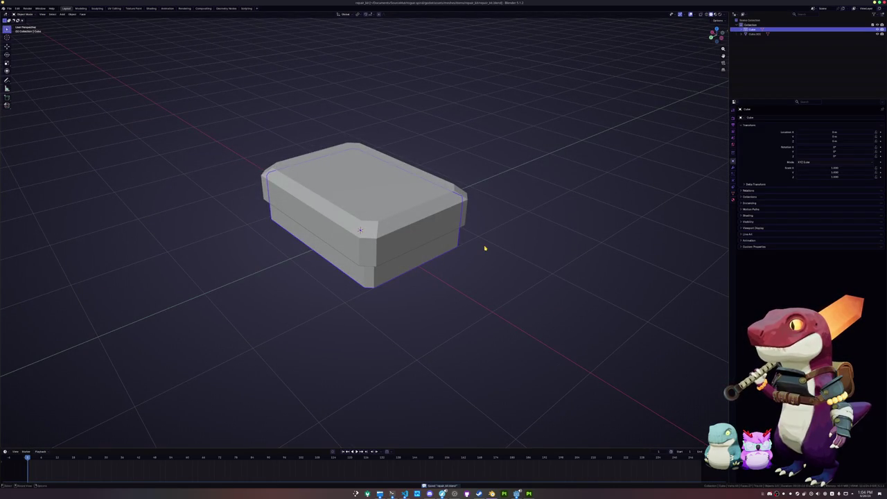
key("shift+a")
Step: Add a cylinder, rotate it 90° on X, and scale it 10 along Y
mouse_move(485, 247)
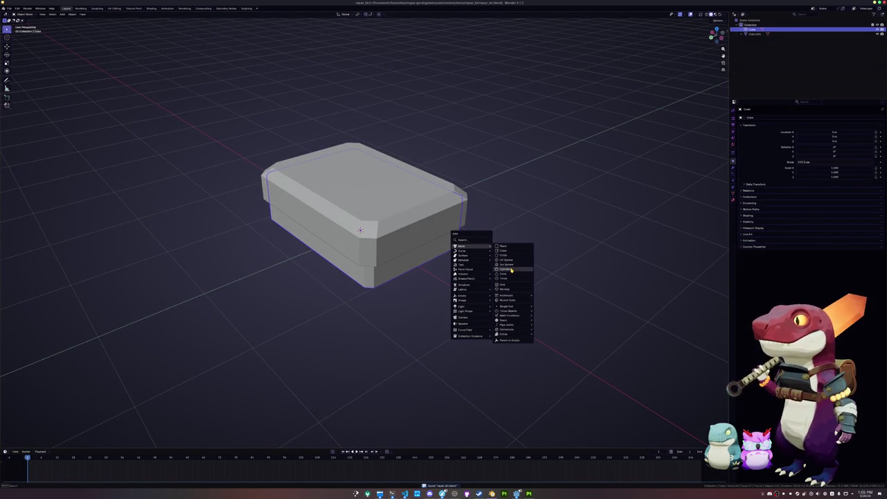
left_click(511, 269)
key("r")
key("x")
key("9")
key("0")
key("Return")
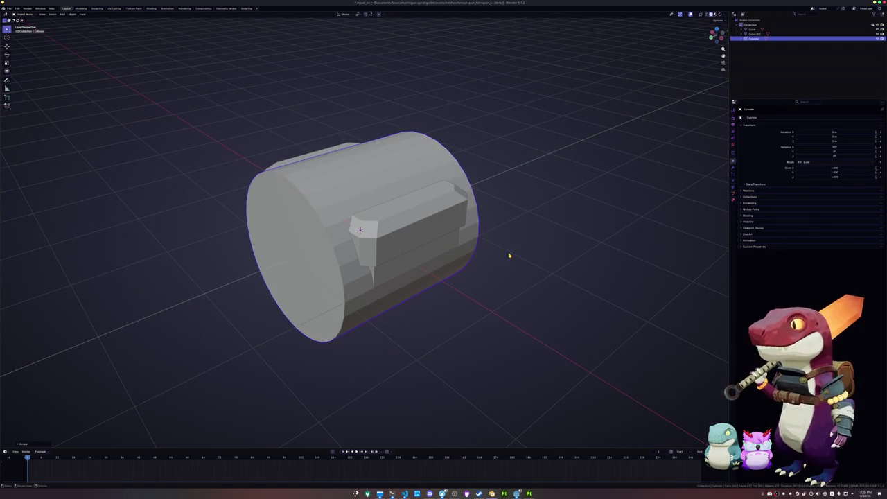
key("s")
key("y")
key("1")
key("0")
key("Return")
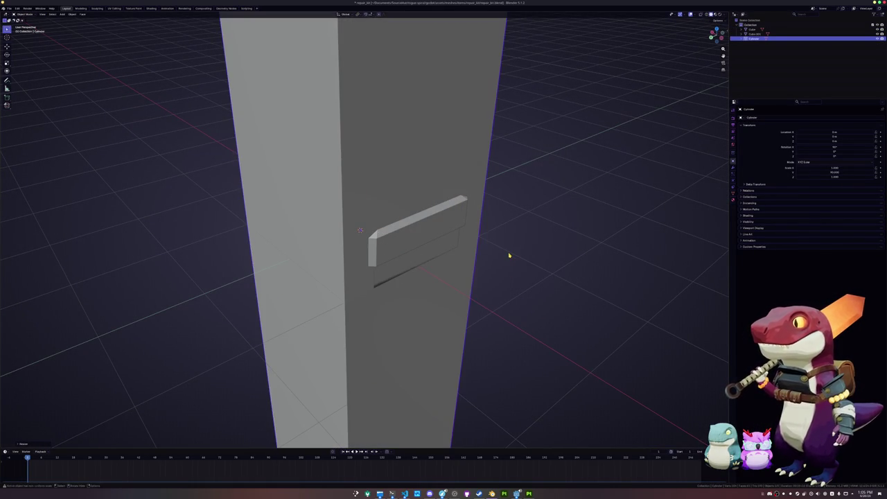
right_click(508, 256)
Step: Turn the cylinder 90° around Z and shrink it to a small disc
key("r")
key("z")
key("9")
key("0")
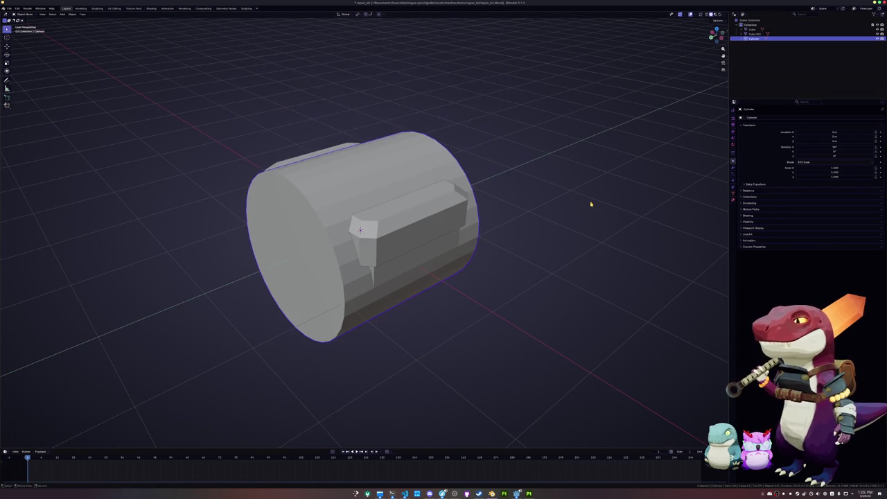
key("Return")
key("KP_3")
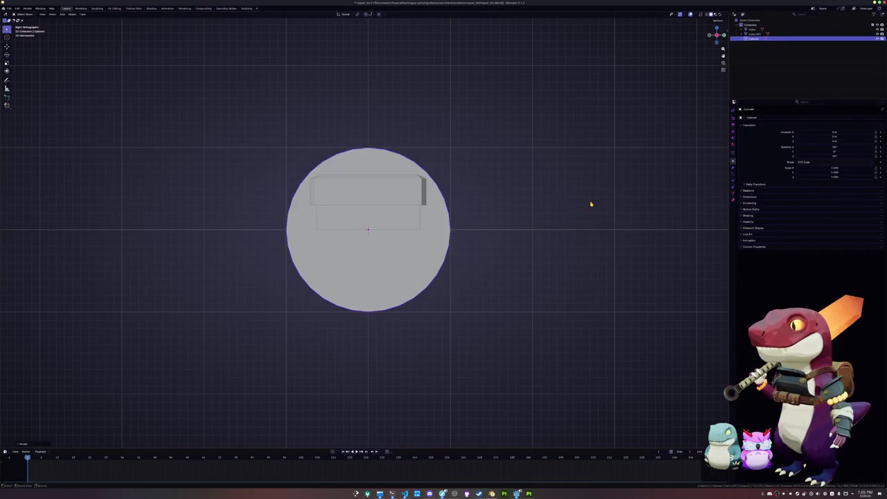
key("s")
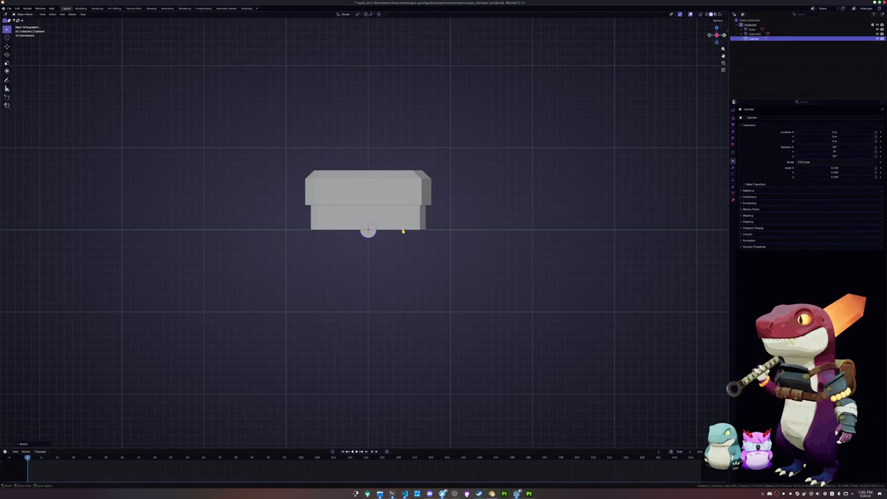
left_click(417, 237)
Step: Position the hinge at the lid's back edge, at its right corner
key("g")
scroll(417, 237, "up", 3)
left_click(520, 196)
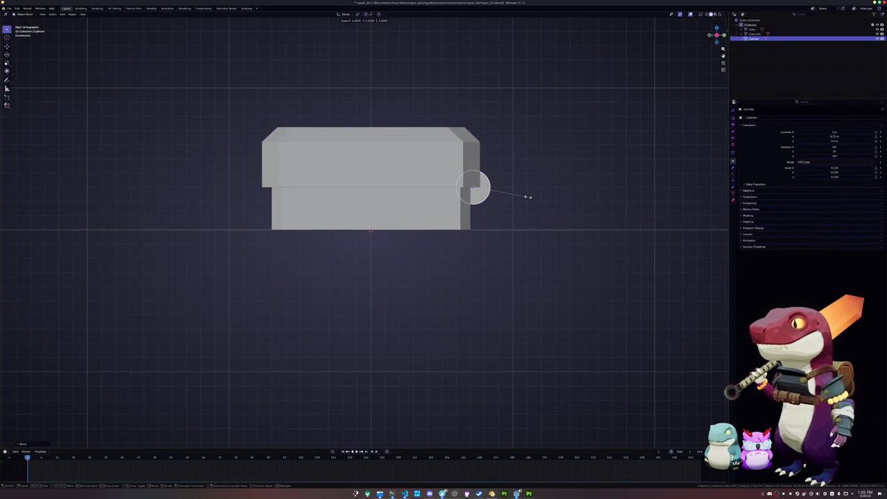
left_click_drag(529, 200, 523, 223)
key("g")
key("x")
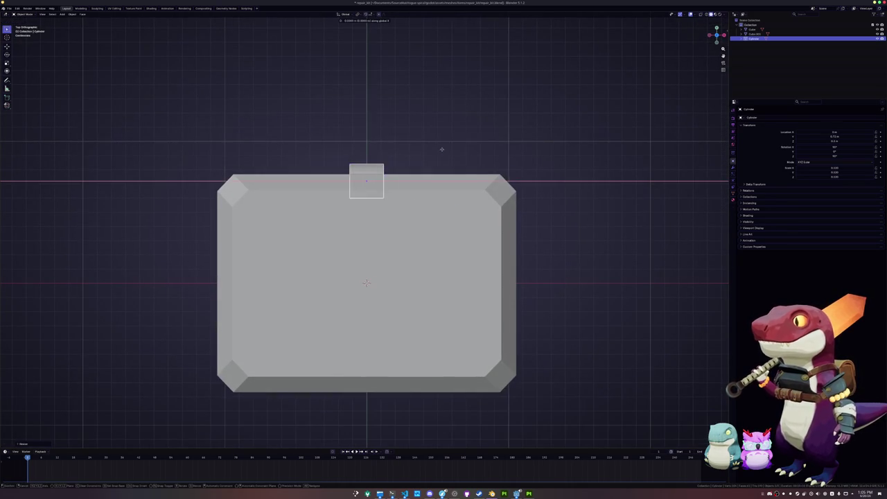
left_click(544, 146)
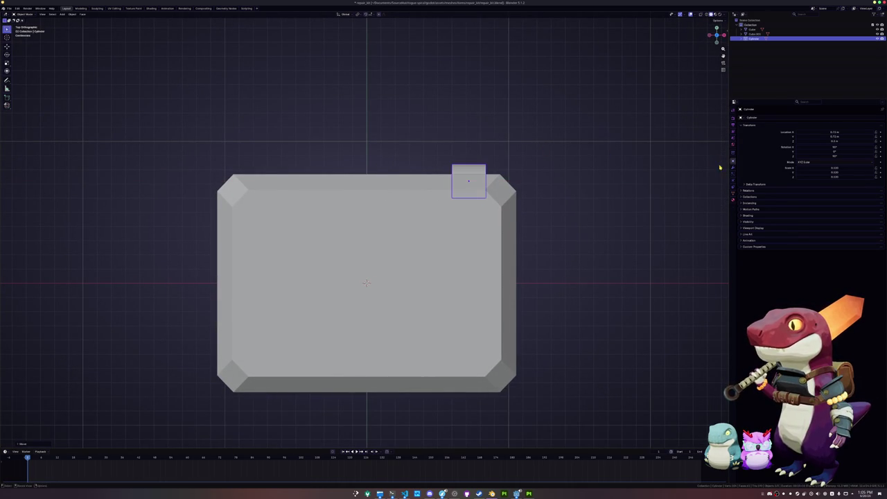
Step: Add a Mirror modifier to the hinge with Cube.001 as the mirror object
left_click(734, 167)
left_click(803, 118)
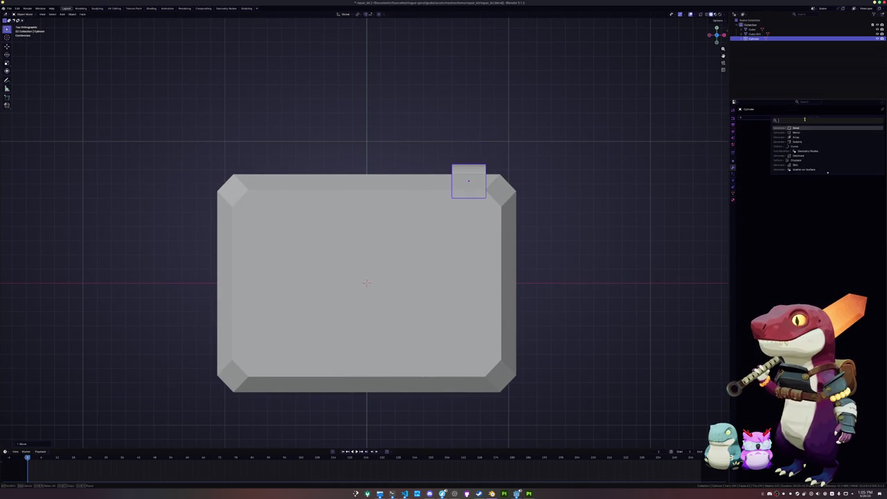
left_click(831, 133)
left_click(875, 149)
left_click(430, 263)
scroll(624, 260, "down", 1)
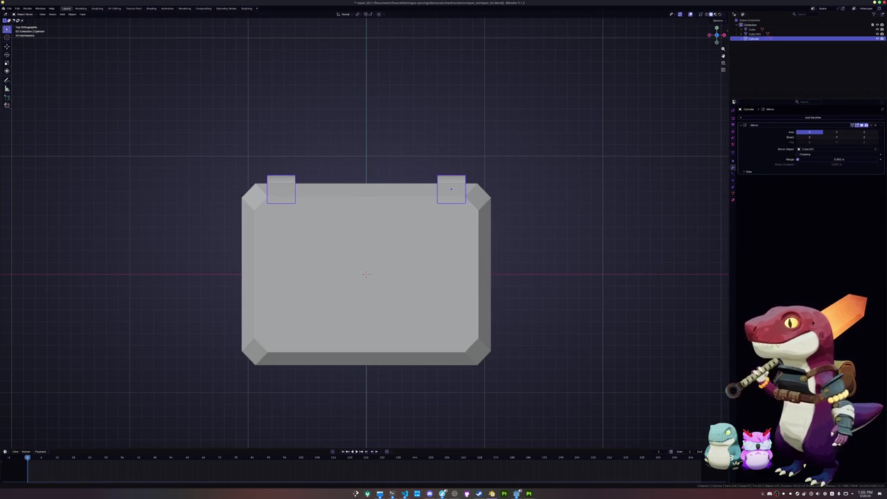
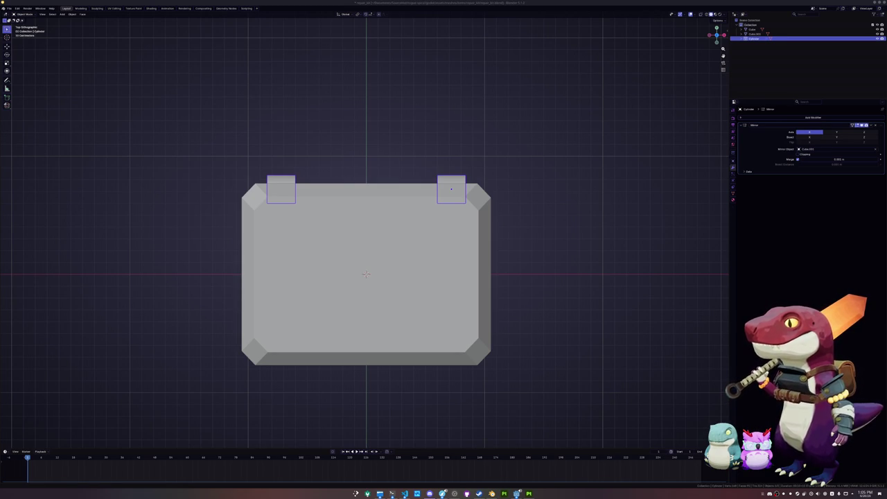
Step: Add a plane, rotate it 90° on X and 90° on Z, and raise it along Z
scroll(488, 237, "up", 3)
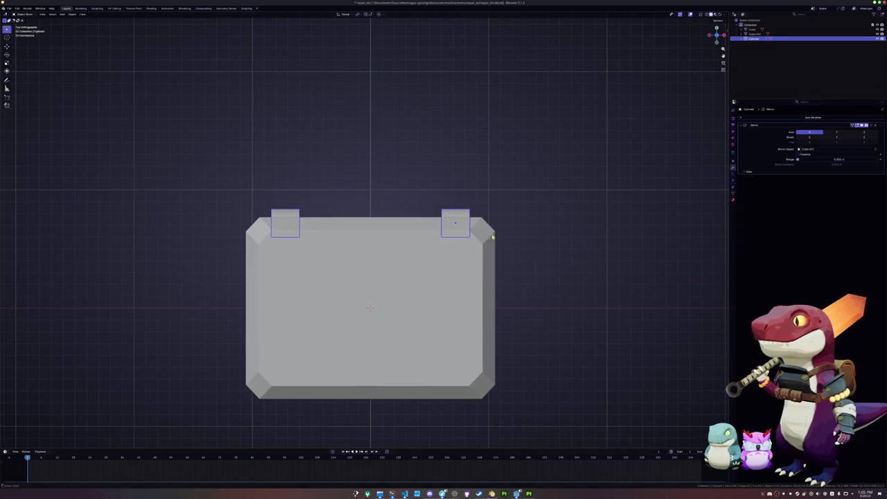
key("shift+a")
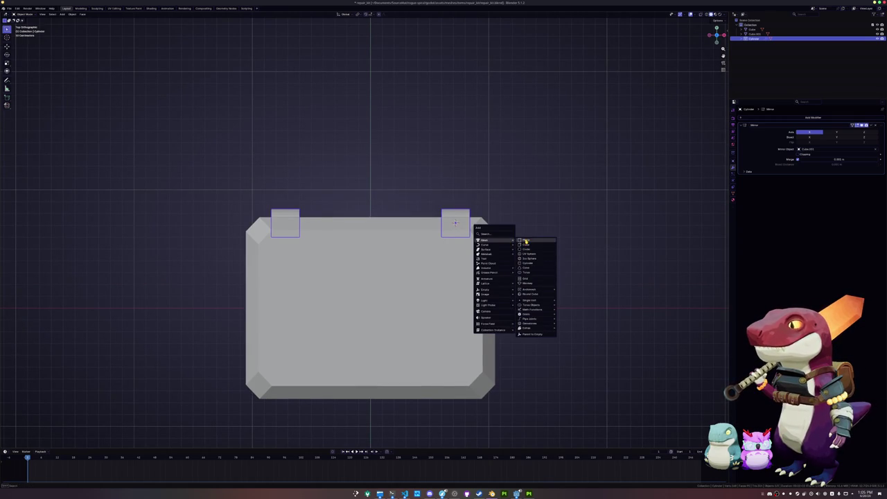
left_click(527, 241)
type("rx90")
key("Return")
type("rz90")
key("Return")
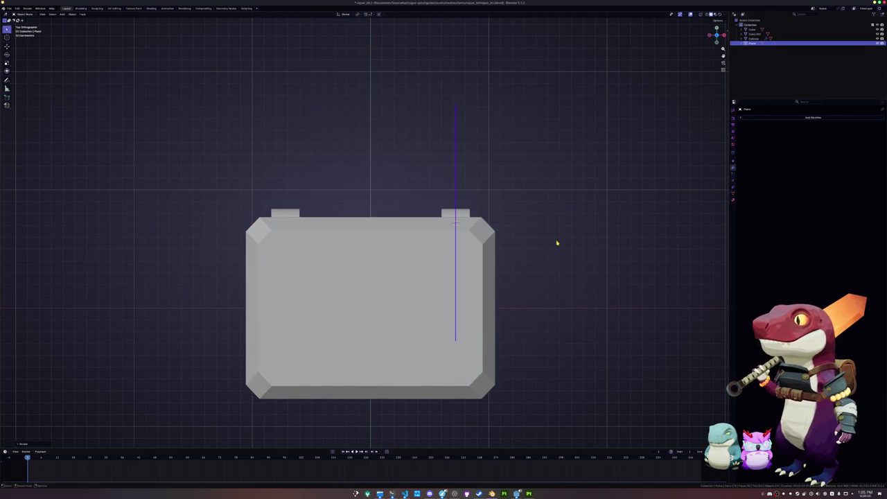
key("g")
key("z")
key("y")
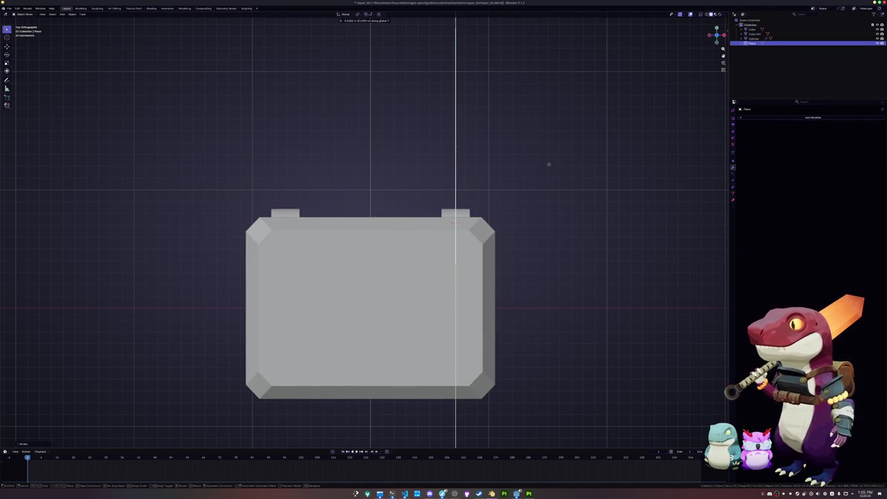
left_click(545, 125)
Step: In X-ray edit mode, shift the top end along Y, extrude it along X toward the centre, and add a Mirror modifier
scroll(531, 185, "up", 2)
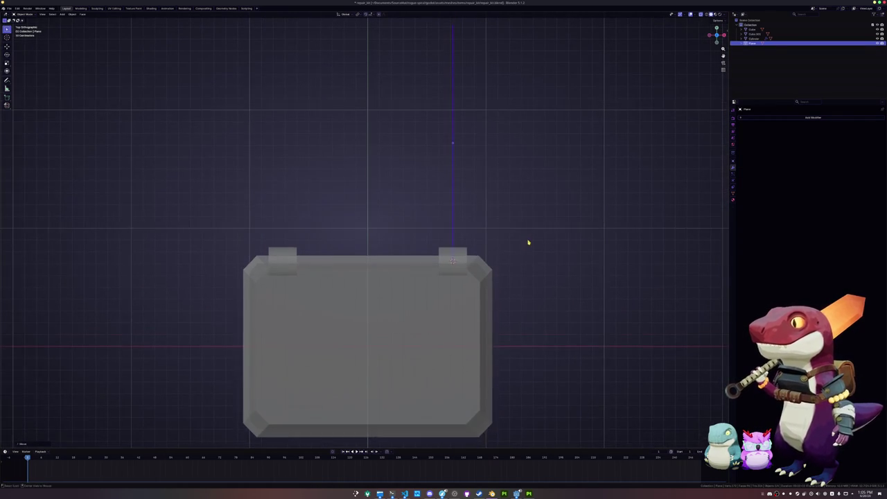
key("alt+z")
key("Tab")
left_click_drag(498, 128, 432, 24)
key("g")
key("y")
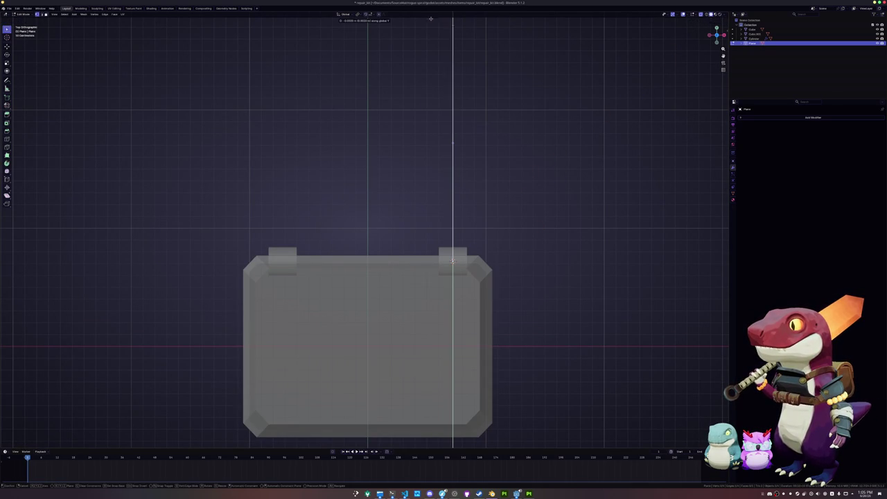
left_click(467, 152)
key("e")
key("x")
left_click(386, 156)
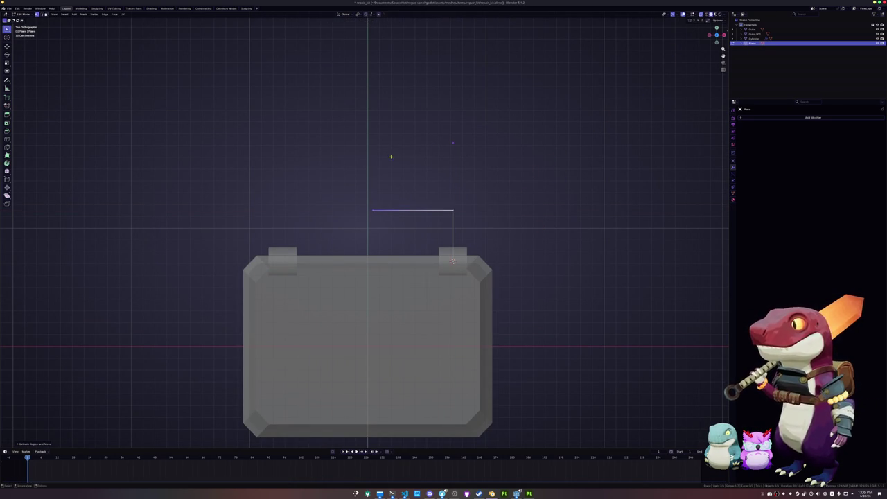
left_click(762, 117)
left_click(798, 135)
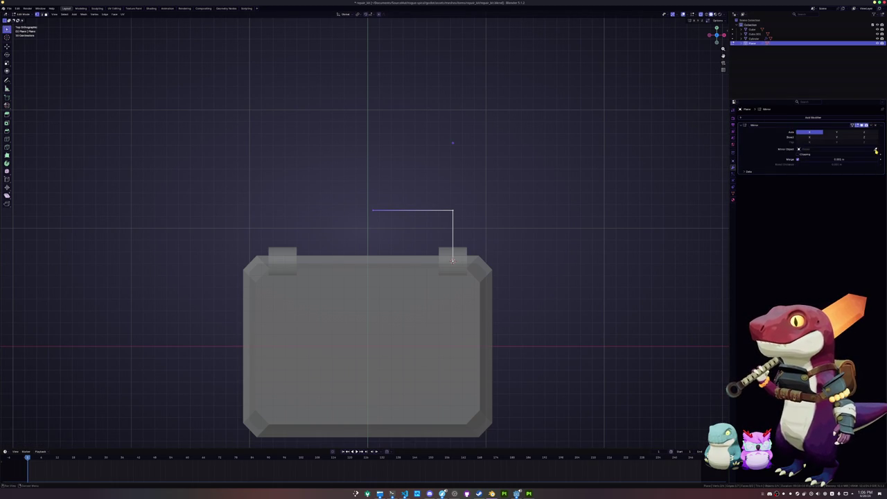
Step: Set the Mirror modifier's object to Cube.001 and mirror across the X axis
left_click(411, 303)
key("g")
key("x")
key("Escape")
left_click(810, 131)
left_click(837, 132)
left_click_drag(486, 277, 444, 229)
left_click(837, 132)
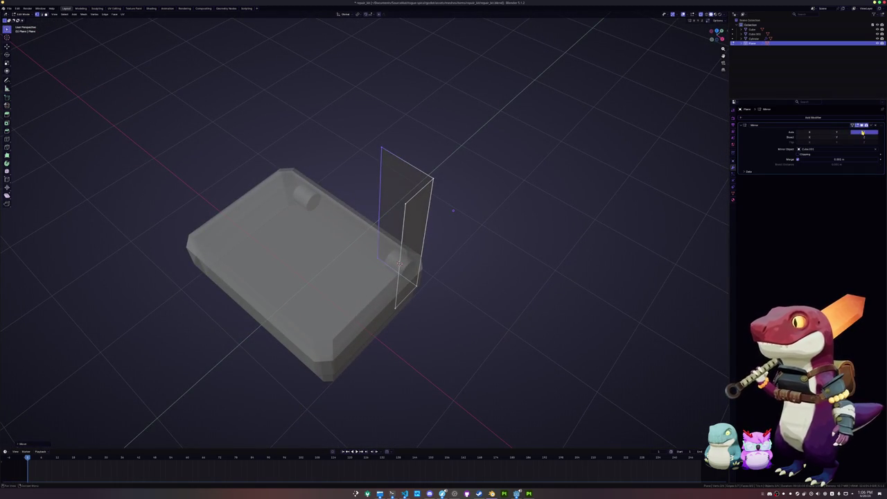
left_click(810, 132)
mouse_move(486, 181)
left_mouse_down()
mouse_move(493, 178)
mouse_move(464, 182)
mouse_move(506, 168)
left_mouse_up()
Step: Select the whole plane and scale it down on Z into a short handle strip
key("g")
key("x")
right_click(472, 175)
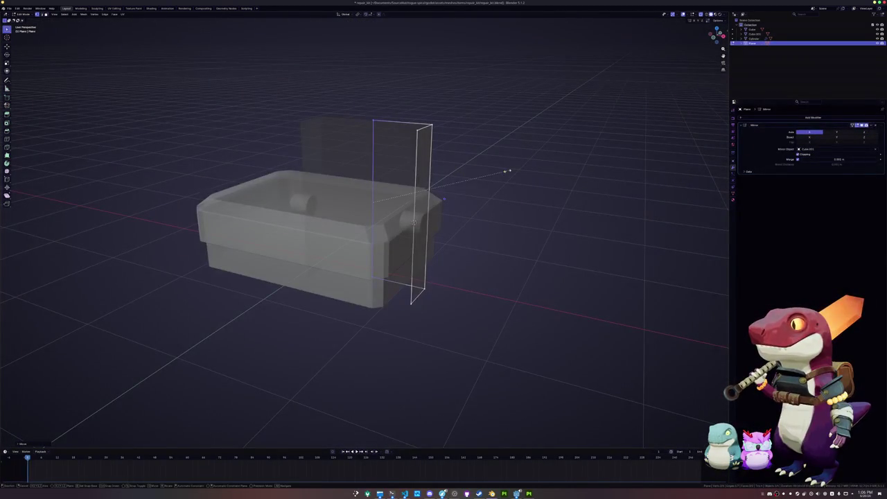
key("a")
key("s")
key("z")
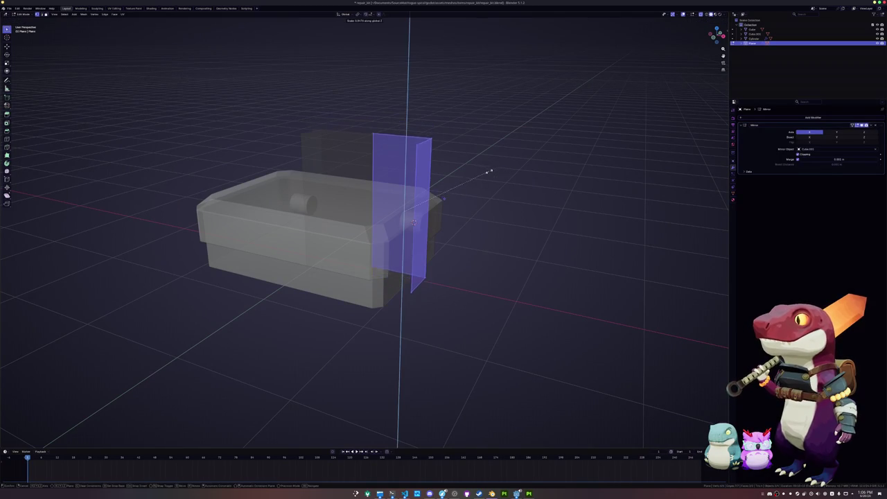
left_click(433, 201)
key("s")
key("z")
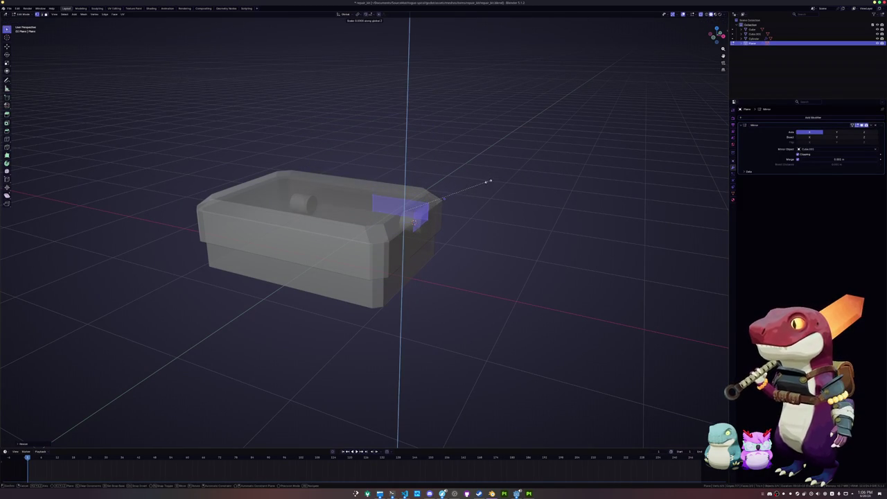
left_click(487, 180)
Step: Move the handle strip along X and bevel its corners with Ctrl+B
mouse_move(495, 178)
left_mouse_down()
mouse_move(414, 222)
mouse_move(431, 241)
mouse_move(402, 272)
left_mouse_up()
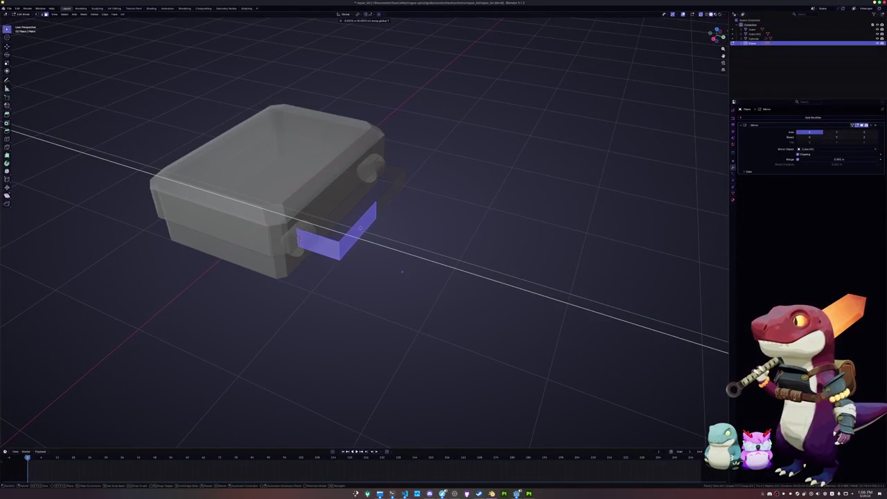
key("g")
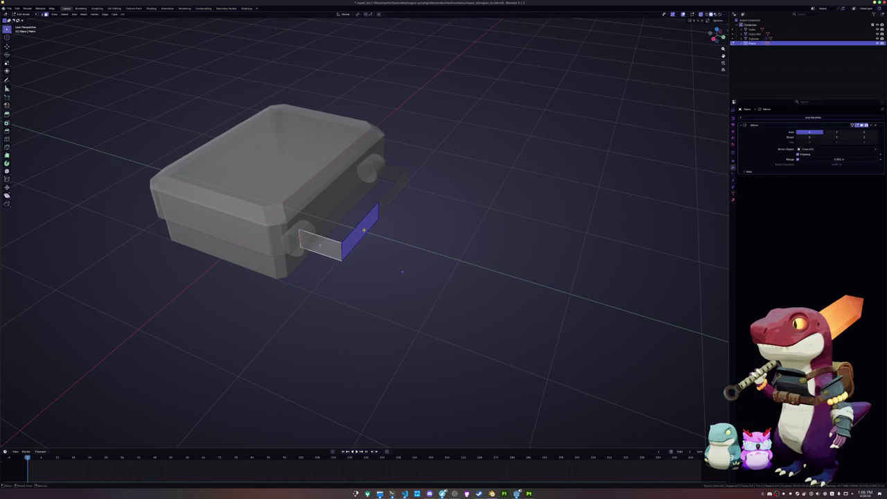
key("x")
left_click(393, 237)
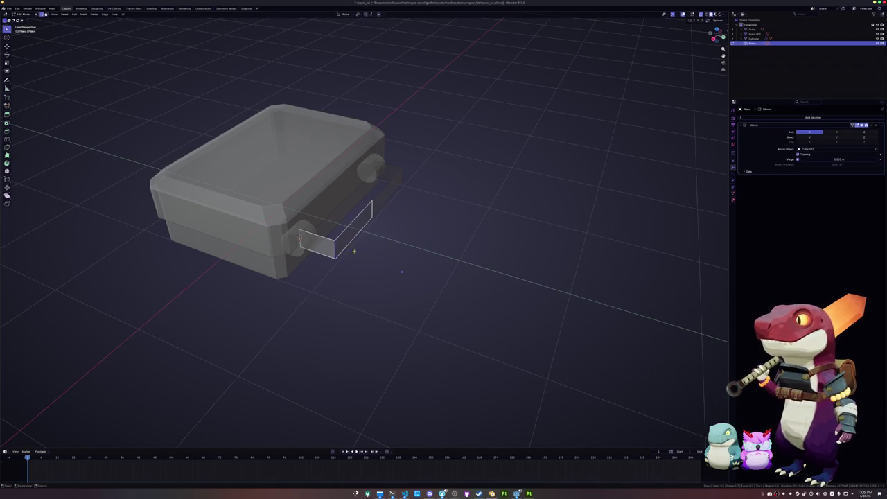
key("ctrl+b")
left_click(419, 241)
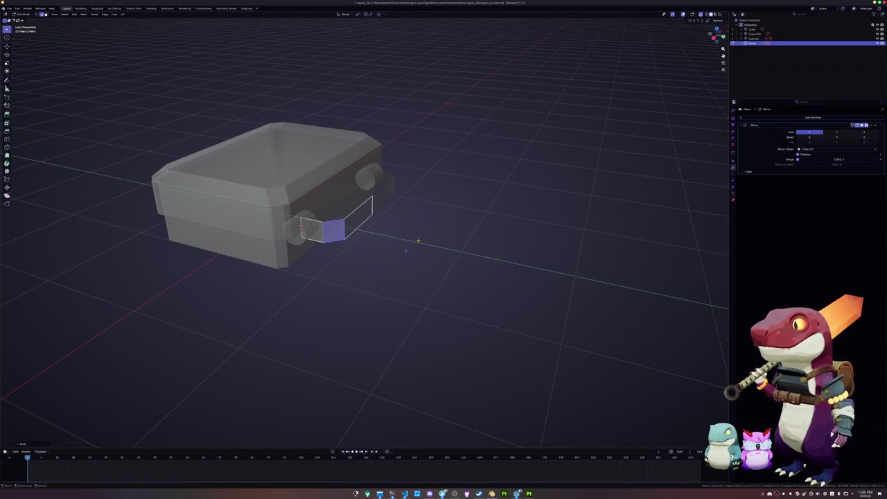
Step: Leave edit mode, turn X-ray off, and select the case body
key("Tab")
key("alt+z")
left_click(312, 235)
left_click(312, 239)
scroll(361, 228, "left", 5)
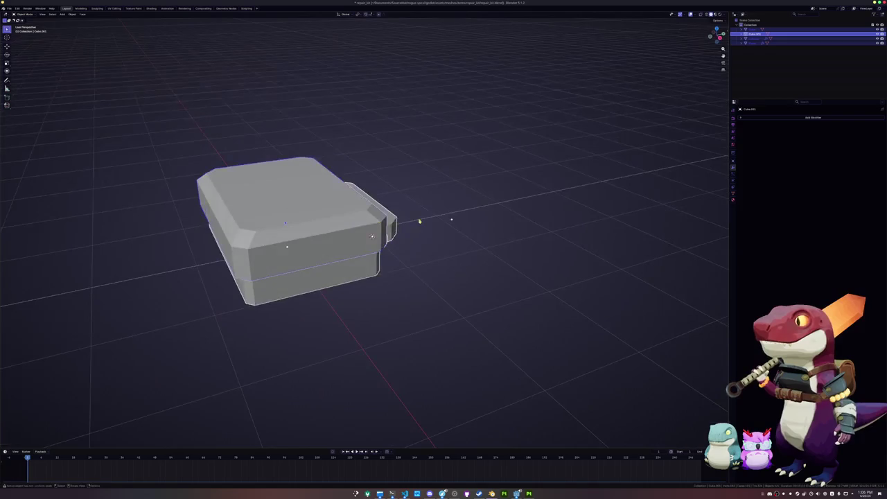
Step: Convert the case body to a mesh, add a Bevel modifier, and apply all transforms
right_click(418, 221)
mouse_move(413, 239)
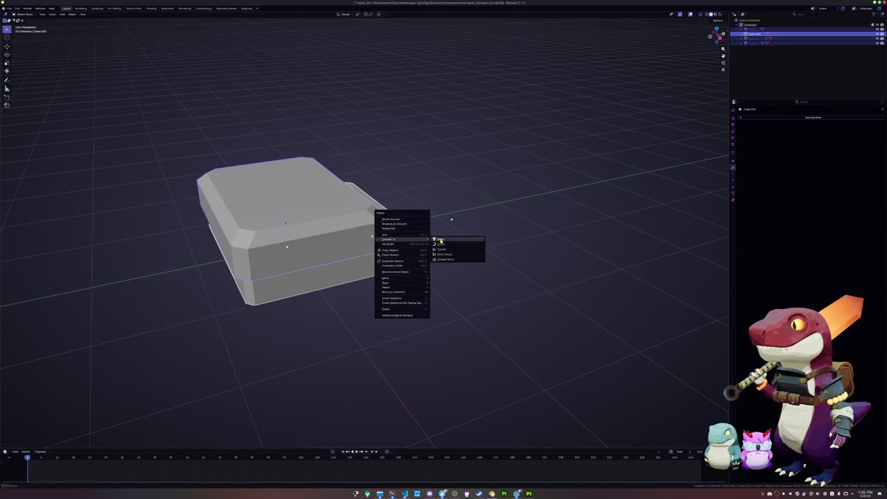
left_click(441, 241)
left_click(813, 117)
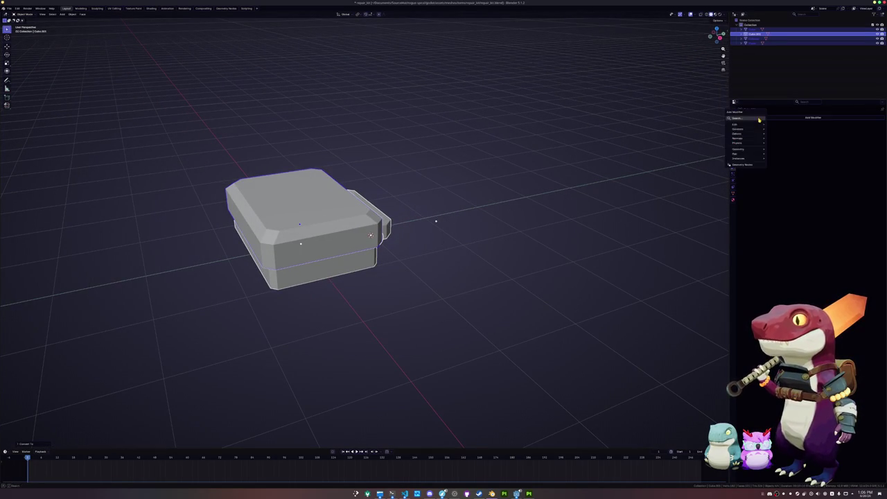
type("be")
key("Return")
scroll(499, 176, "up", 3)
key("ctrl+a")
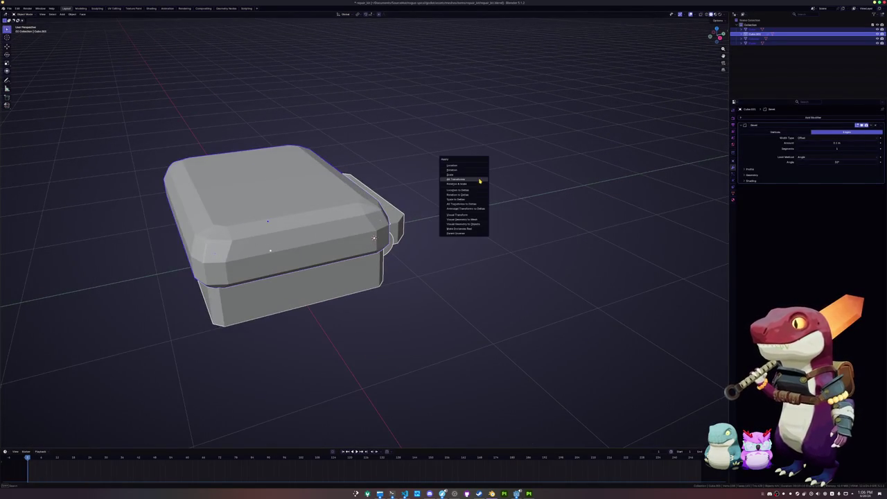
left_click(478, 178)
scroll(517, 188, "up", 2)
Step: Orbit around to the handle side and select the handle strip
mouse_move(716, 160)
left_mouse_down()
mouse_move(860, 143)
mouse_move(841, 143)
left_mouse_up()
left_click_drag(548, 247, 354, 251)
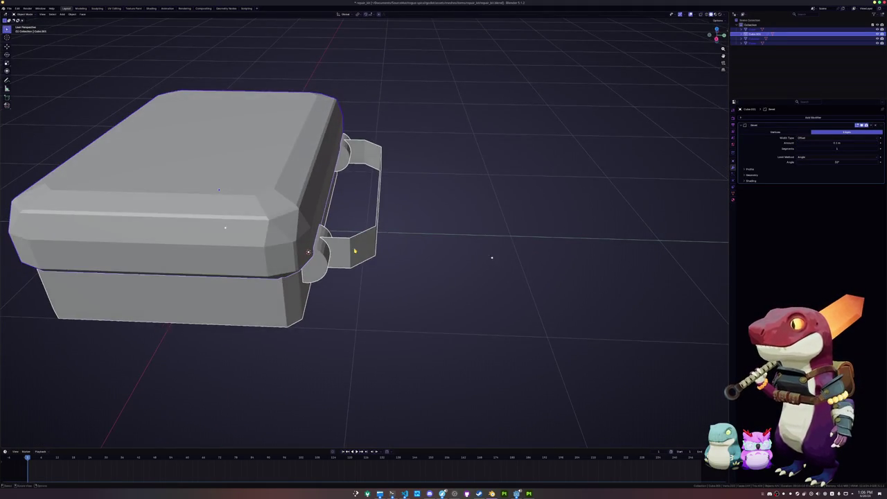
left_click(354, 251)
left_click(778, 118)
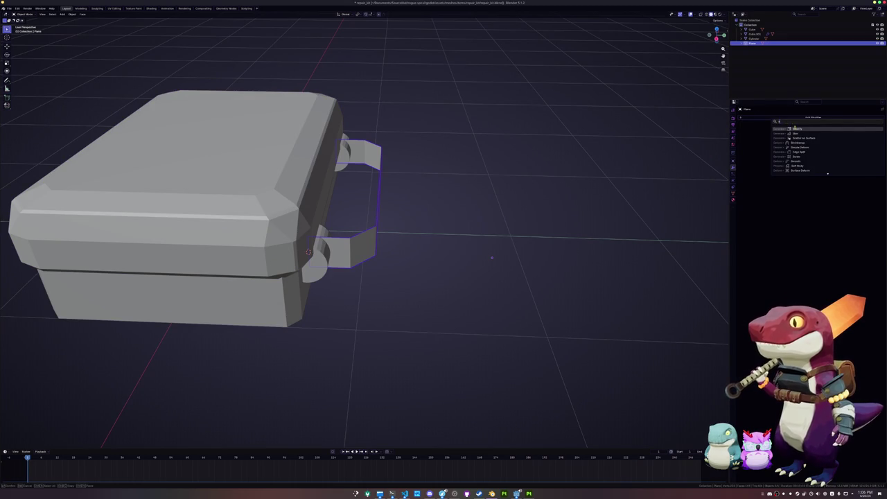
Step: Add a Solidify modifier to the handle with offset 0 and thickness 0.175 m
left_click(794, 128)
key("ctrl+a")
left_click(582, 194)
double_click(824, 143)
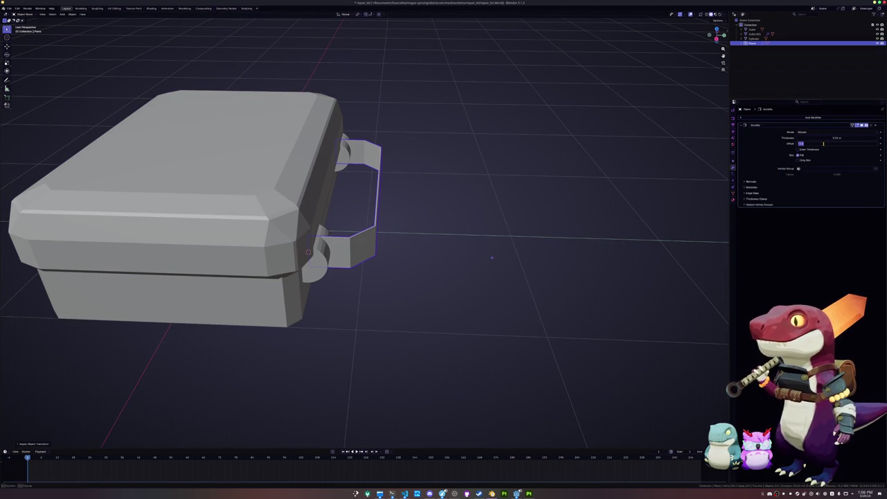
key("Return")
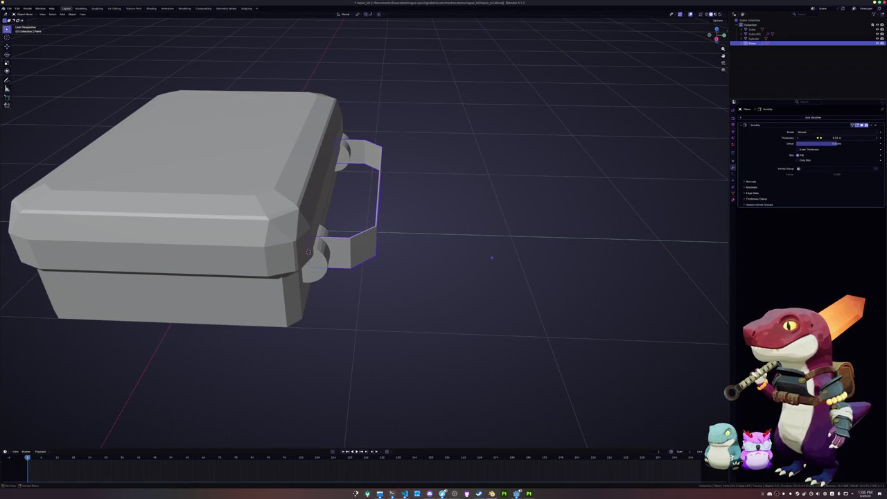
mouse_move(820, 138)
left_mouse_down()
mouse_move(850, 137)
mouse_move(821, 137)
left_mouse_up()
double_click(821, 137)
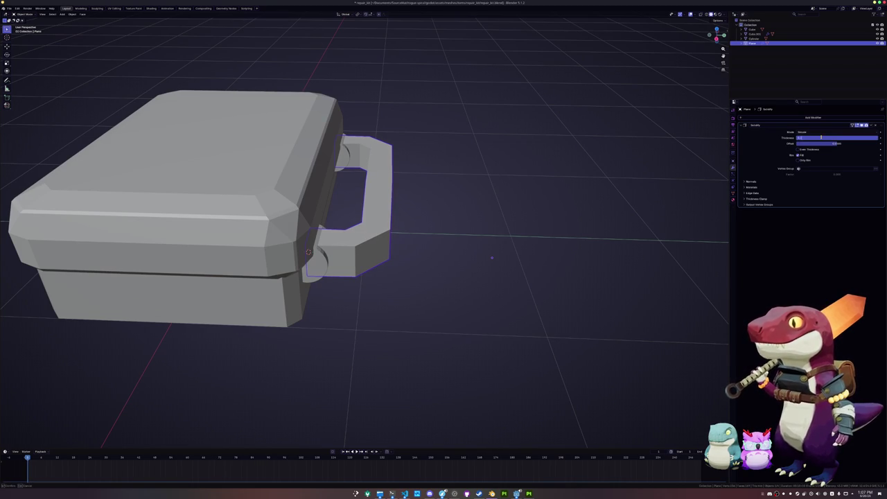
key("Return")
Step: Select the hinge cylinders and scale them narrower along X
mouse_move(492, 258)
left_mouse_down()
mouse_move(489, 194)
mouse_move(472, 340)
left_mouse_up()
left_click(305, 305)
left_click_drag(305, 305, 388, 277)
key("s")
key("x")
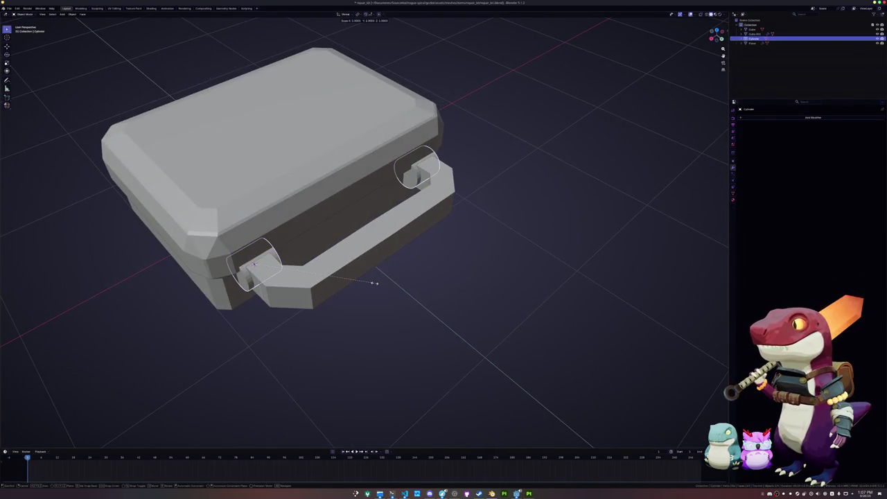
left_click(391, 275)
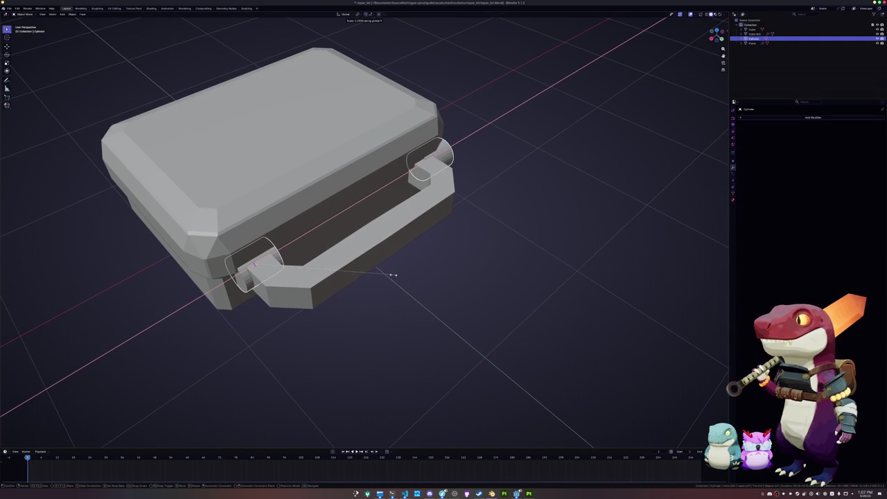
Step: Apply the cylinders' scale and transforms, slide the hinge inward, and select the case body
left_click_drag(388, 278, 397, 261)
key("ctrl+a")
left_click(398, 261)
key("ctrl+a")
left_click(398, 257)
key("ctrl+a")
left_click(400, 253)
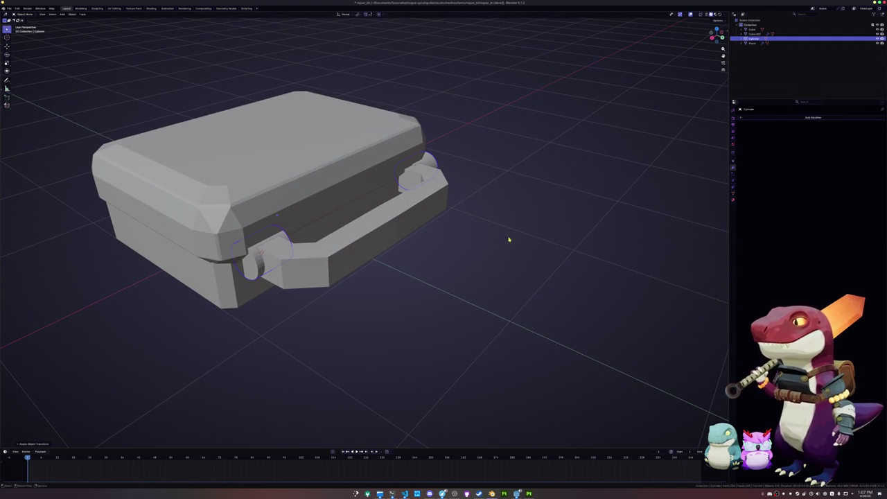
key("g")
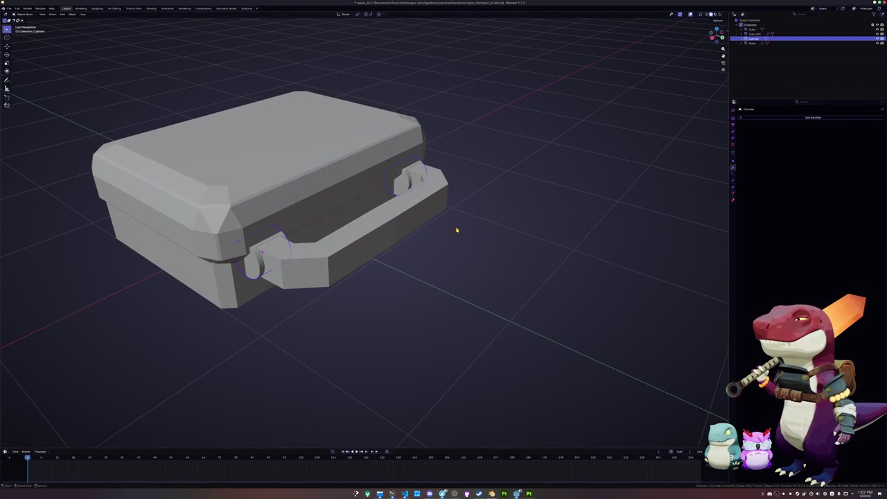
left_click(373, 183)
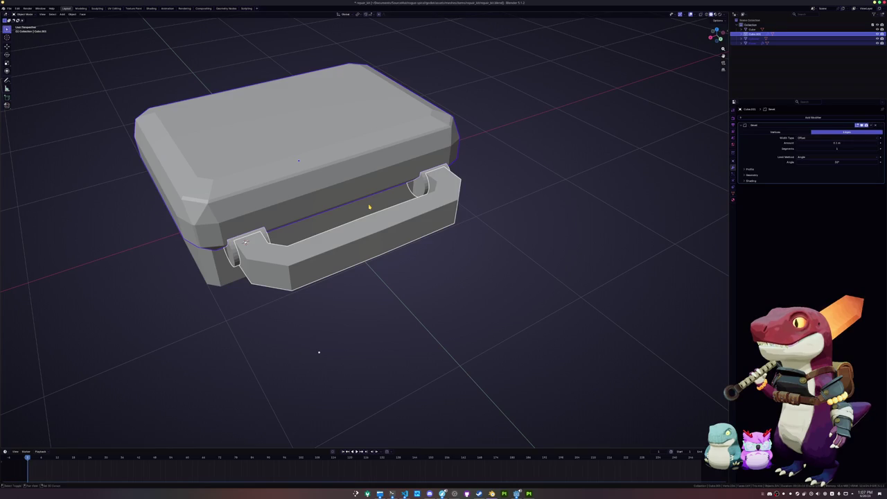
Step: Select the case body and apply all its transforms
left_click(369, 207)
left_click(389, 138, "shift")
key("ctrl+a")
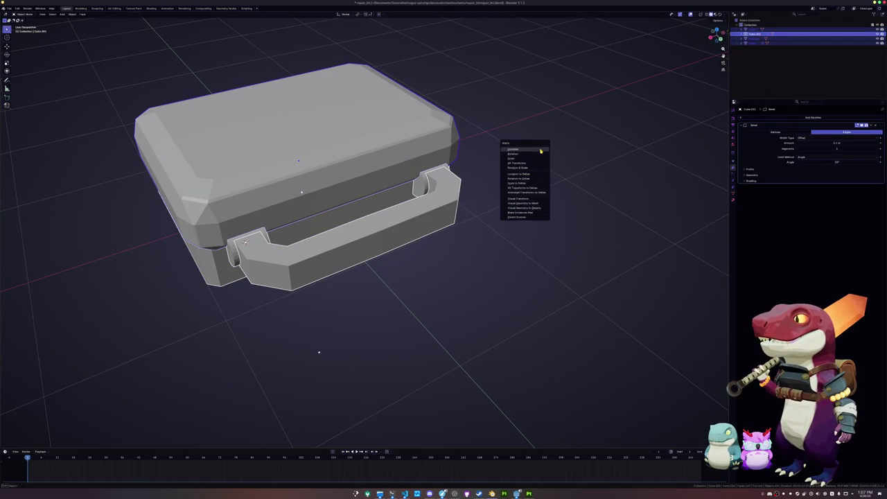
left_click(532, 162)
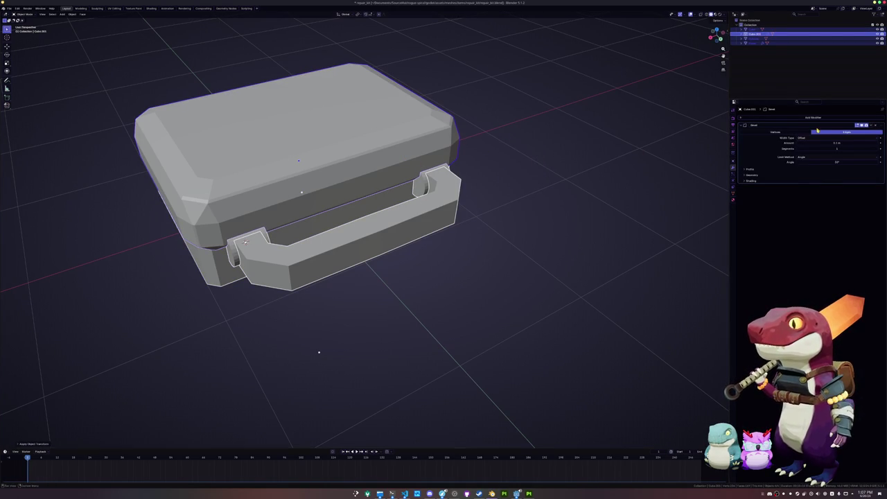
Step: Set the case's Bevel modifier amount to 0.05
left_click(871, 125)
left_click(853, 142)
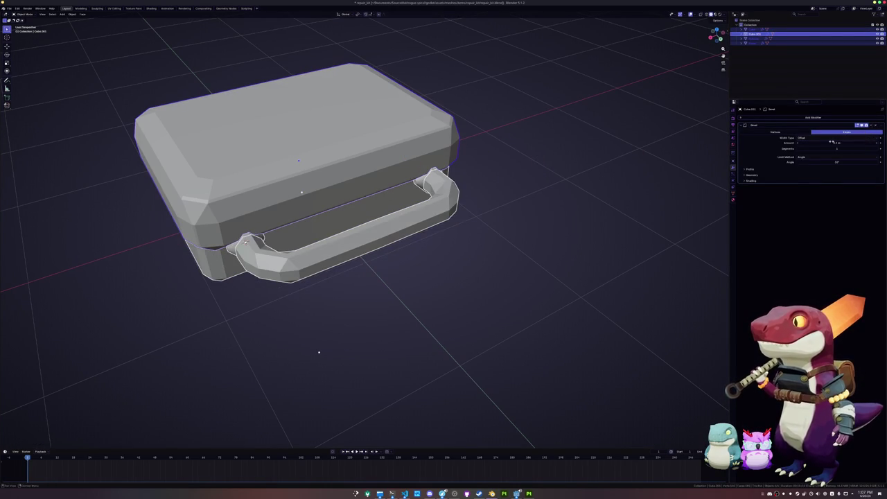
left_click(823, 143)
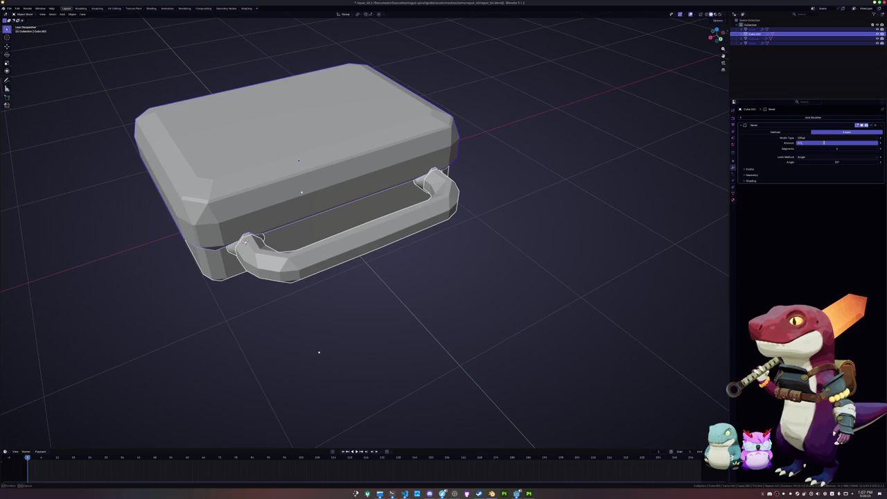
type("0.03")
key("Return")
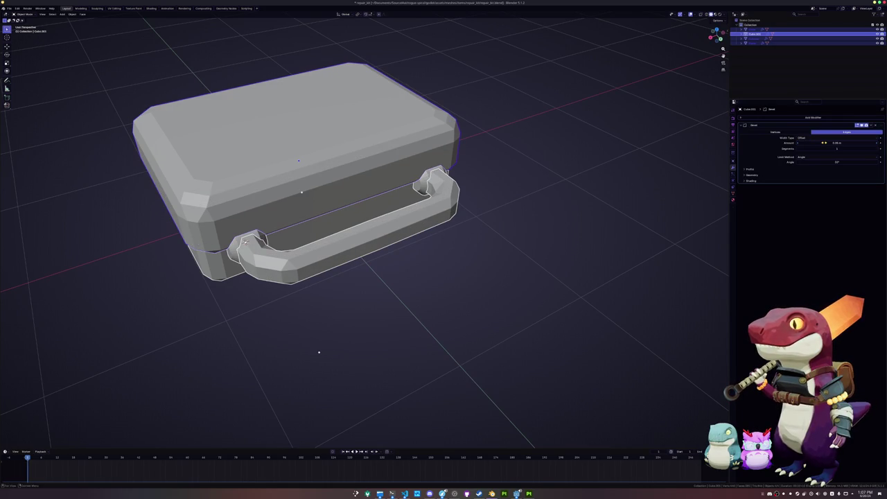
left_click(824, 142)
type("0.05")
key("Return")
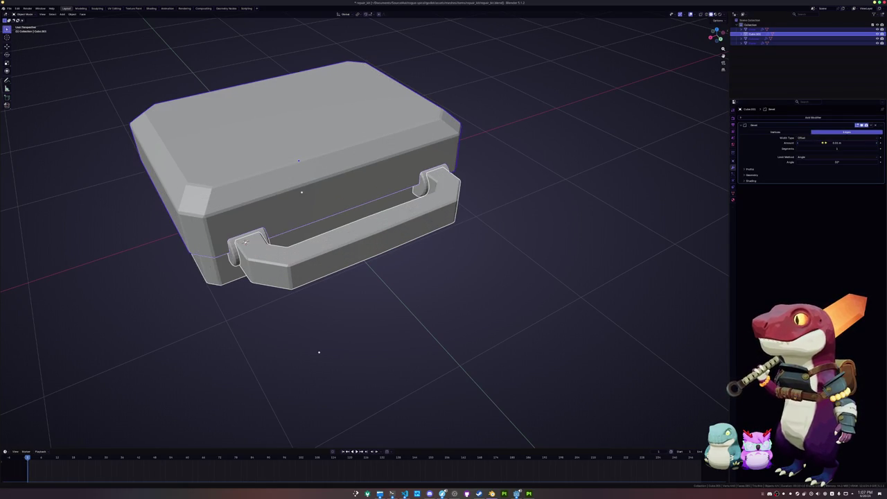
Step: Give the case auto-smooth shading by angle
right_click(429, 167)
mouse_move(448, 169)
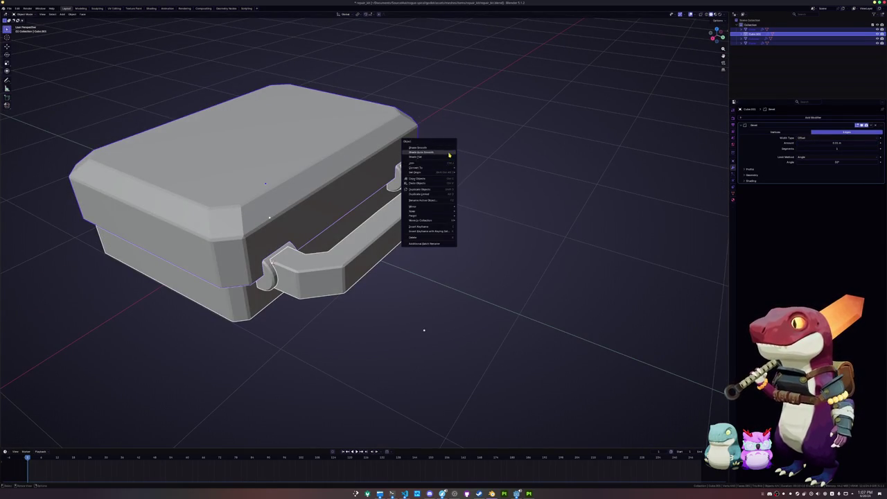
left_click(449, 152)
scroll(598, 154, "down", 5)
Step: In Right Ortho view, rotate the case upright, reposition it, and apply its scale
key("KP_1")
key("KP_3")
key("r")
left_click(412, 126)
key("g")
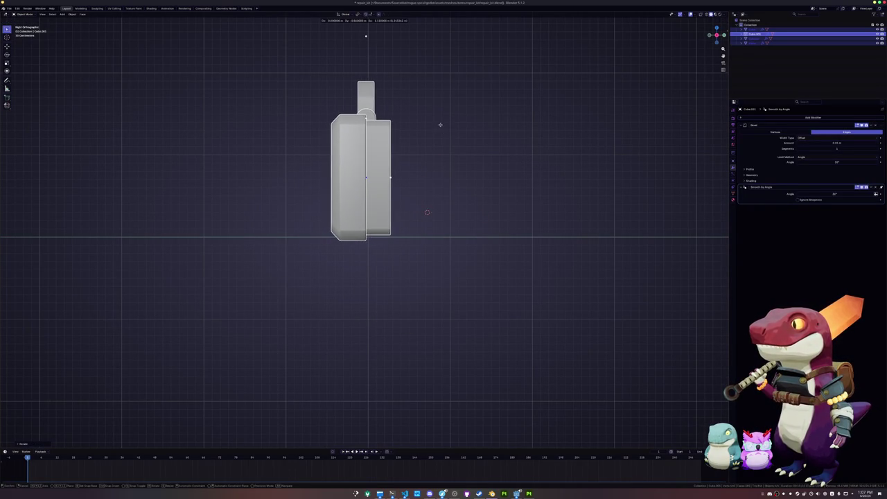
left_click(437, 138)
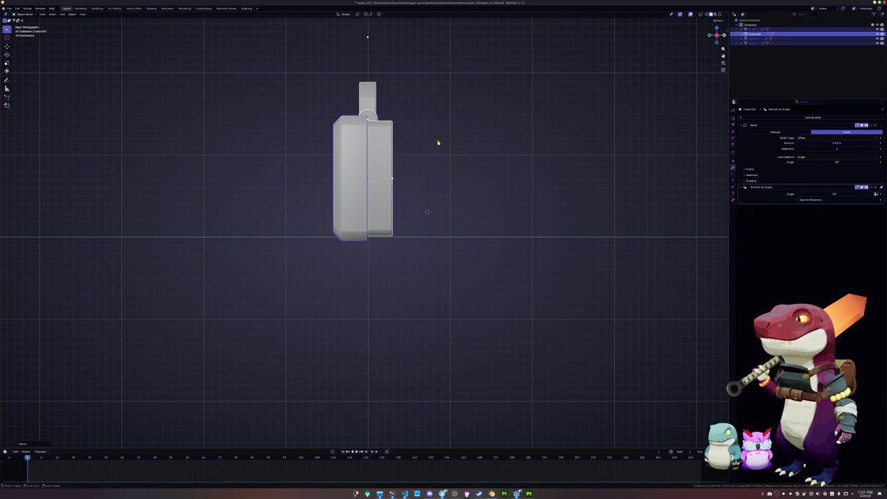
key("ctrl+a")
left_click(442, 147)
left_click_drag(441, 150, 488, 186)
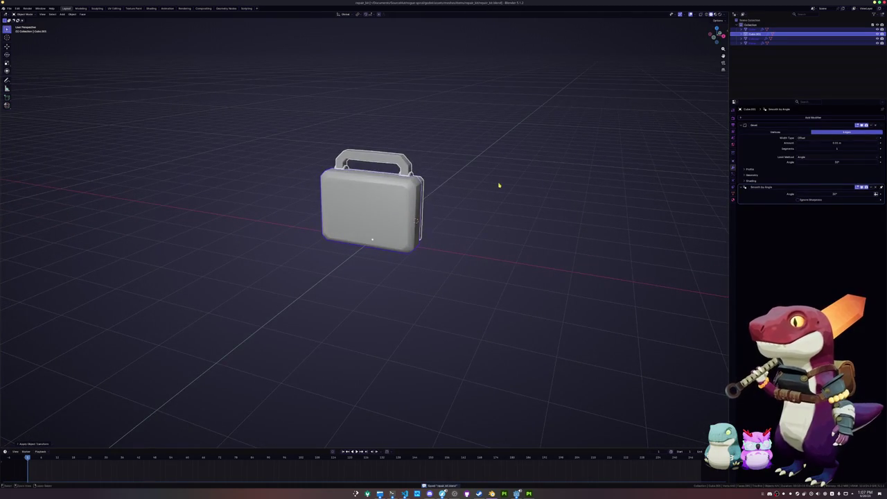
Step: Undo an early join and convert the object to a mesh, baking its modifiers
key("ctrl+j")
key("F2")
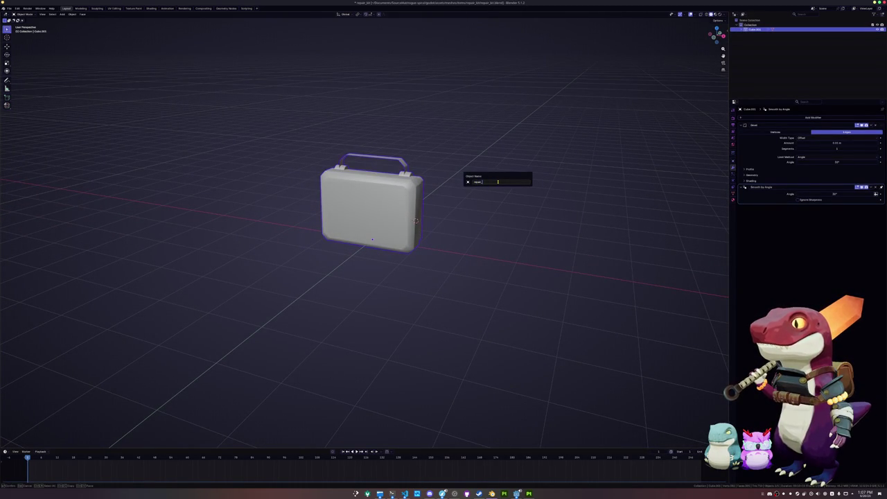
key("Escape")
key("ctrl+z")
right_click(502, 192)
mouse_move(495, 202)
left_click(530, 208)
scroll(501, 204, "up", 2)
Step: Apply auto-smooth shading and convert to mesh again to bake the smoothing
right_click(496, 203)
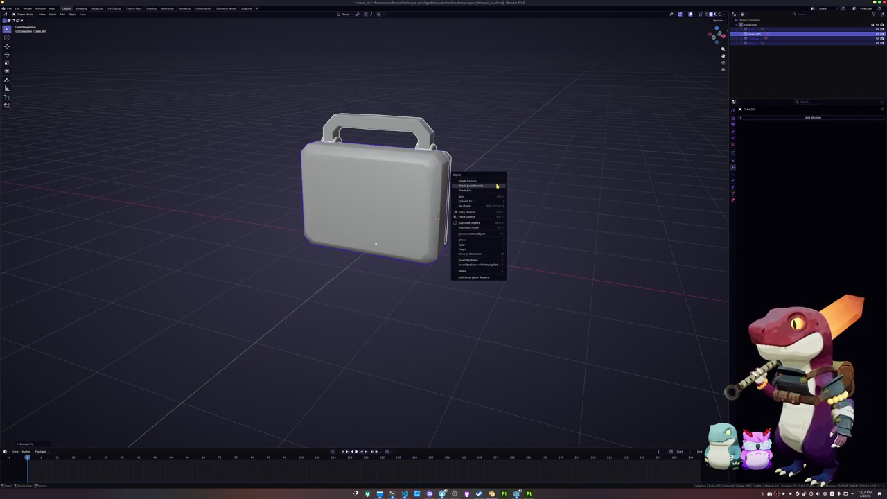
left_click(493, 186)
right_click(544, 166)
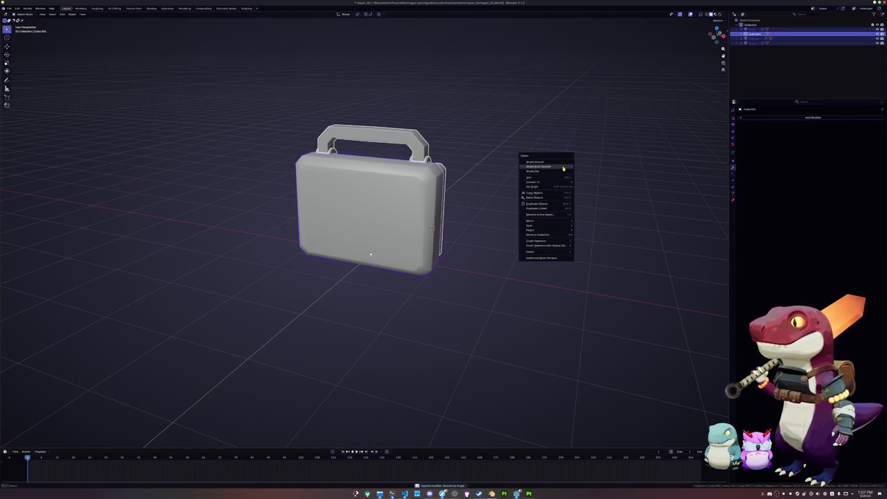
mouse_move(559, 183)
left_click(592, 183)
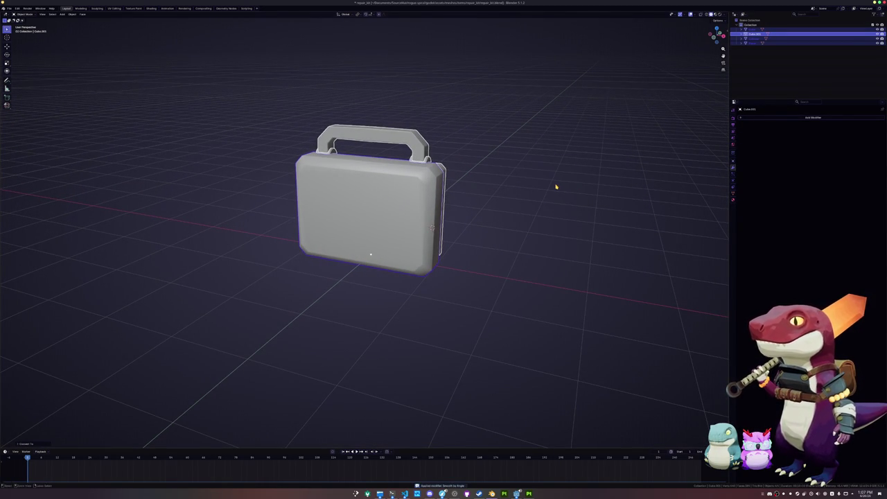
Step: Join the handle and case into one object and save the blend file
key("ctrl+j")
right_click(556, 186)
left_click(558, 190)
key("ctrl+s")
Step: Rename the object and its mesh data to repair_kit
key("F2")
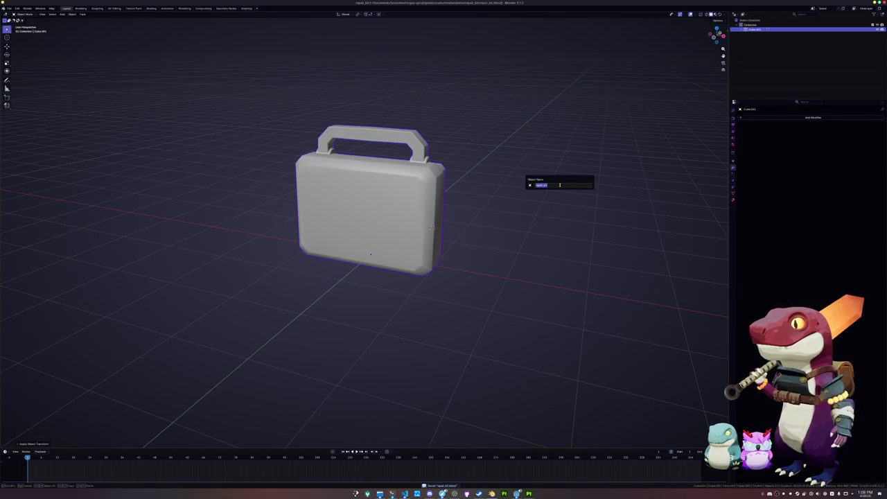
key("Return")
left_click(733, 194)
left_click(778, 118)
key("Return")
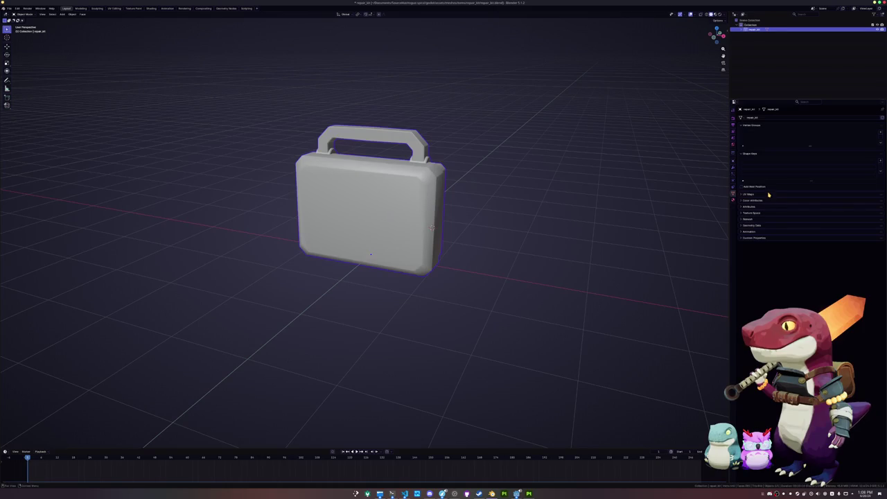
left_click(733, 200)
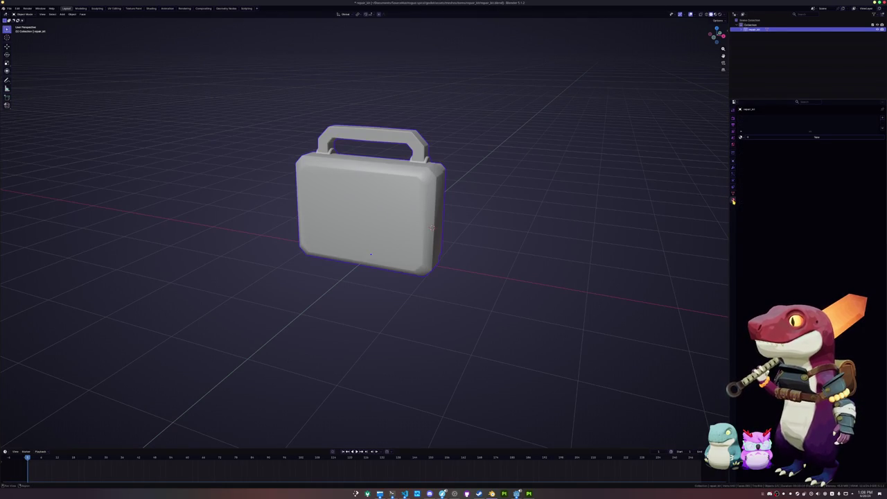
Step: Add a new material named repair_kit to the case and save the blend file
left_click(778, 139)
key("Return")
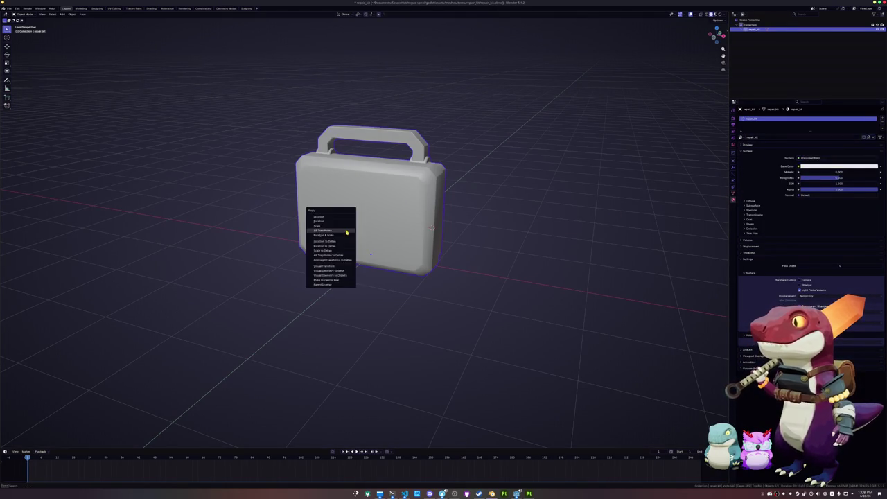
key("ctrl+s")
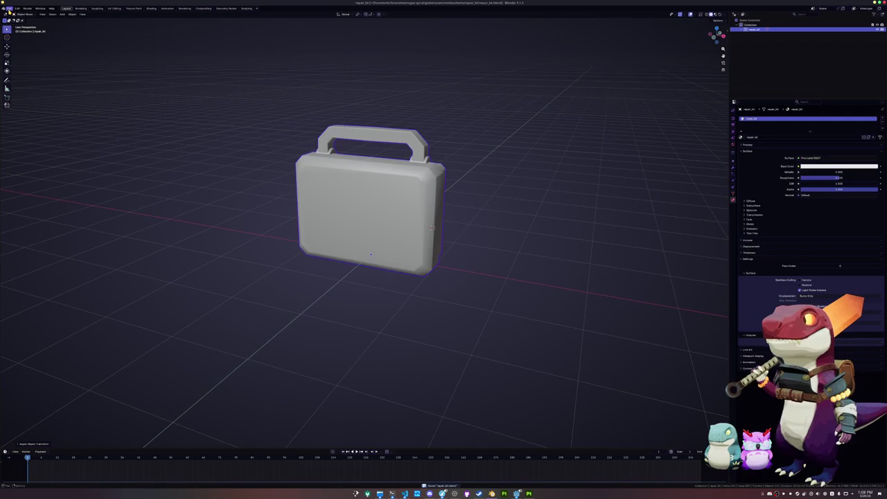
Step: Export the model as FBX into the exports folder
left_click(10, 8)
mouse_move(28, 83)
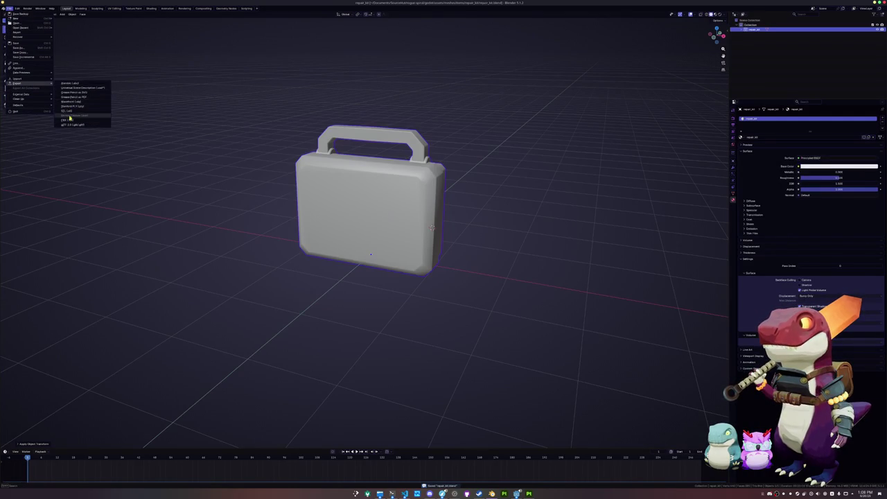
left_click(70, 115)
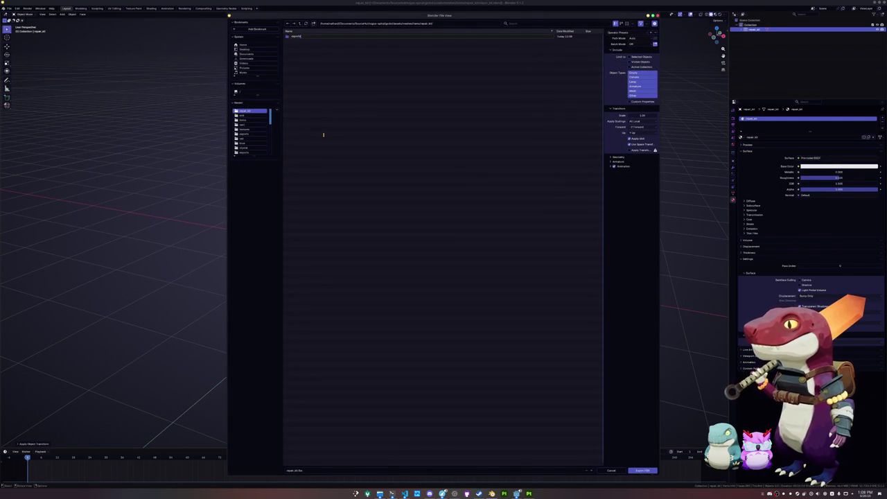
double_click(299, 36)
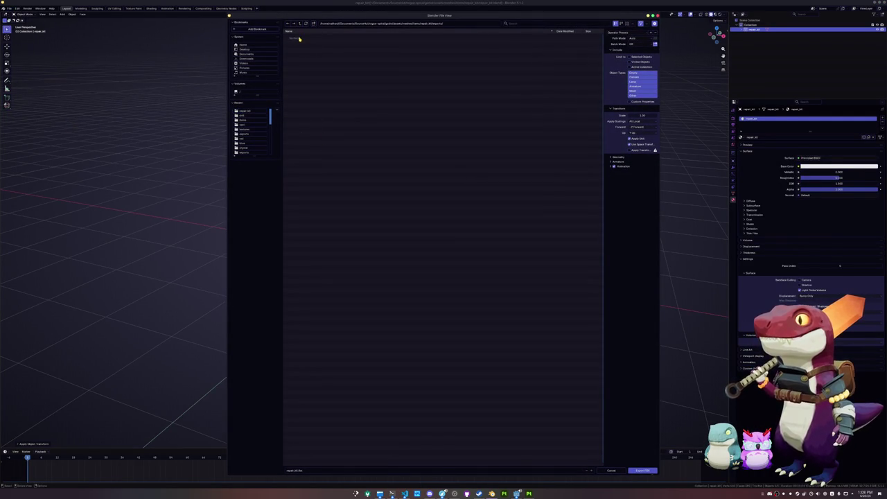
left_click(643, 471)
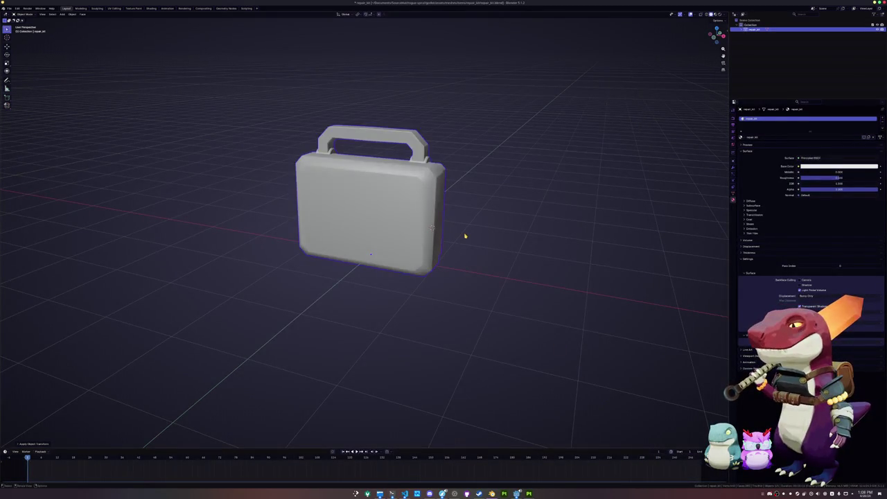
Step: Save again and export the model as glTF 2.0 with Images set to None
key("ctrl+s")
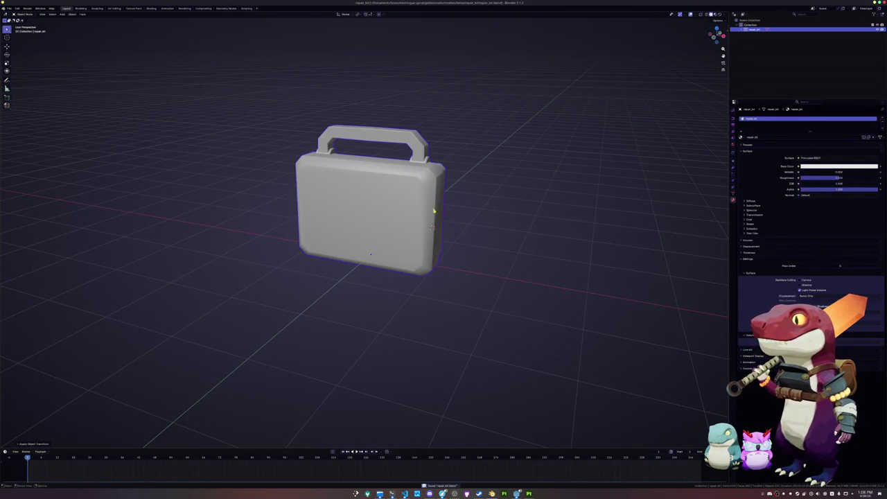
left_click(9, 8)
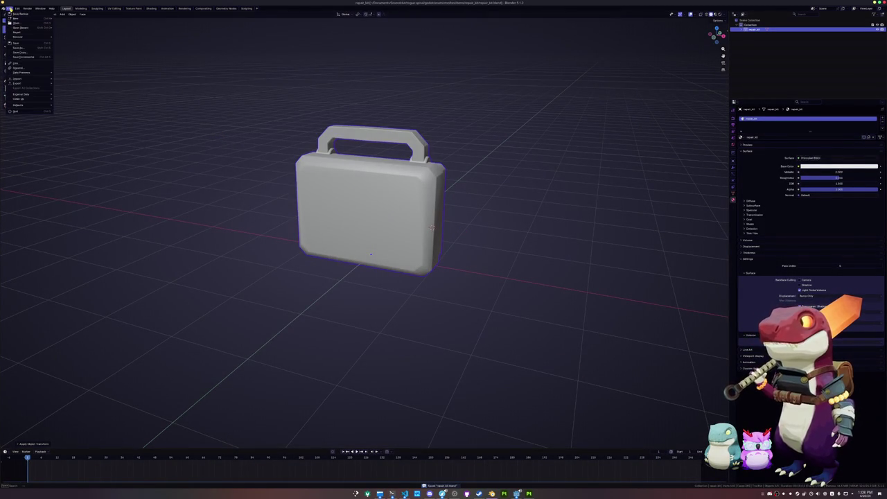
mouse_move(21, 83)
left_click(70, 124)
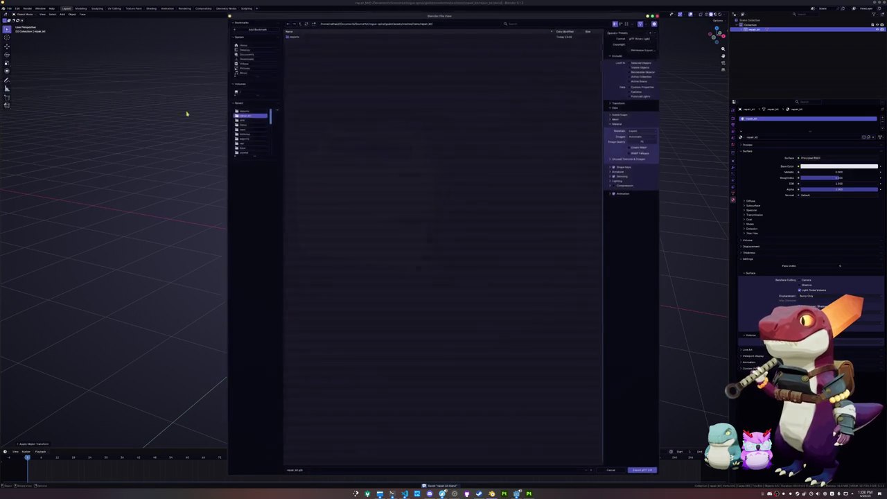
left_click(632, 137)
left_click(635, 158)
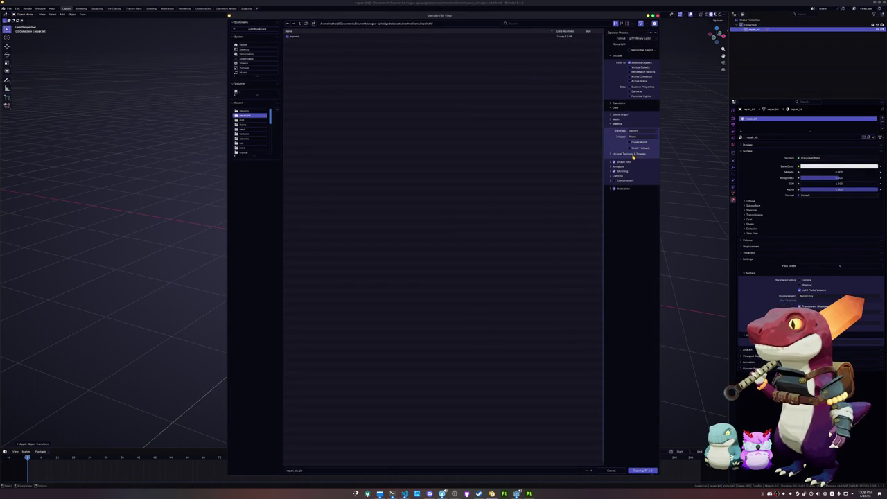
left_click(633, 469)
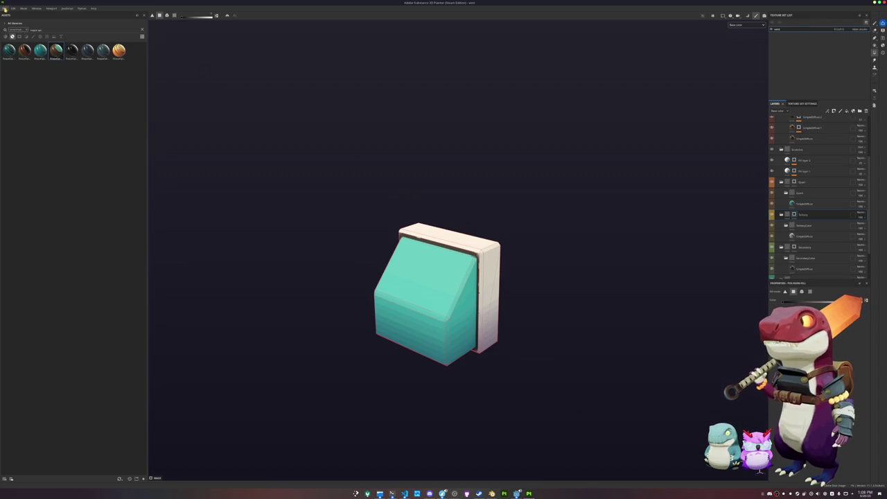
Step: Create a new Substance Painter project using the exported repair_kit .glb as its mesh
left_click(4, 8)
left_click(15, 14)
left_click(485, 186)
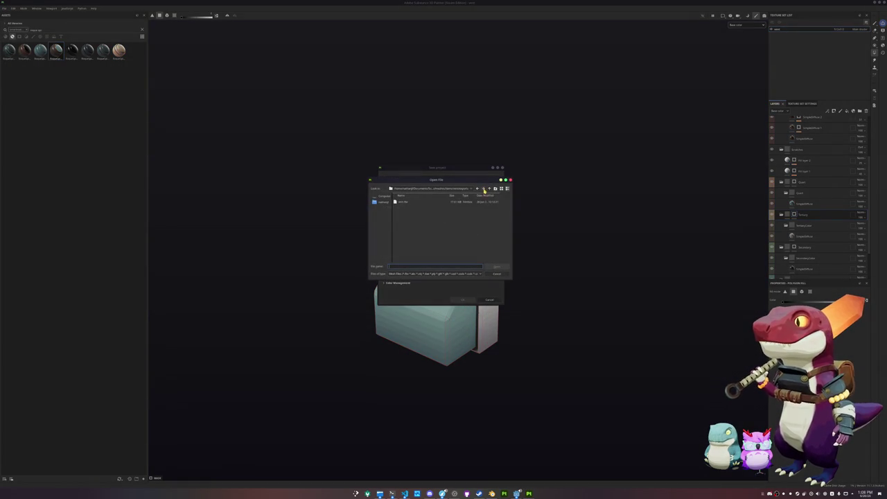
left_click(490, 189)
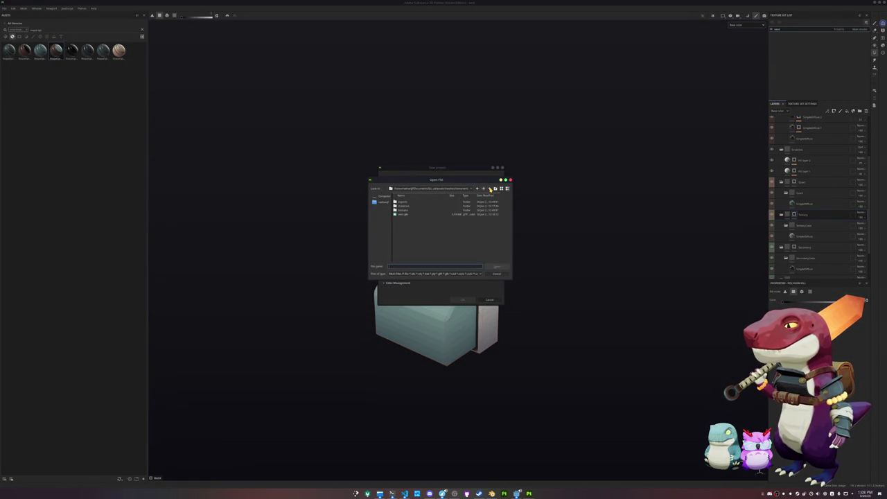
left_click(490, 189)
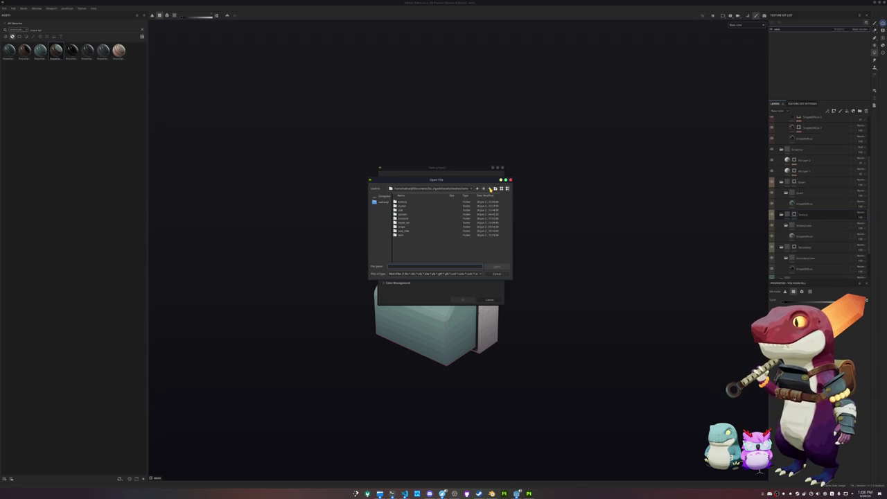
double_click(408, 226)
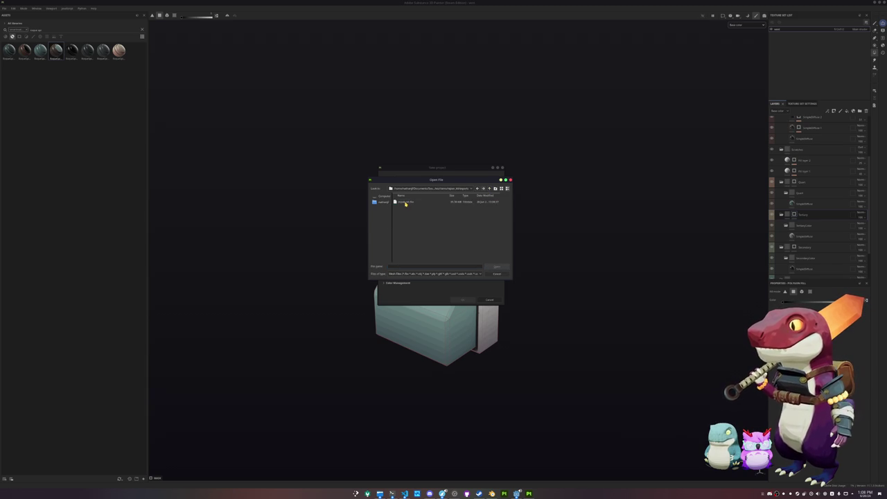
double_click(405, 205)
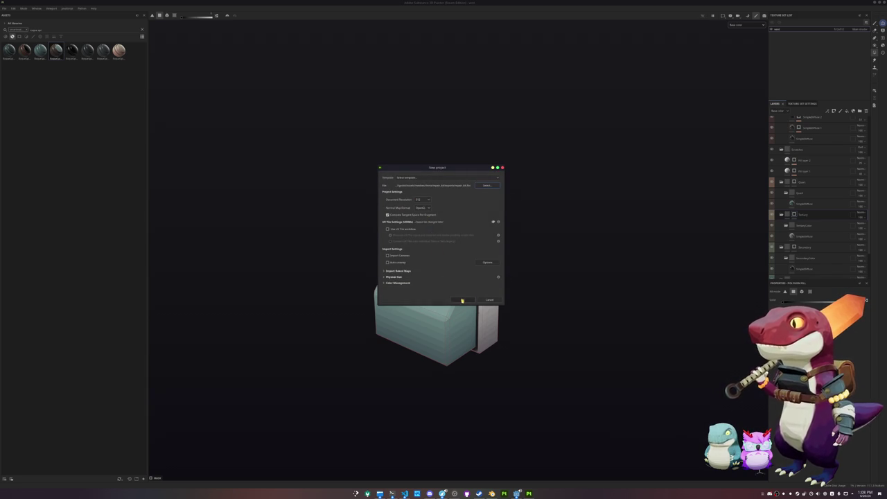
left_click(462, 301)
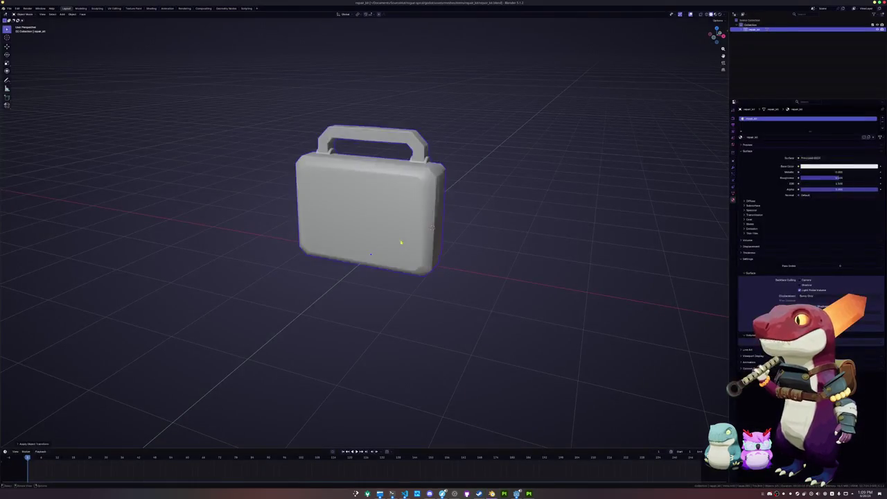
Step: Smart UV Project the briefcase and pack its UV islands with UVPackmaster
left_click(114, 8)
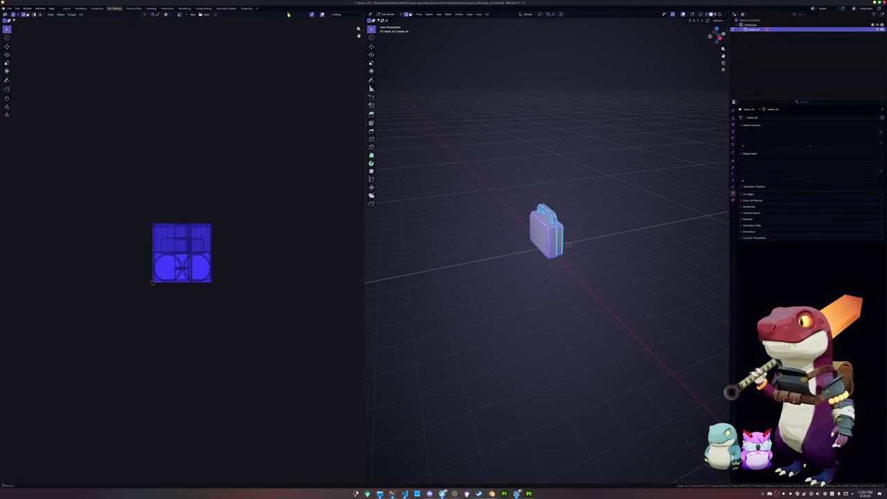
left_click(487, 14)
left_click(500, 34)
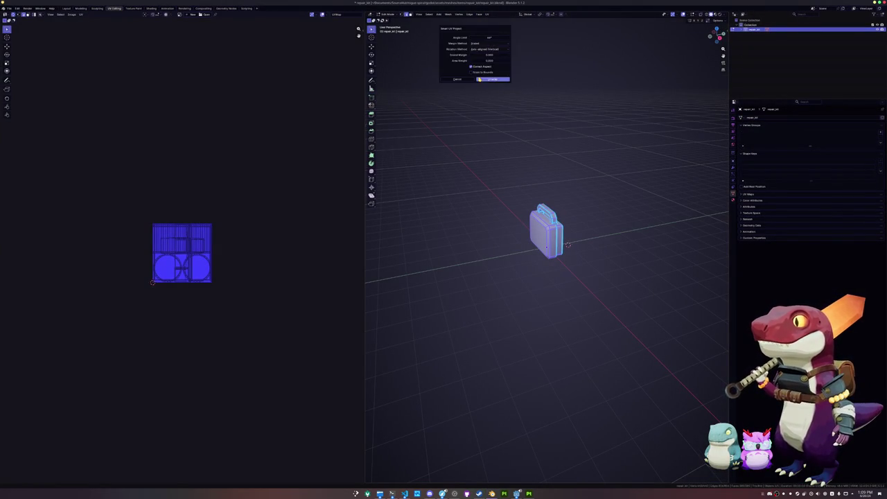
left_click(485, 79)
scroll(290, 152, "up", 6)
key("n")
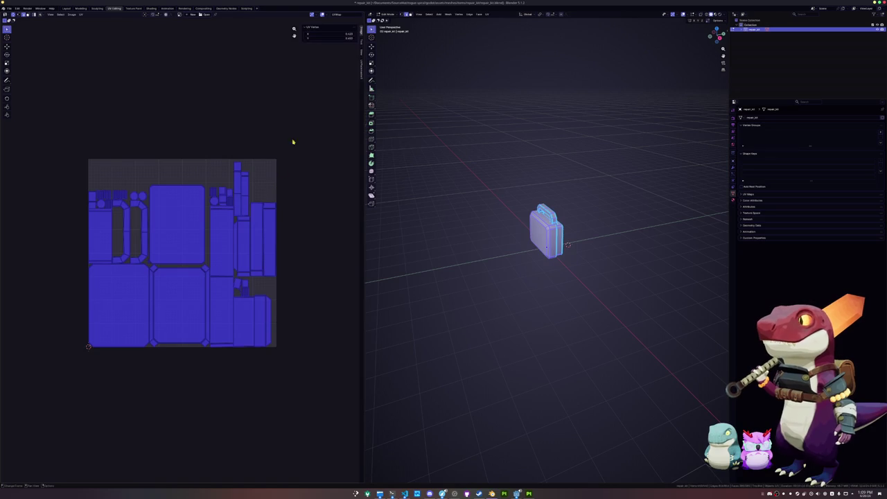
left_click(361, 74)
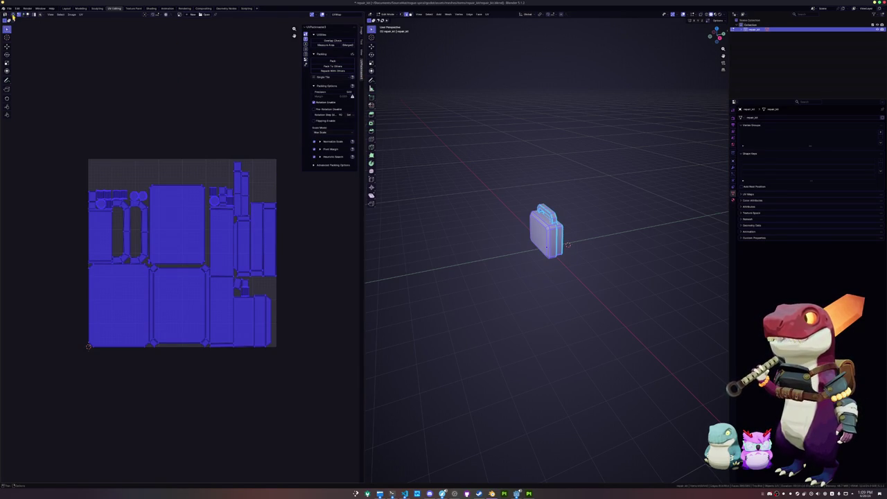
left_click(340, 62)
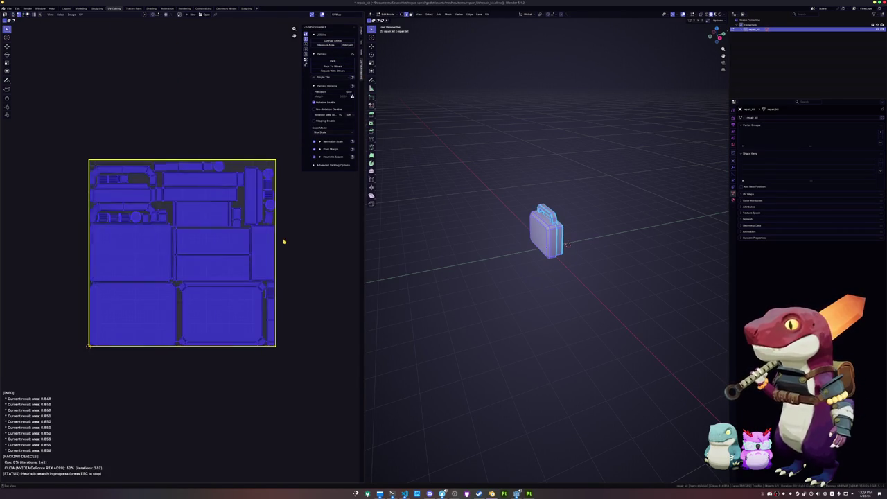
key("Escape")
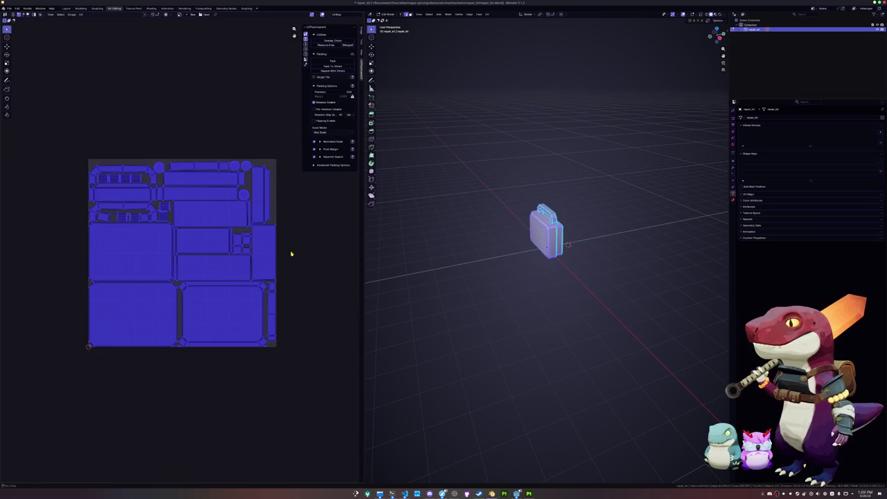
Step: Apply the briefcase's object transforms in Object Mode
key("Tab")
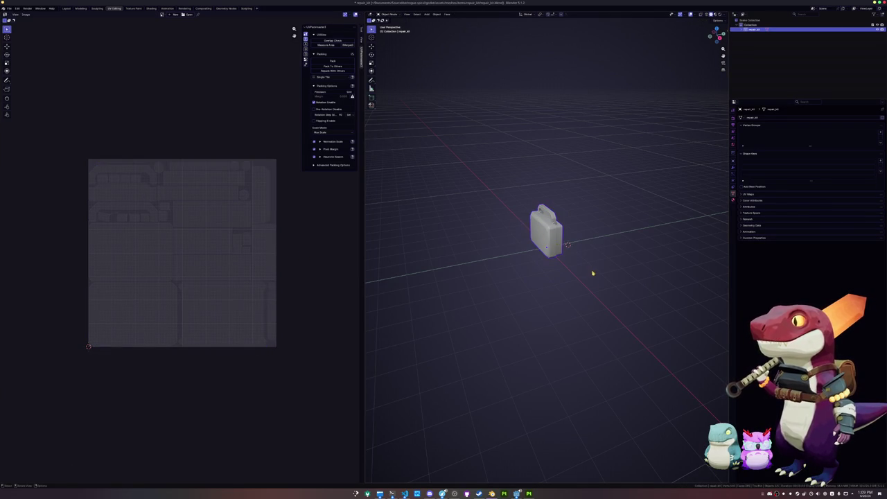
key("ctrl+a")
left_click(474, 172)
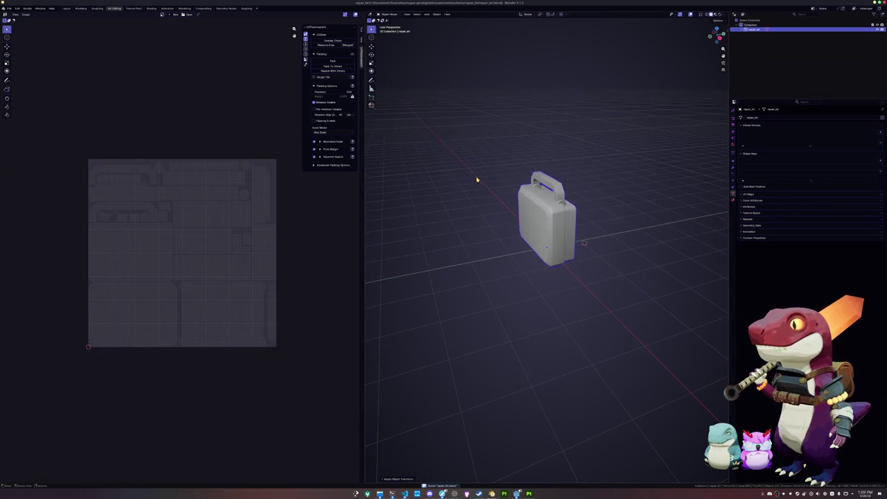
Step: Re-export the briefcase as both FBX and glTF
left_click(9, 7)
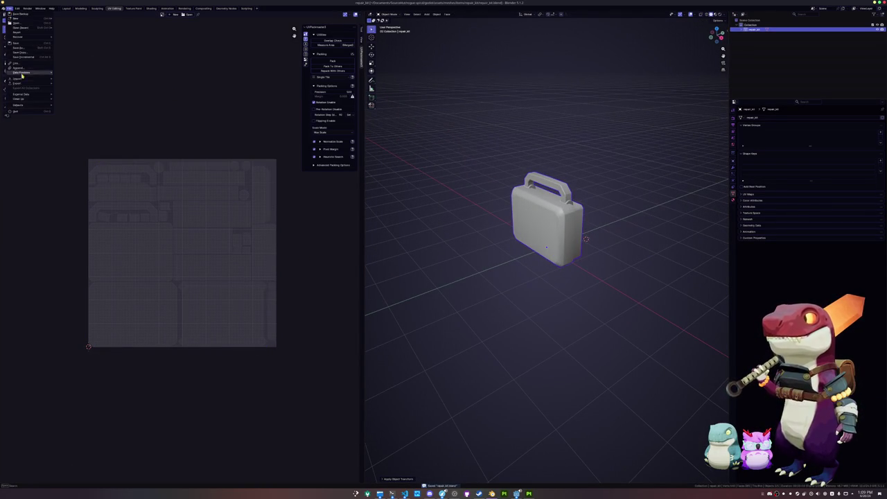
mouse_move(28, 84)
left_click(69, 119)
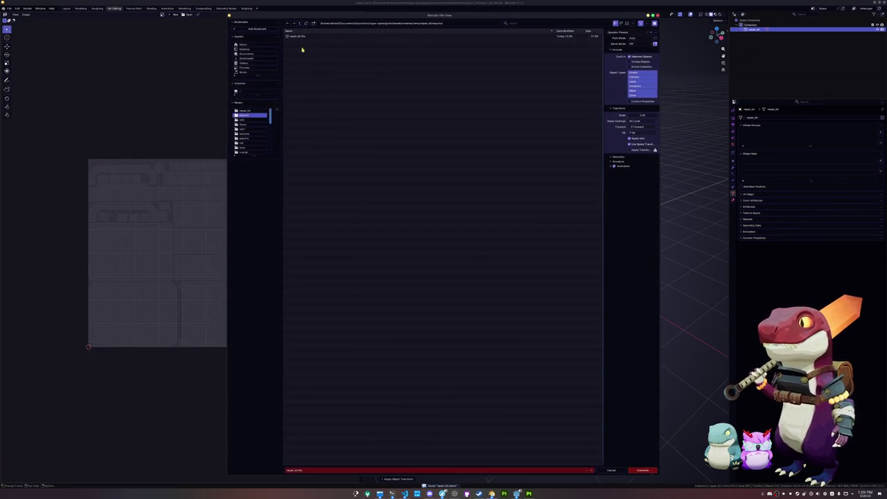
left_click(641, 470)
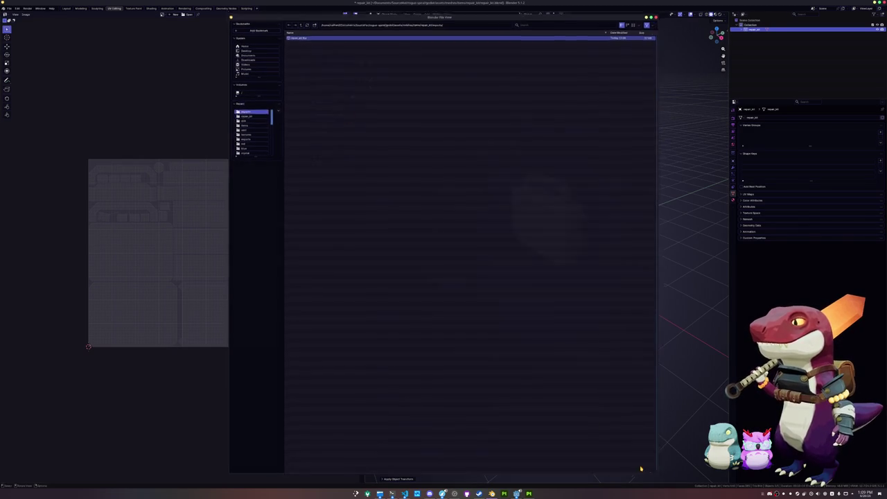
left_click(9, 8)
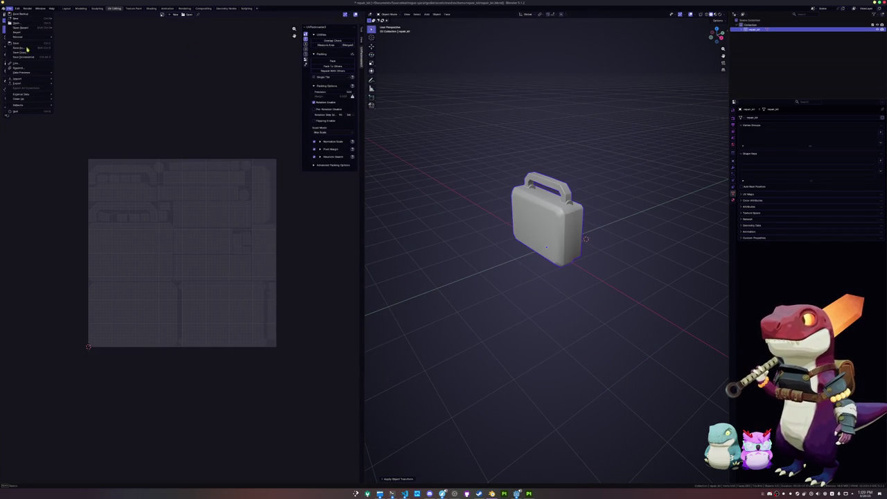
mouse_move(27, 84)
left_click(72, 125)
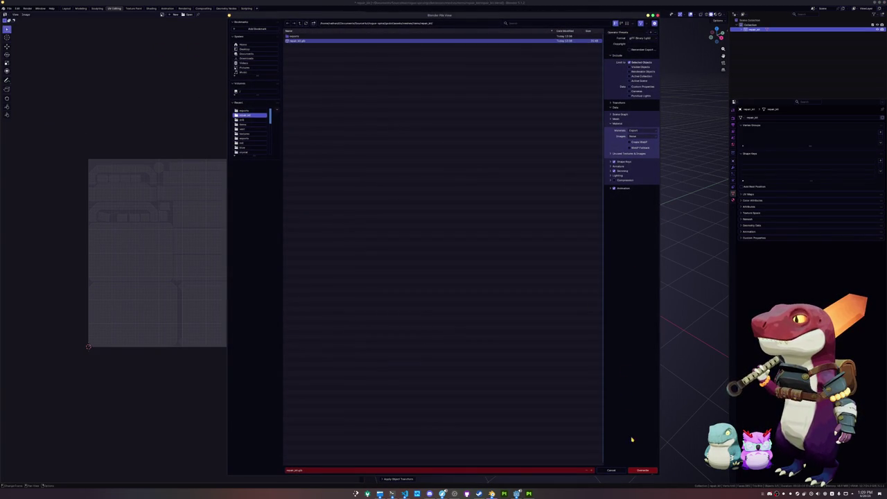
left_click(642, 471)
key("alt+Tab")
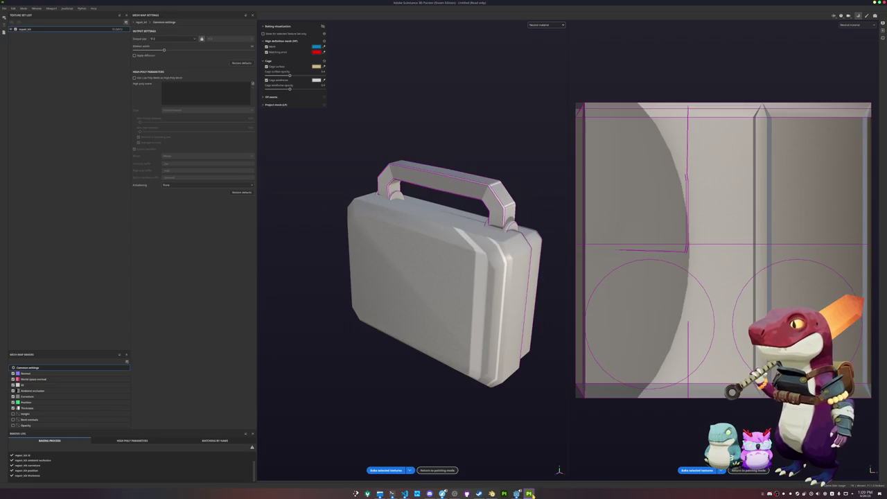
Step: Bake the briefcase's mesh maps and set the viewport to show Base color only
left_click(389, 470)
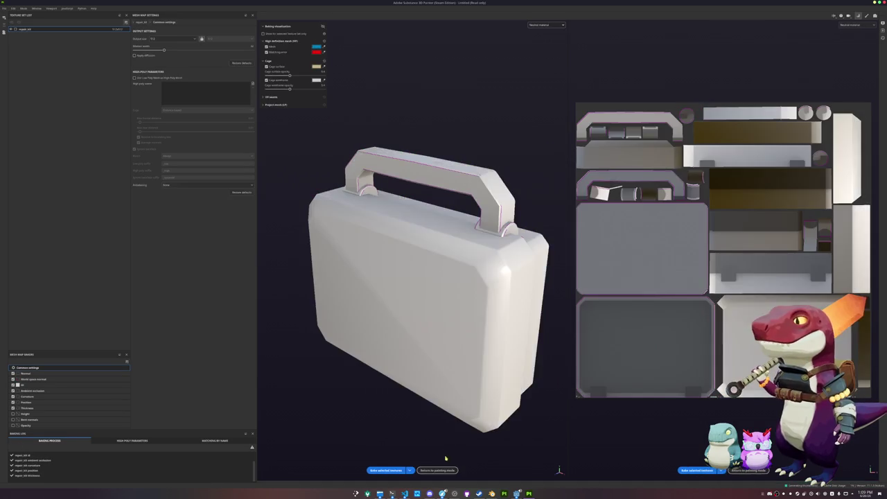
left_click(438, 471)
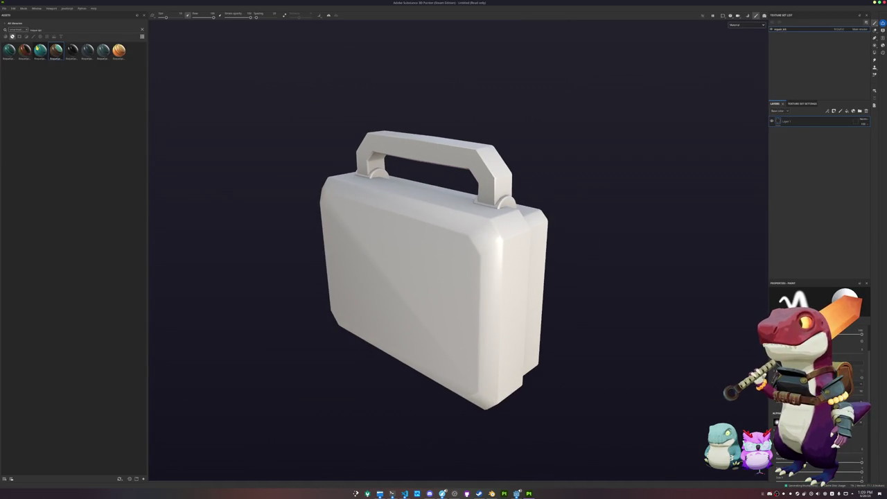
left_click(749, 26)
left_click(741, 45)
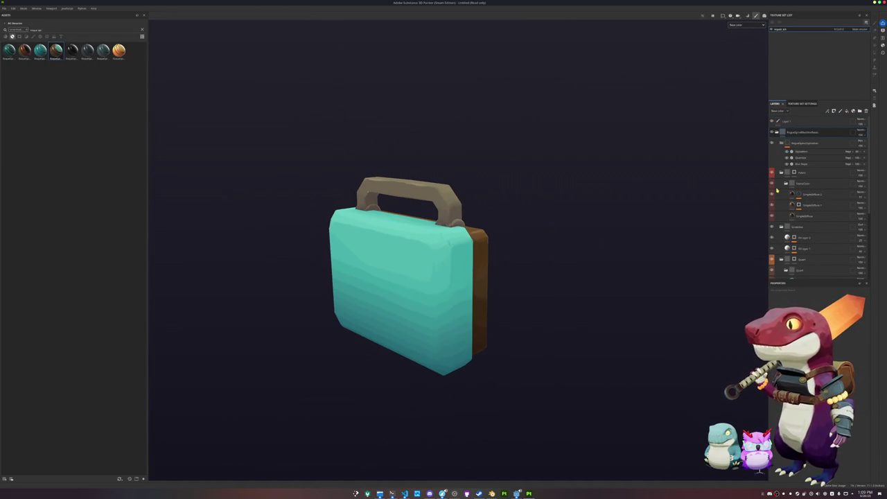
scroll(782, 199, "down", 1)
scroll(783, 199, "up", 2)
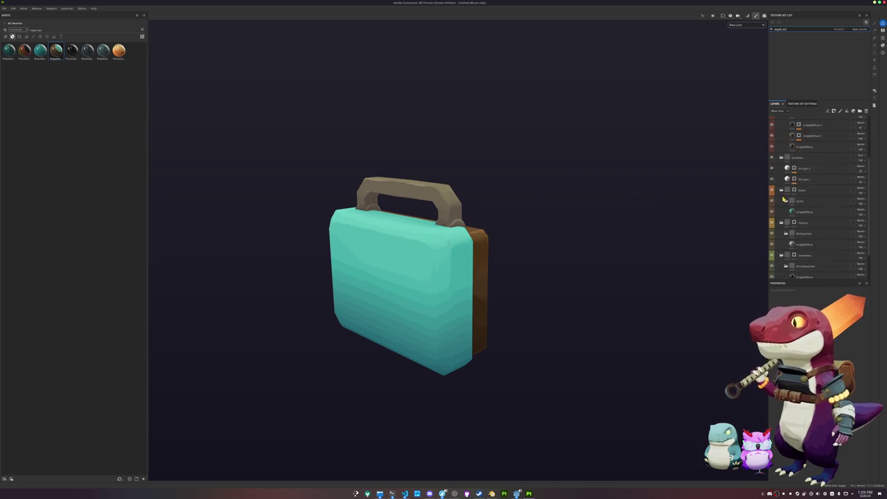
scroll(789, 184, "down", 5)
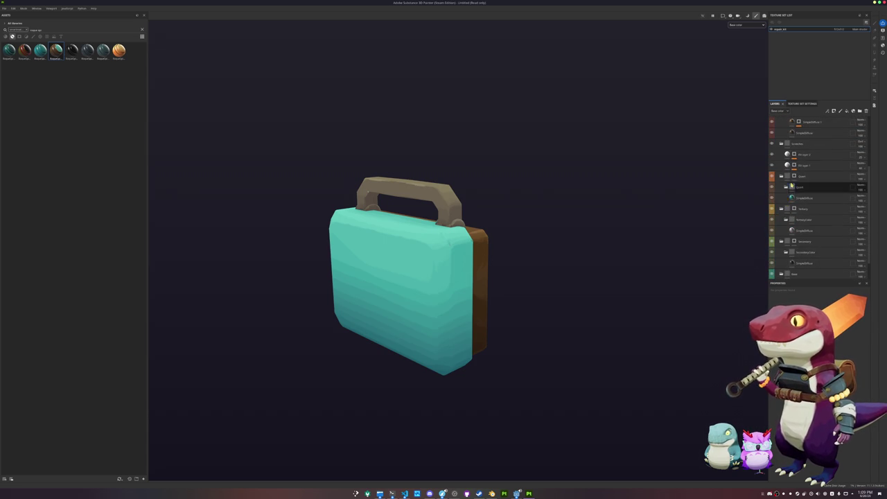
Step: Change the body fill layer's colour from teal to red and begin saving the project
left_click(792, 220)
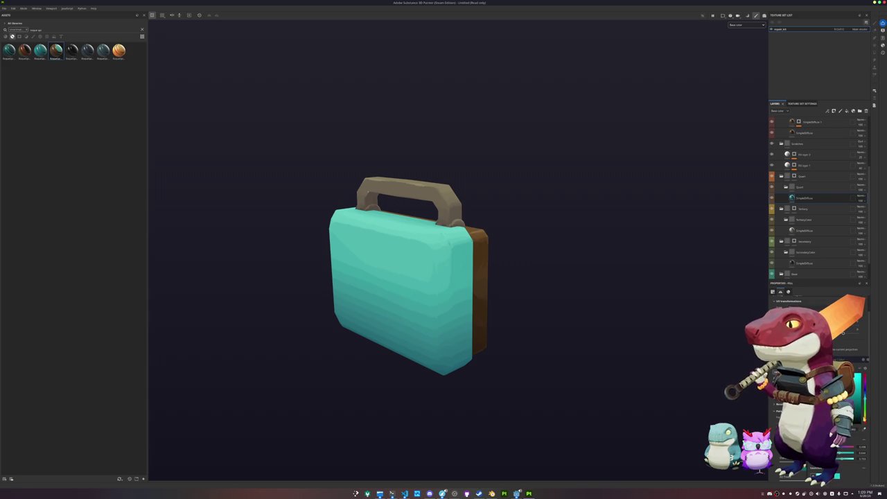
left_click_drag(865, 409, 865, 427)
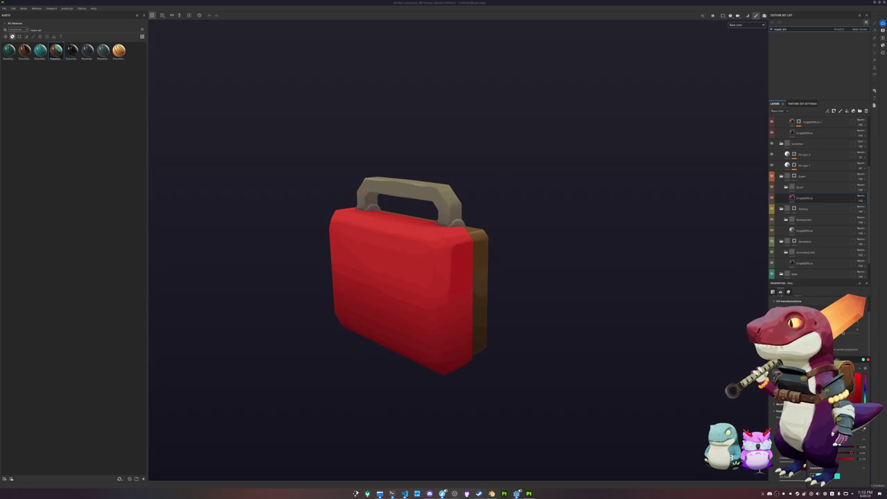
scroll(804, 235, "down", 2)
left_click(788, 251)
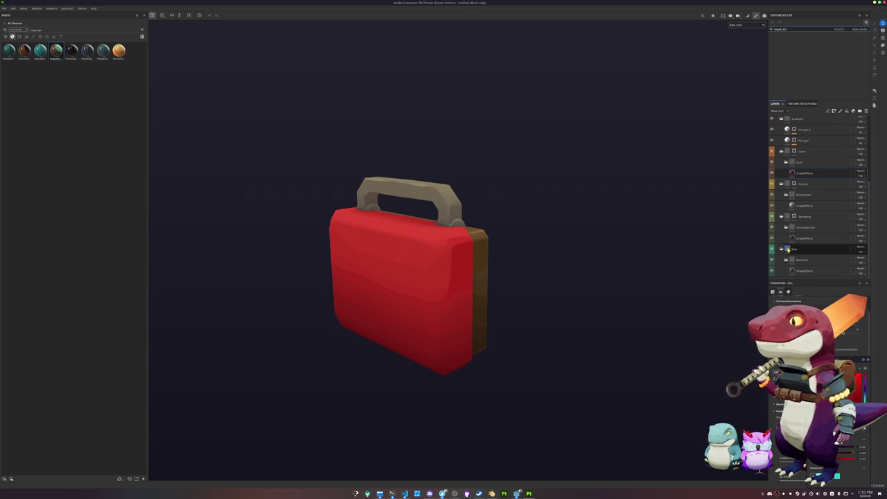
mouse_move(531, 277)
left_mouse_down()
mouse_move(287, 287)
mouse_move(511, 260)
mouse_move(605, 302)
left_mouse_up()
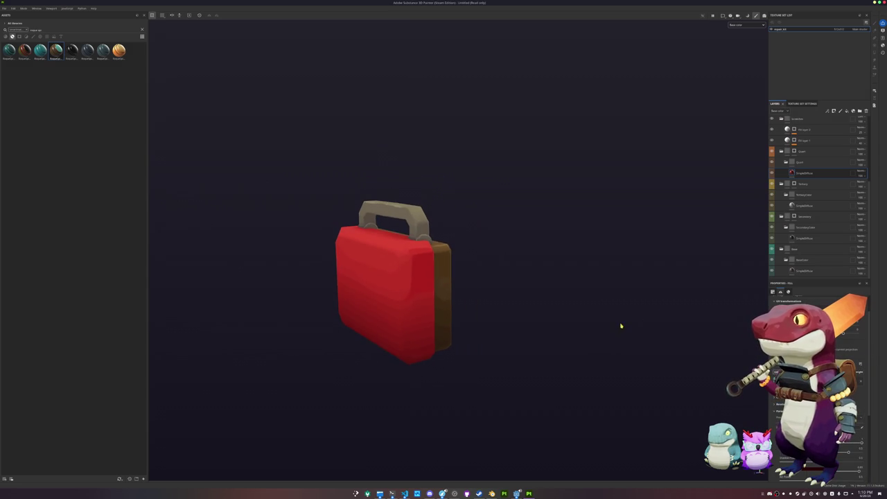
key("ctrl+s")
left_click_drag(437, 200, 578, 241)
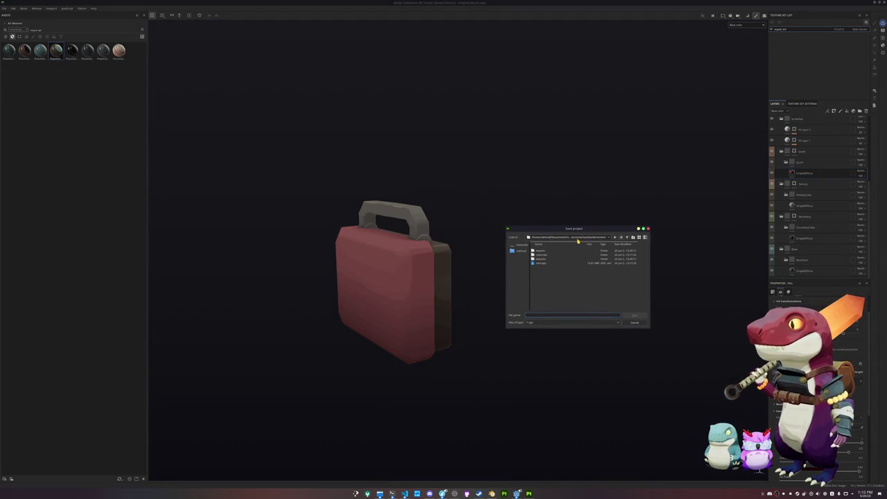
Step: Save the Substance Painter project inside the repair_kit folder
left_click(627, 237)
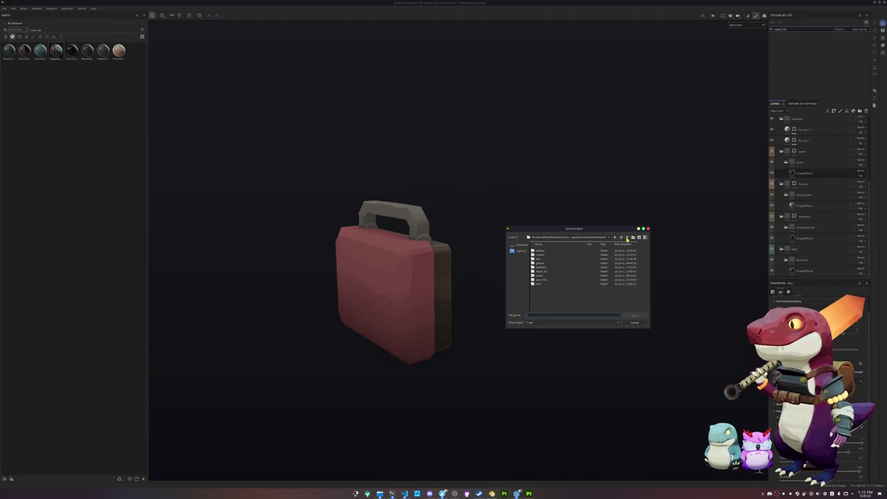
left_click(547, 268)
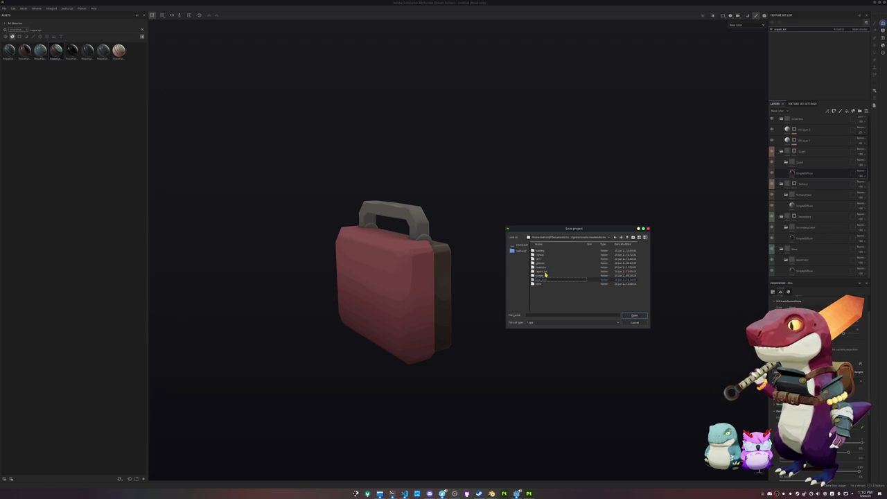
double_click(545, 280)
type("s")
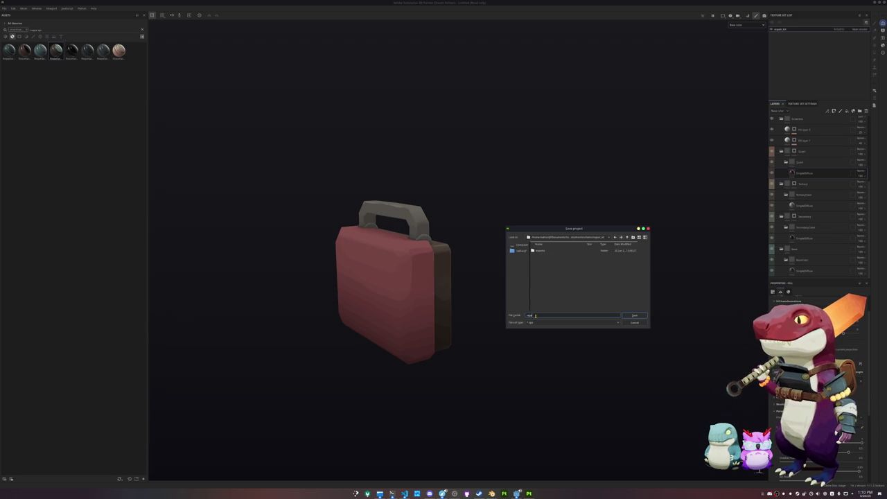
key("Return")
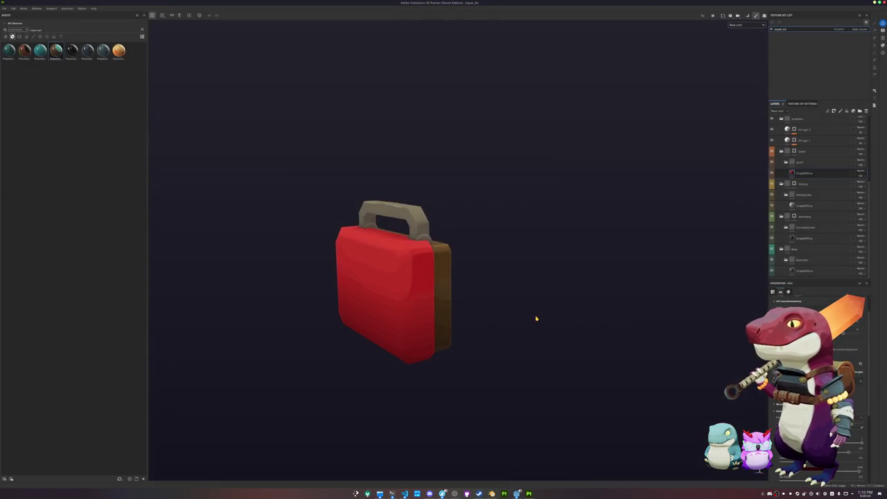
Step: Export the textures to a new textures folder created inside repair_kit
key("ctrl+shift+e")
left_click(468, 178)
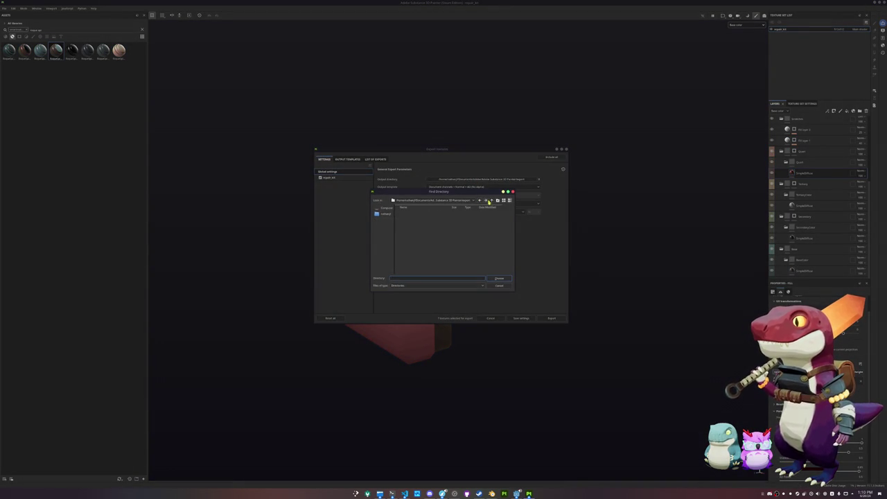
left_click(492, 201)
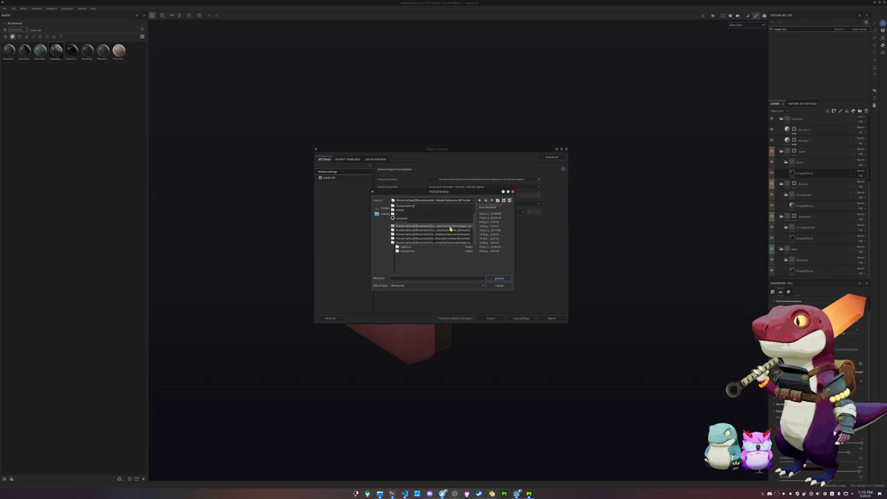
left_click(497, 200)
type("textures")
key("Return")
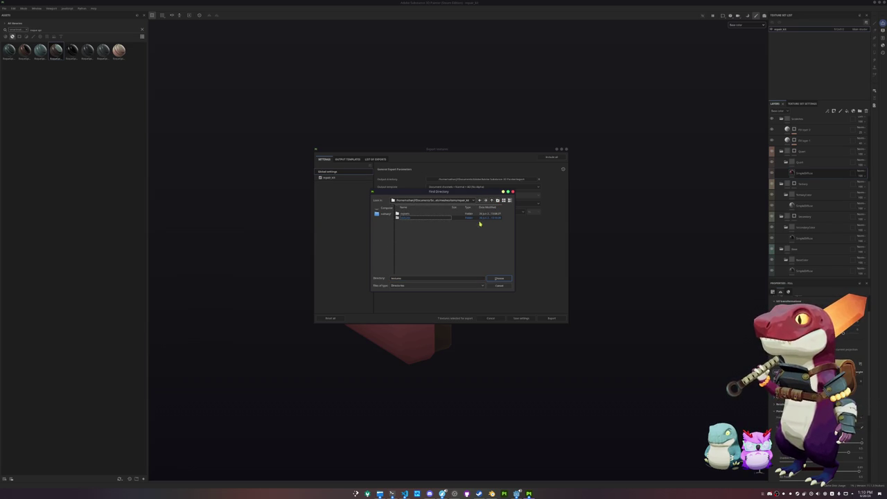
left_click(499, 278)
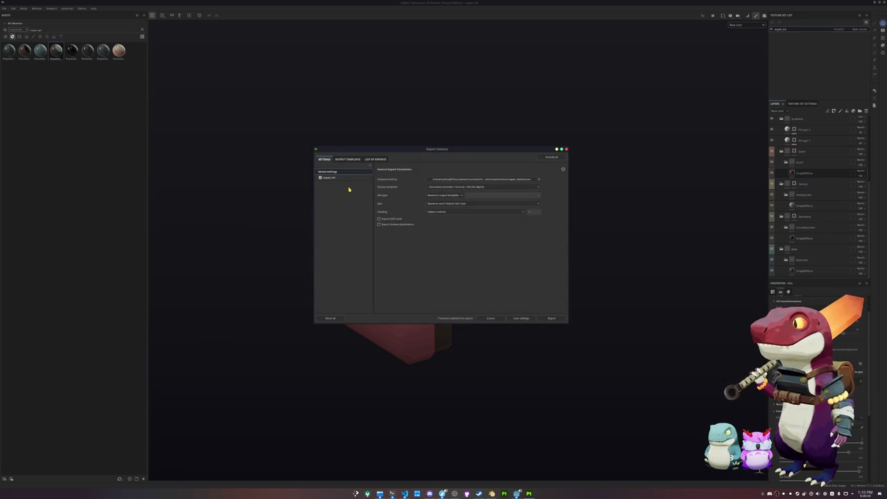
left_click(551, 318)
left_click(523, 319)
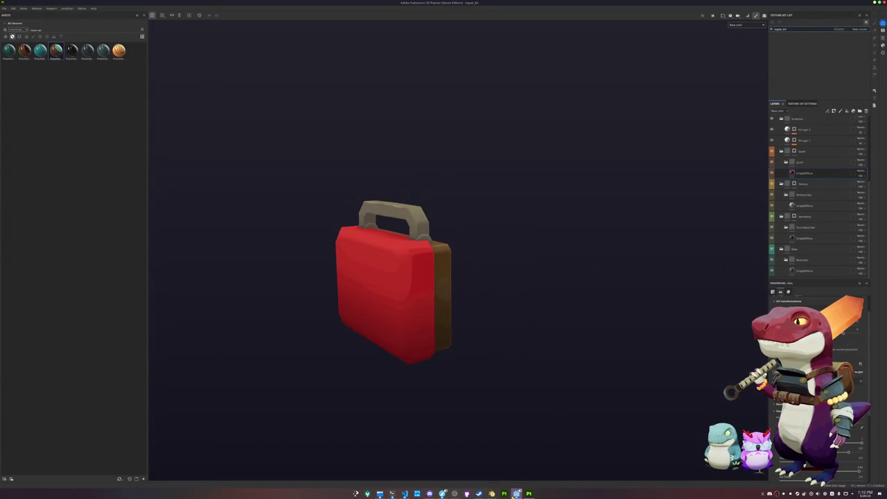
left_click(516, 494)
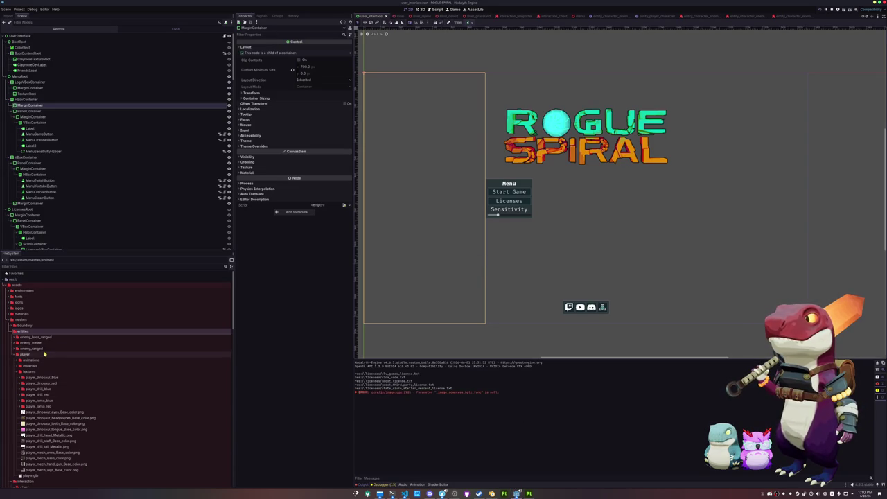
Step: Collapse the player, entities, interaction, drill and vent folders in the FileSystem tree
scroll(41, 355, "down", 1)
left_click(28, 329)
double_click(28, 329)
double_click(24, 305)
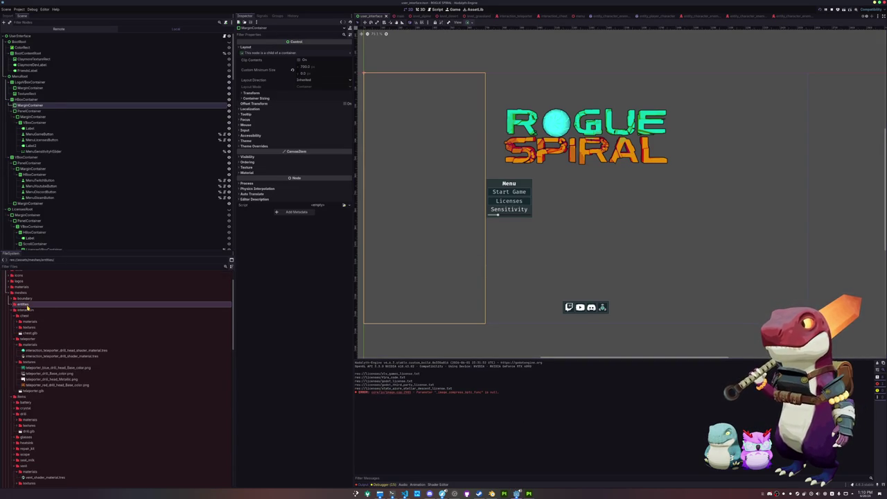
double_click(23, 311)
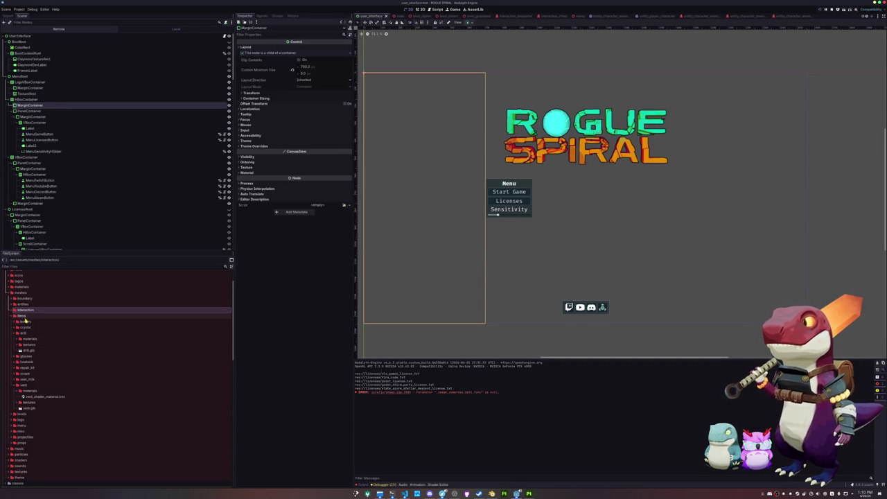
double_click(27, 331)
double_click(24, 367)
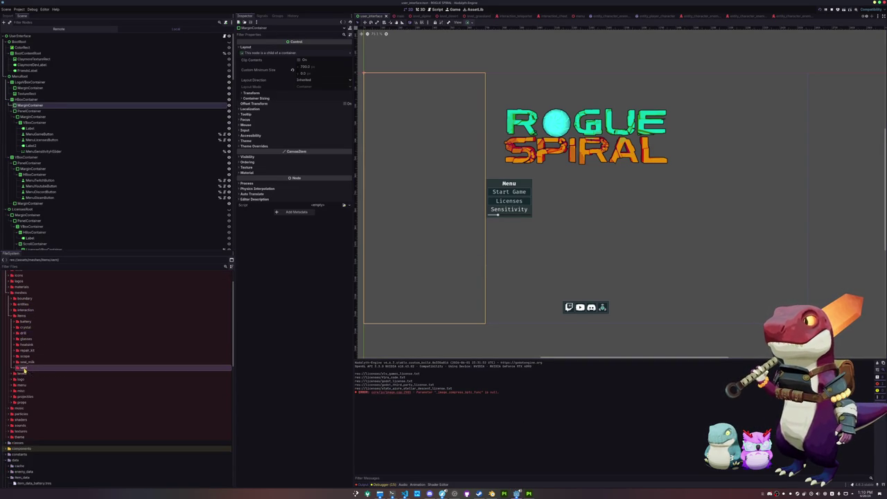
left_click(23, 316)
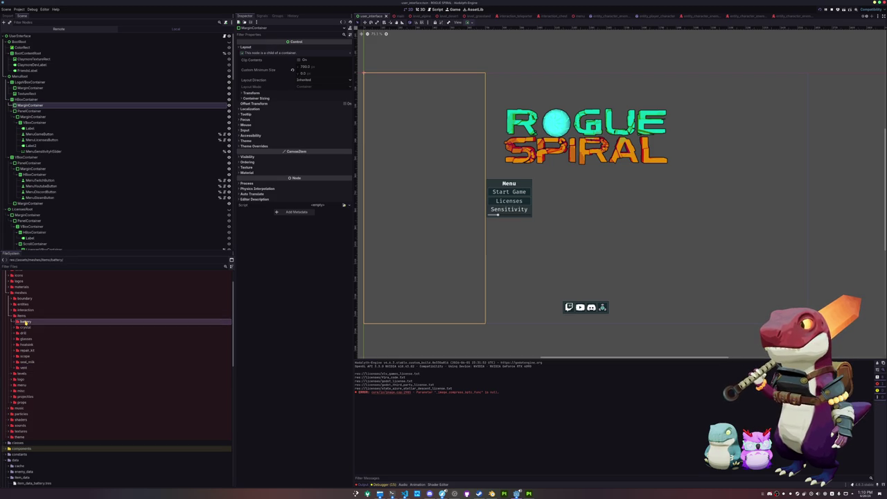
Step: Create a materials folder inside the repair_kit item folder
double_click(26, 350)
right_click(26, 351)
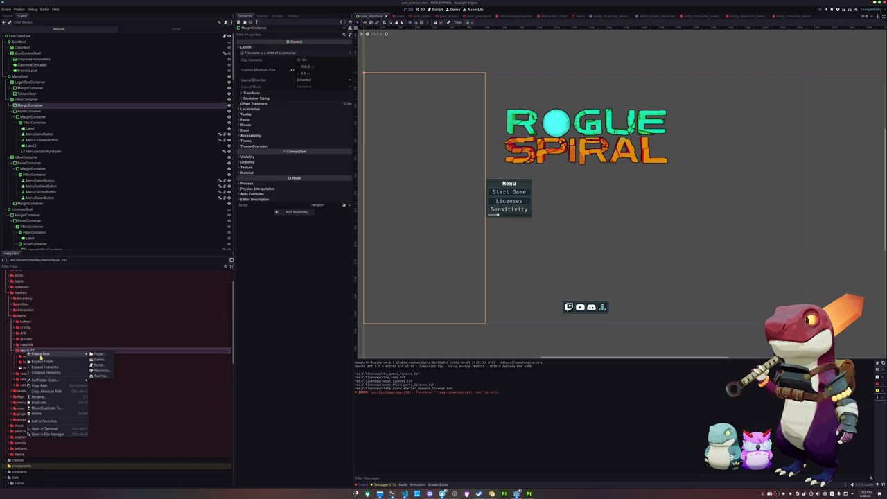
left_click(103, 355)
type("mk")
key("Return")
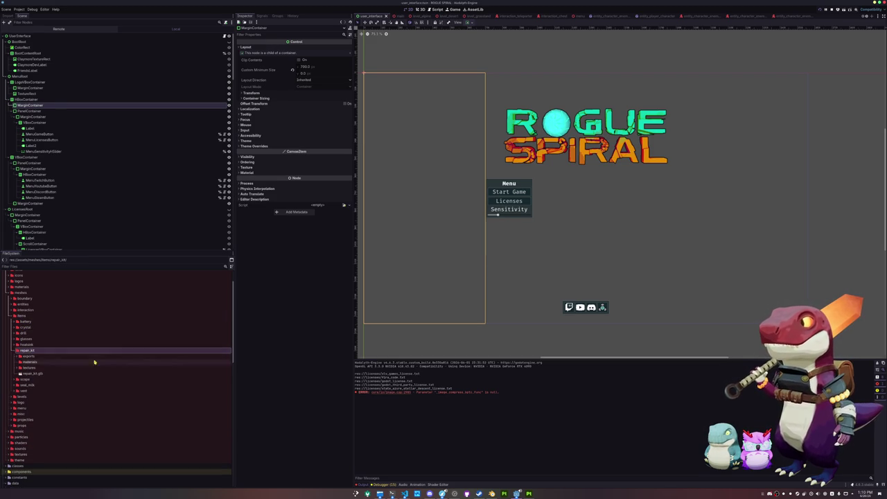
Step: Create a ShaderMaterial in materials saved as repair_kit_shader_material.tres
right_click(32, 362)
mouse_move(69, 365)
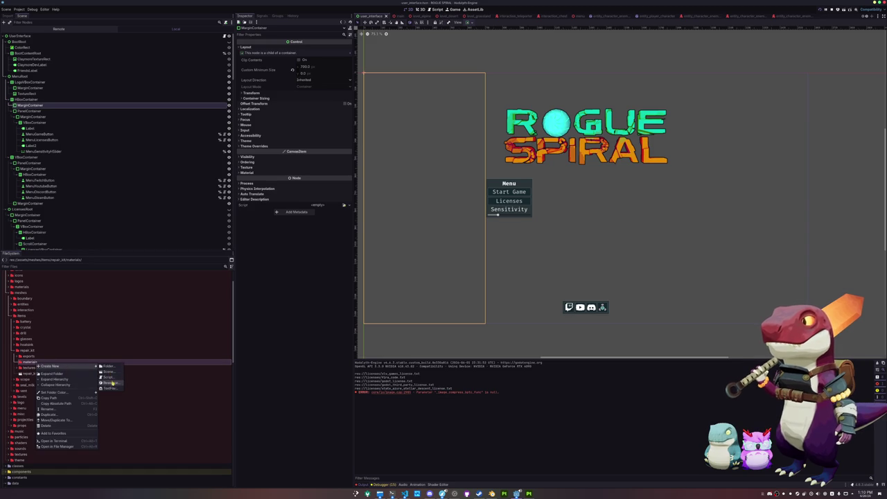
left_click(111, 381)
type("s")
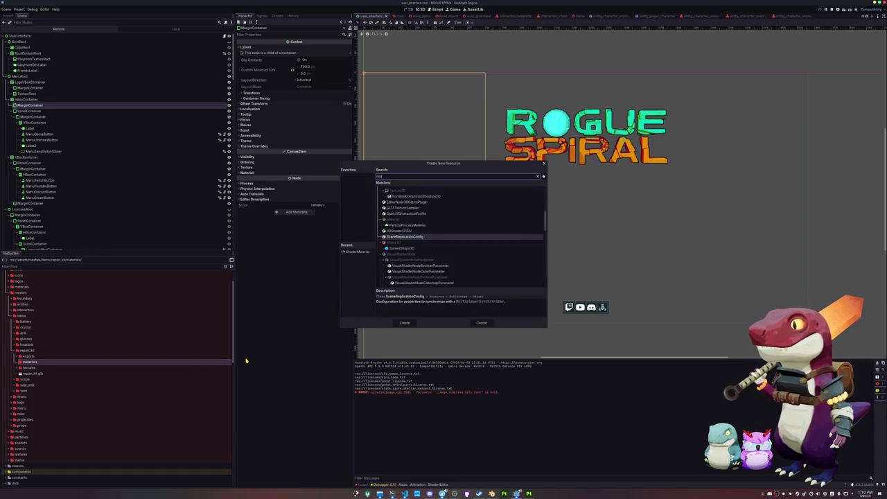
type("haderm")
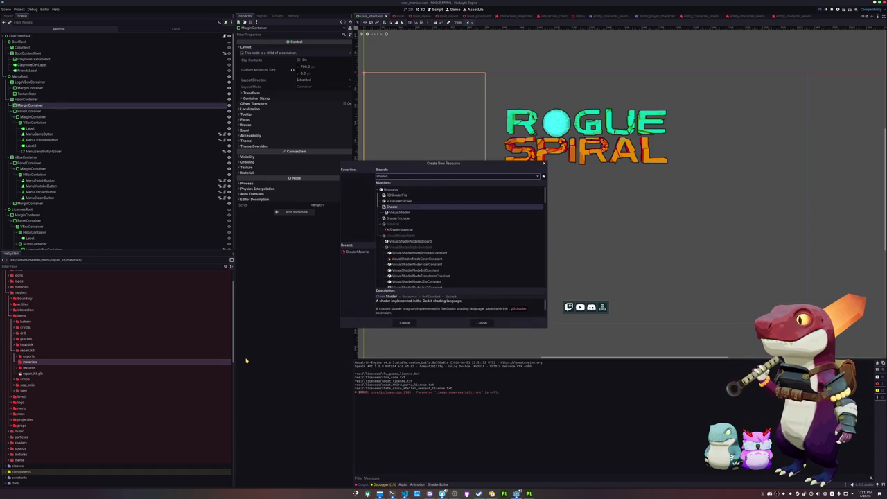
key("Return")
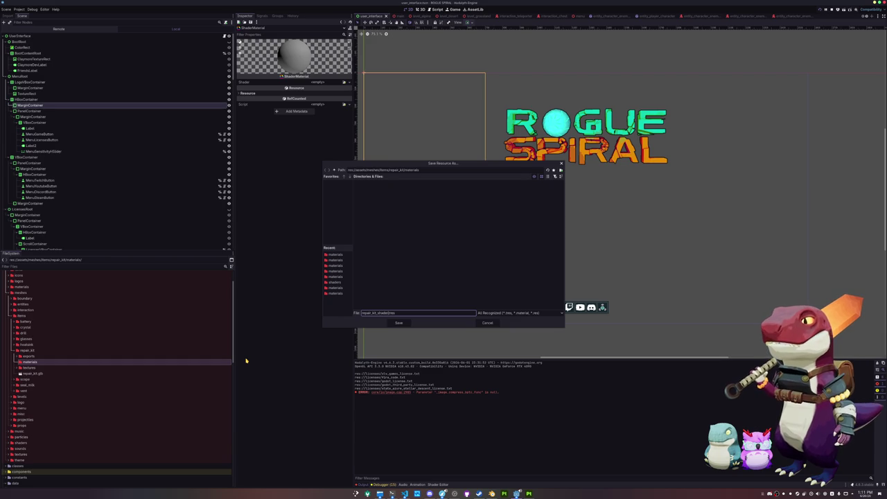
key("Return")
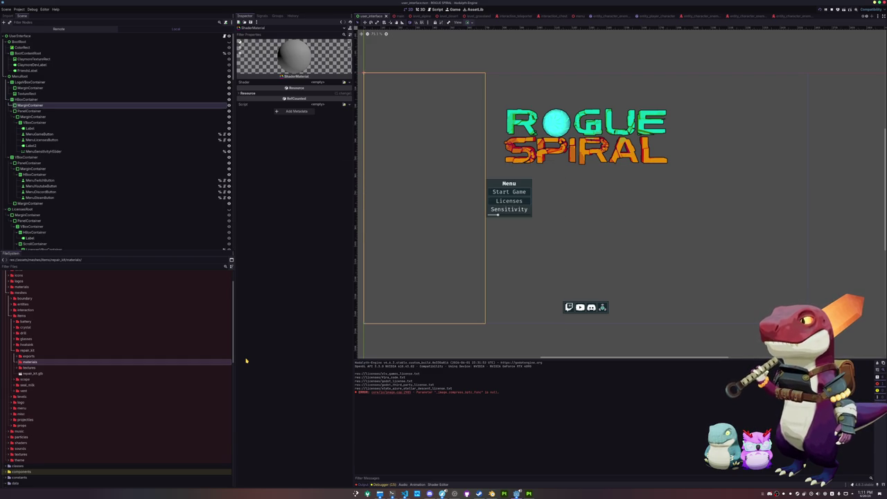
left_click(45, 367)
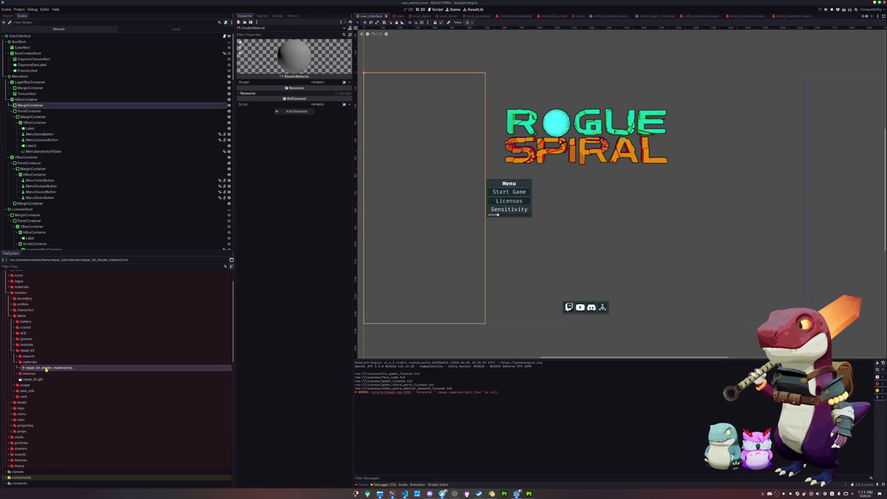
Step: Assign standard_material_cel_shader as the material's shader
left_click(344, 82)
type("shader_")
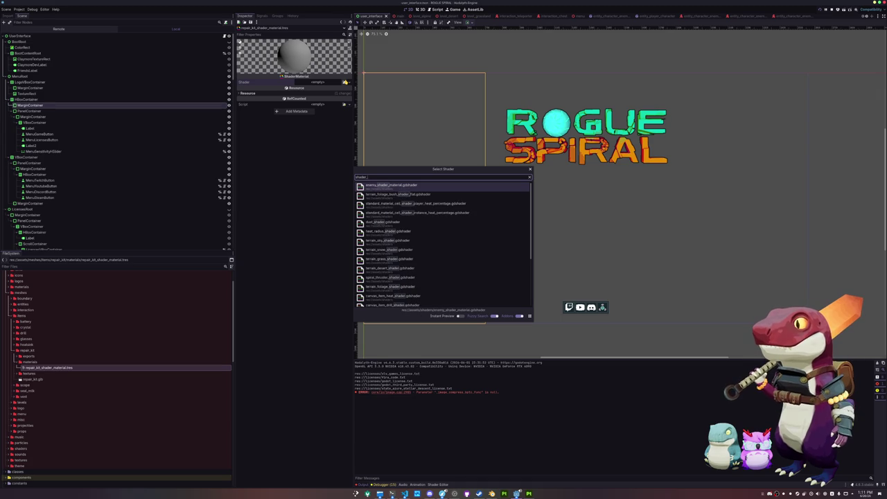
key("ctrl+a")
type("standard")
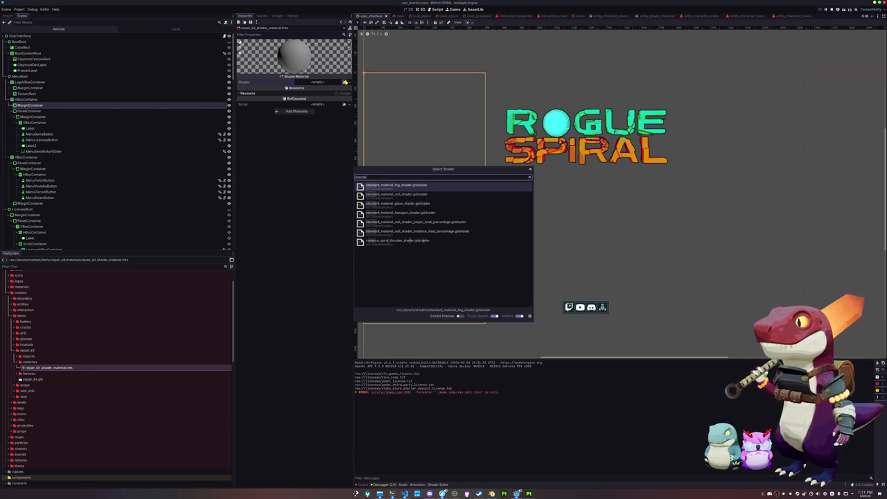
key("Return")
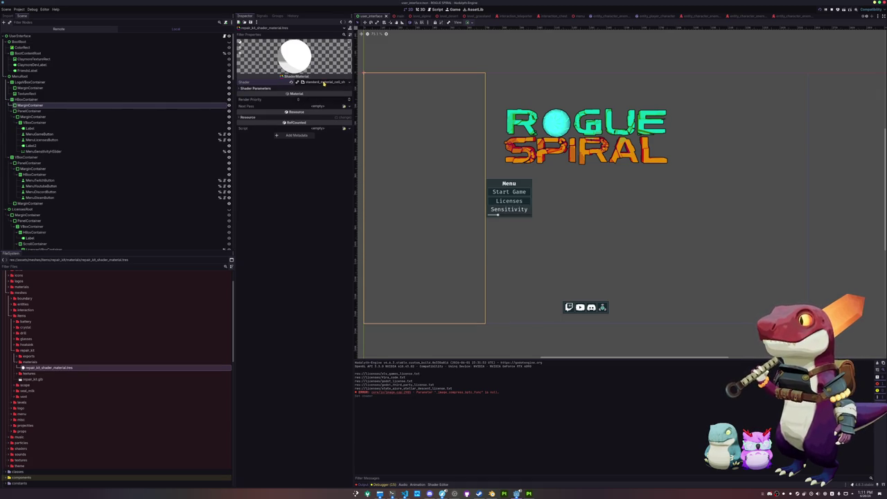
Step: Set the Albedo Texture parameter to the red repair_kit base color image
left_click(320, 84)
left_click(316, 101)
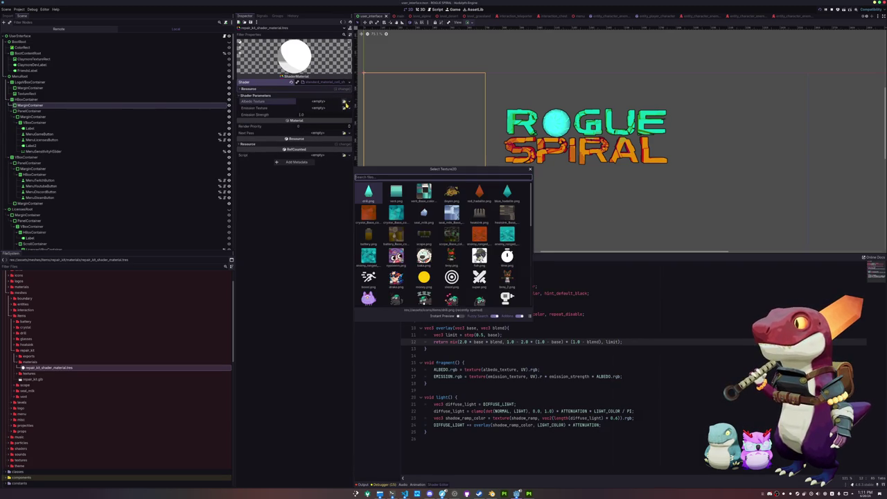
type("repair")
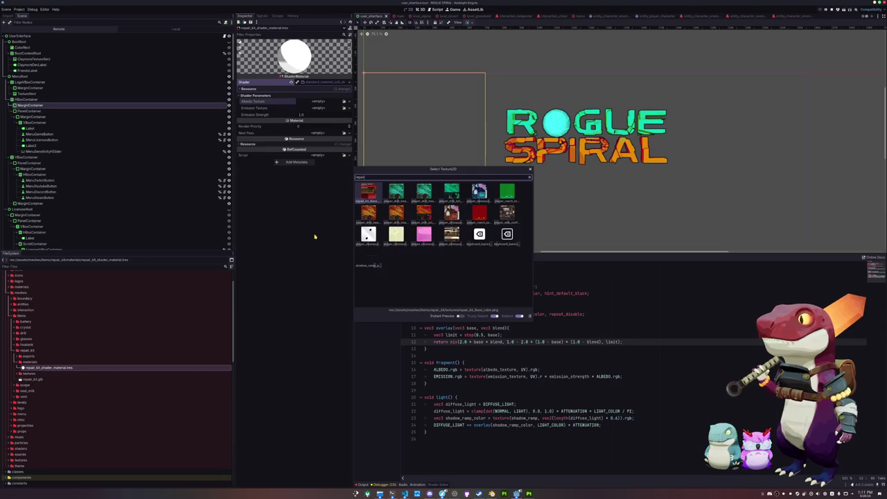
key("Return")
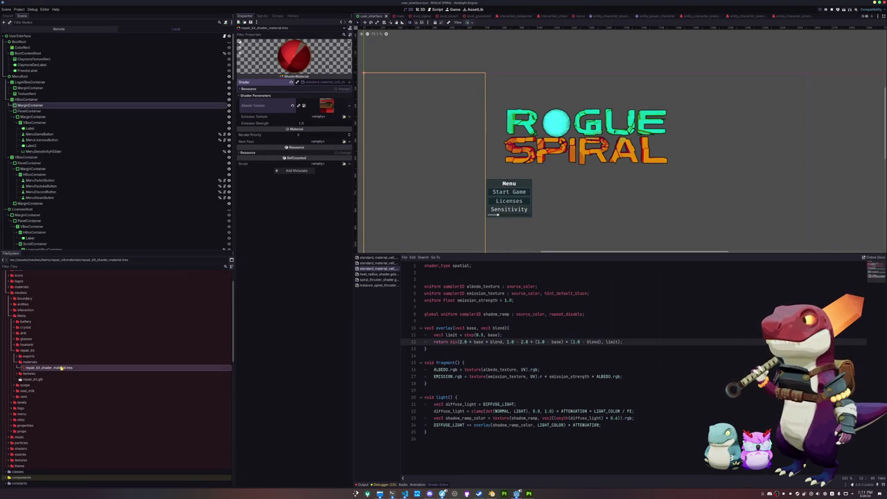
scroll(61, 364, "down", 5)
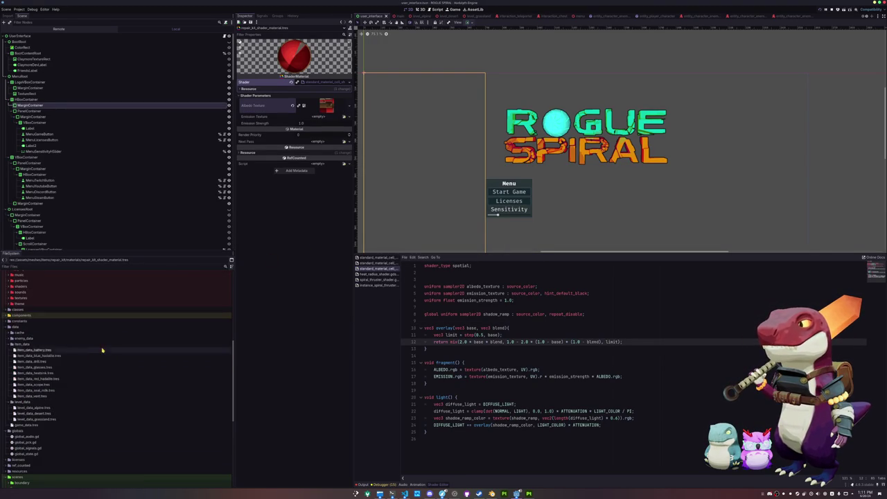
scroll(56, 420, "down", 5)
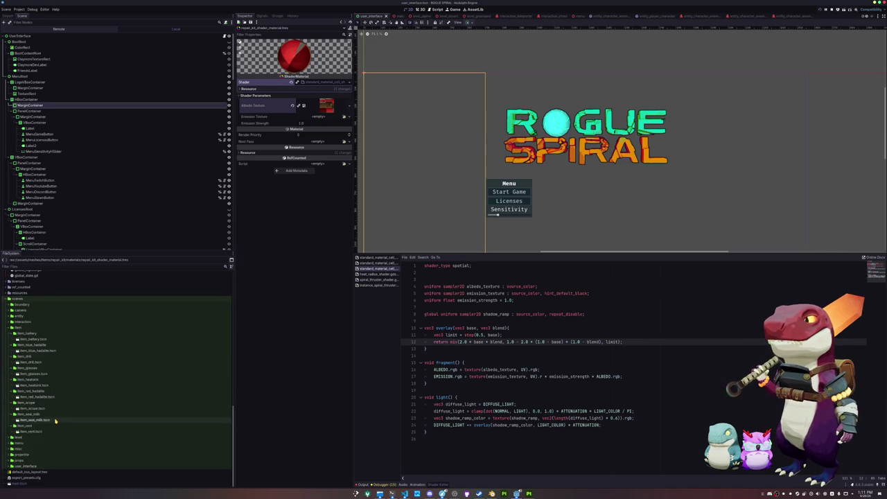
left_click(492, 493)
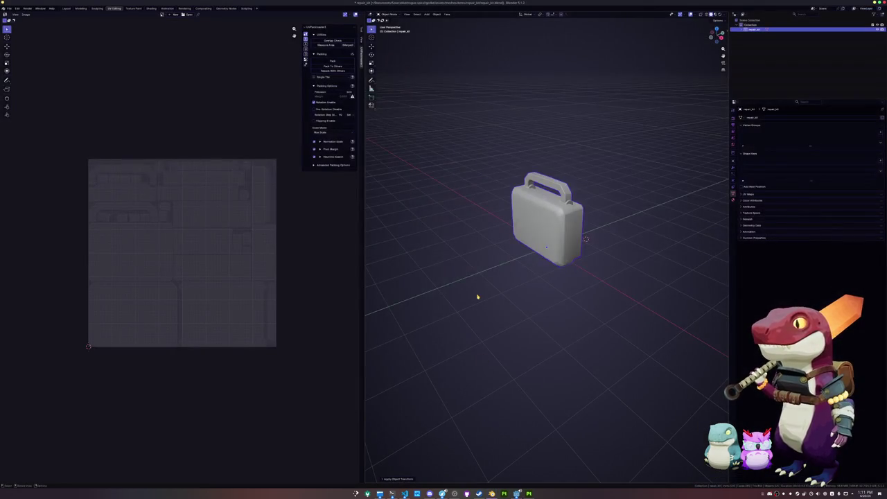
Step: Replace the Principled BSDF with an image texture loading repair_kit_Base_color.png
left_click(151, 8)
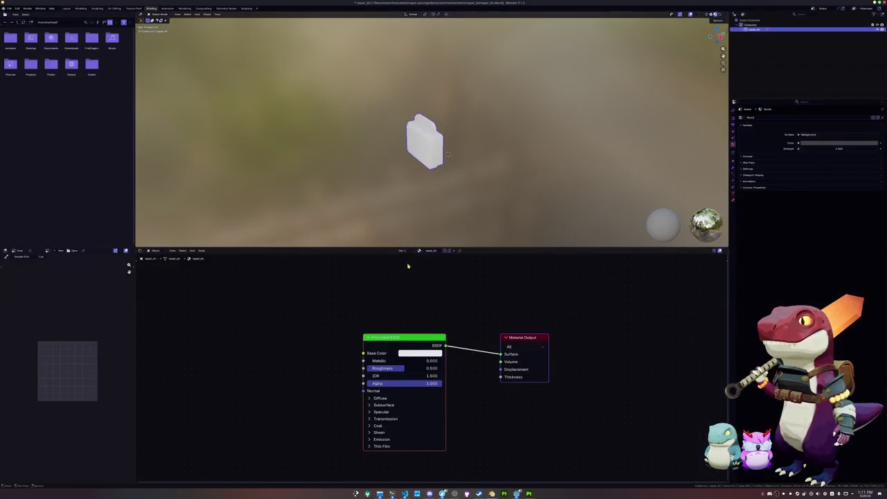
key("Delete")
key("ctrl+v")
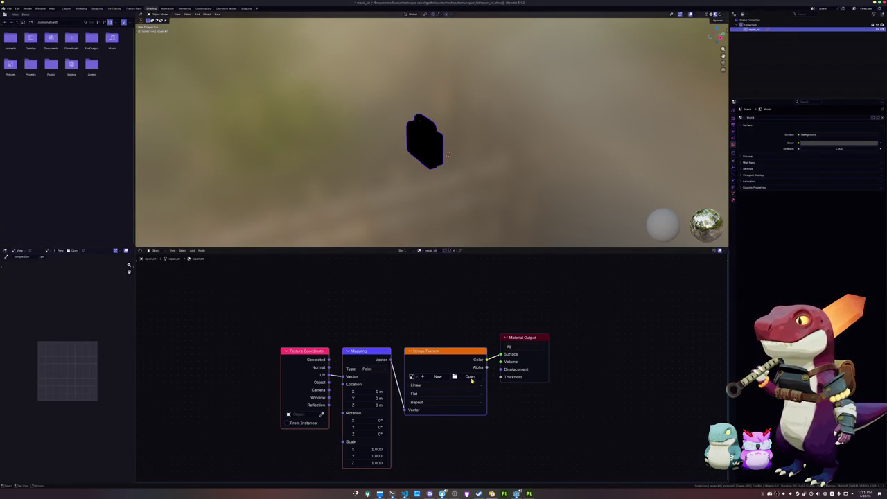
left_click(470, 377)
double_click(294, 46)
double_click(296, 36)
Step: Add a camera, rotate it about X to frame the briefcase, and view through it
key("shift+a")
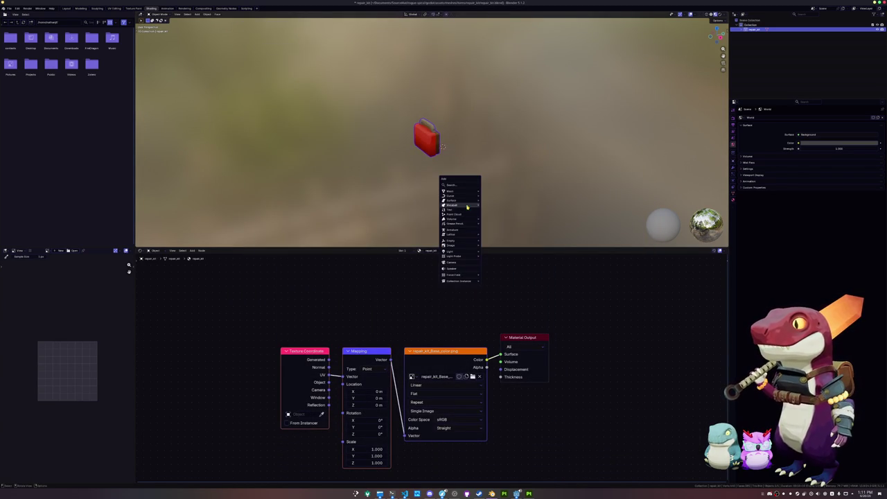
left_click(454, 263)
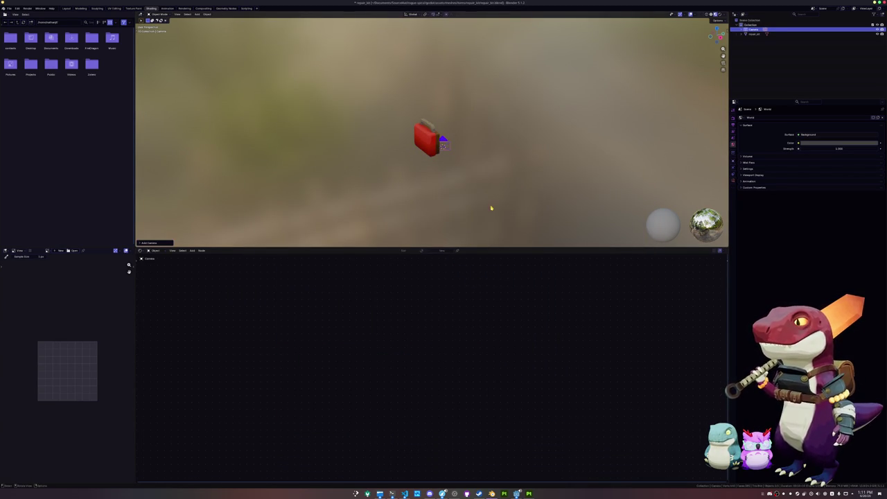
key("r")
key("x")
left_click(390, 224)
key("KP_0")
Step: Lower the camera along Z and set the output resolution to 1080x1080
key("g")
key("z")
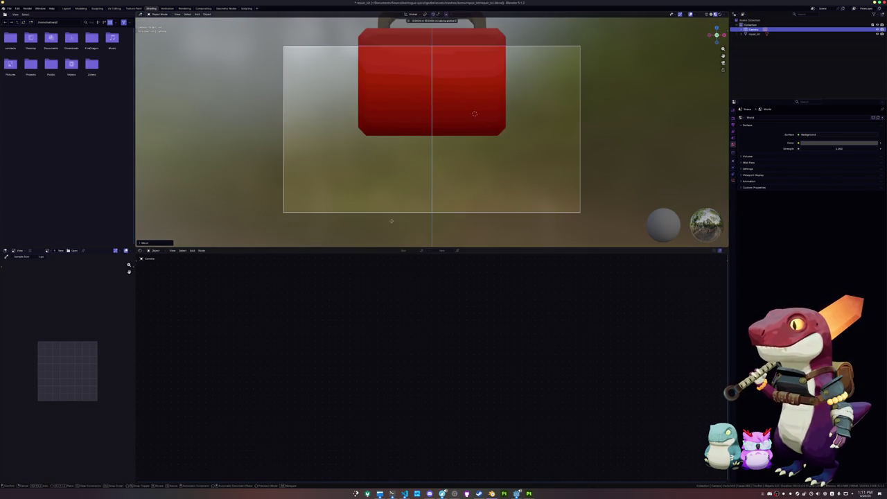
left_click(402, 164)
left_click(732, 118)
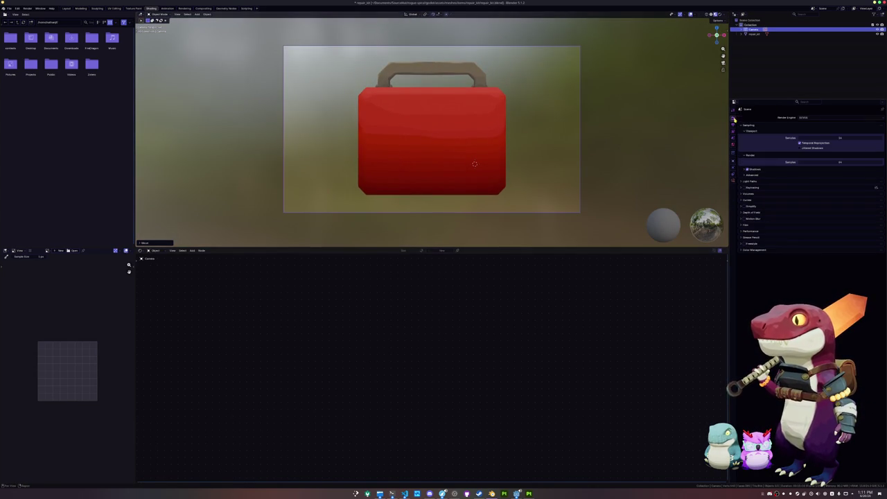
left_click(733, 126)
left_click_drag(835, 122, 835, 128)
type("1080")
key("Return")
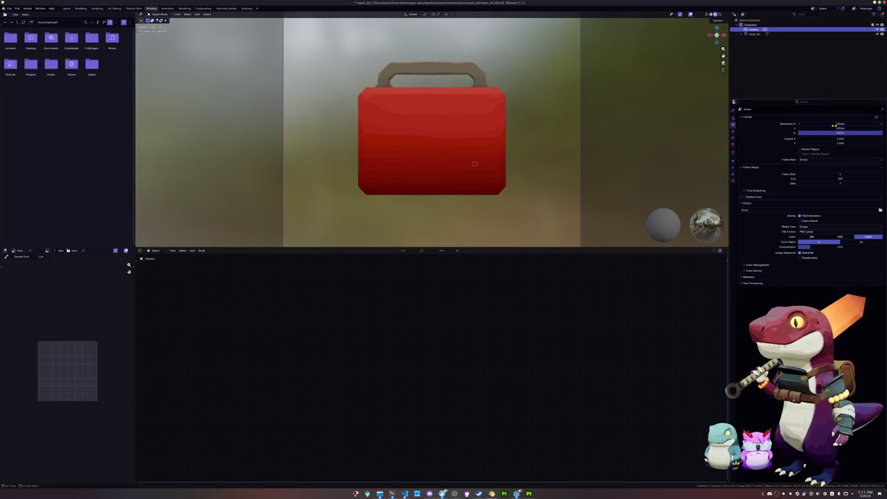
Step: Set the camera focal length to 80 mm, reframe the case, and save the blend file
left_click(733, 180)
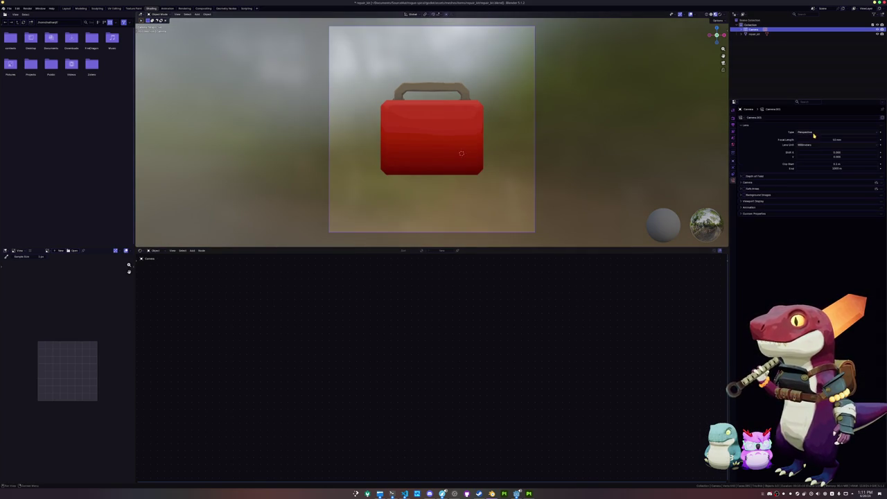
left_click(814, 139)
type("80")
key("Return")
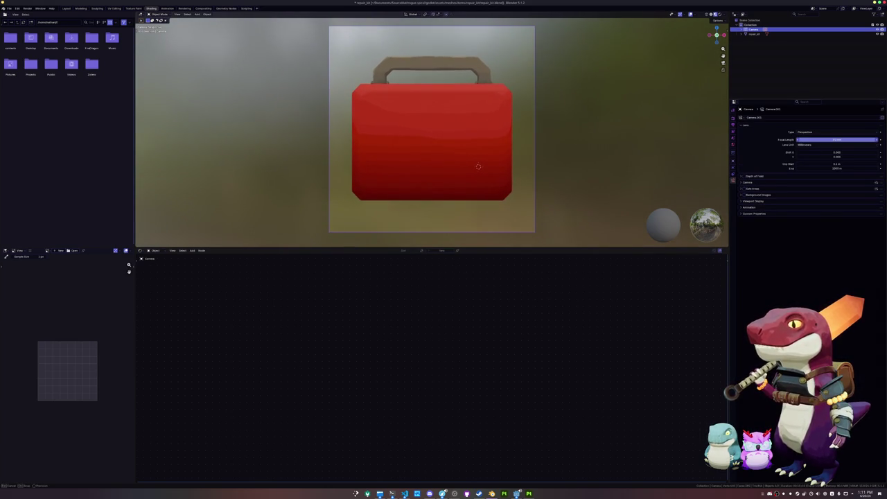
key("g")
key("z")
left_click(551, 187)
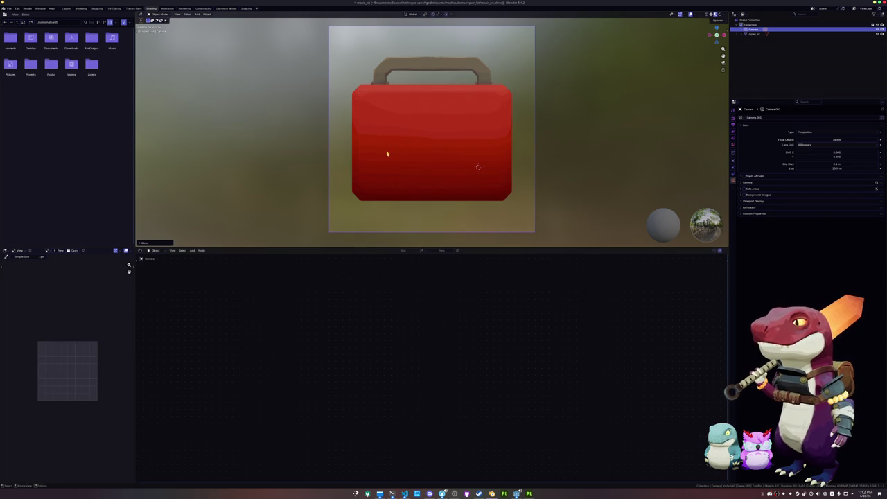
key("ctrl+s")
Step: Enable a transparent Film background and set the View Transform to Standard
left_click(735, 120)
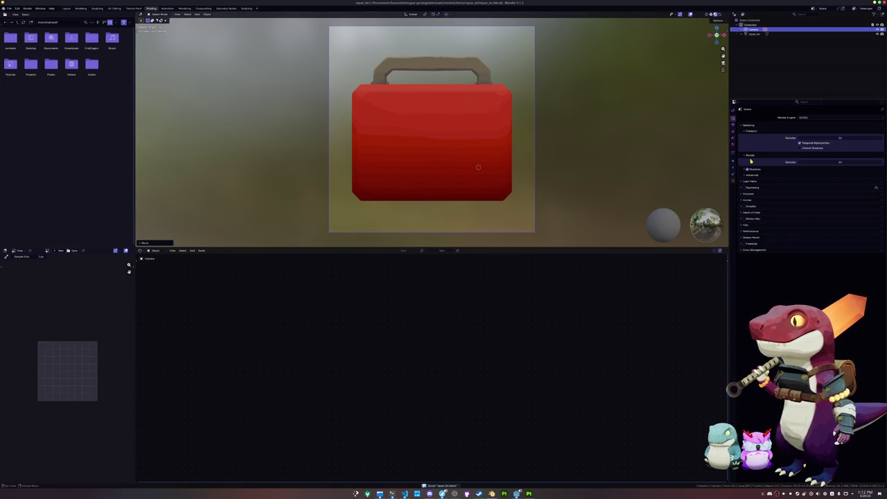
left_click(748, 225)
left_click(799, 237)
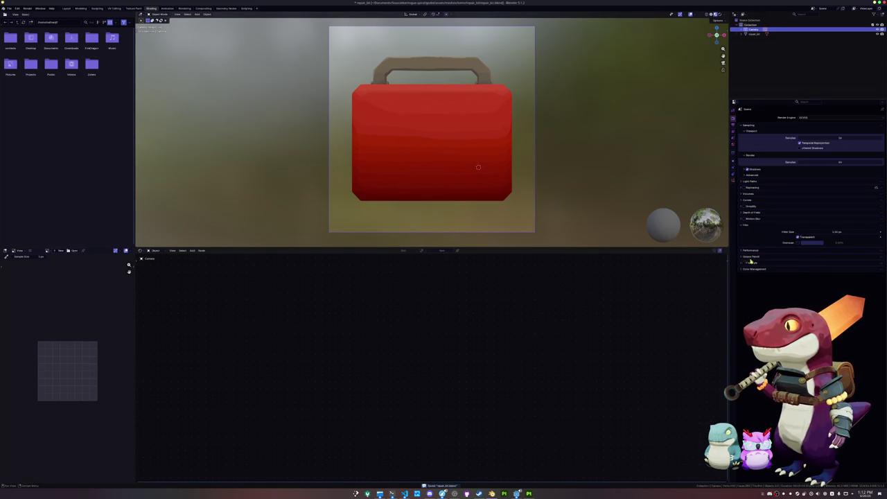
left_click(766, 283)
left_click(766, 273)
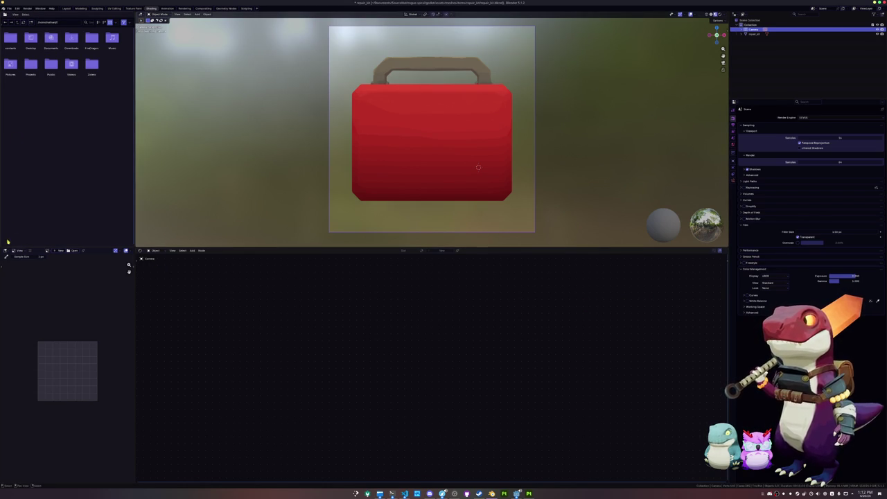
Step: Show the render result and save it as an image named repair_kit
left_click(47, 252)
left_click(66, 259)
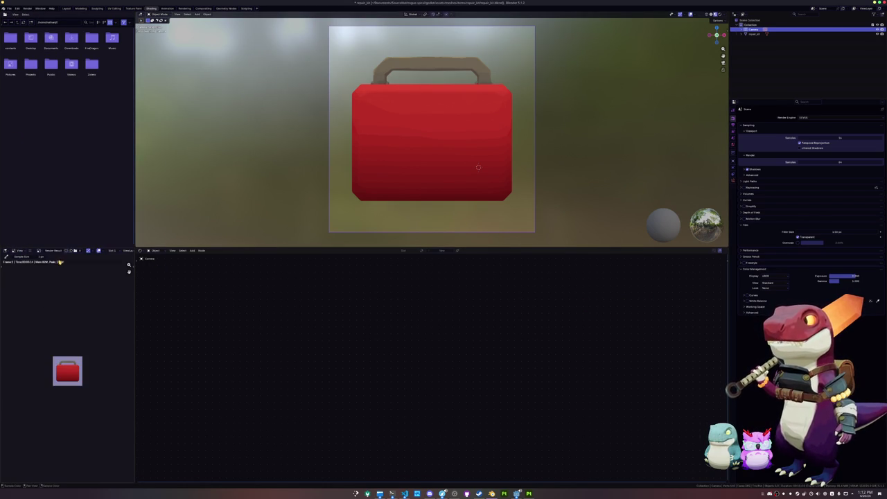
left_click(31, 251)
mouse_move(55, 261)
left_click(84, 300)
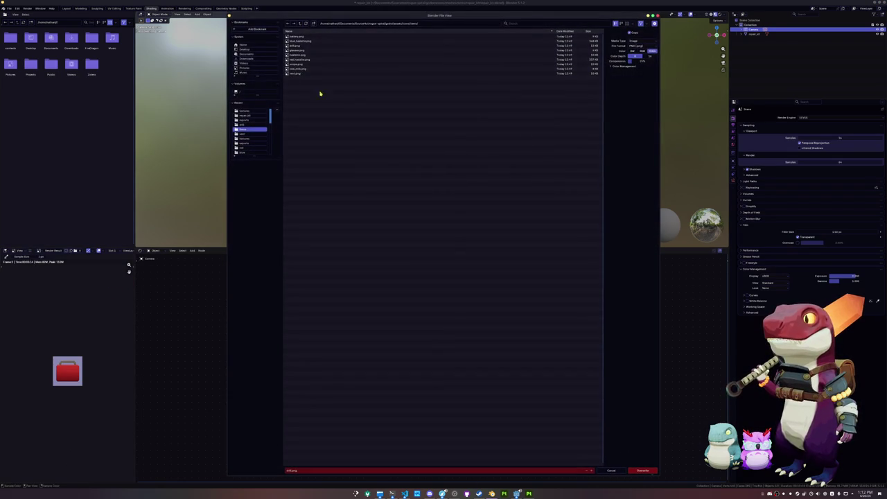
left_click(302, 472)
key("BackSpace")
type("repair_kit")
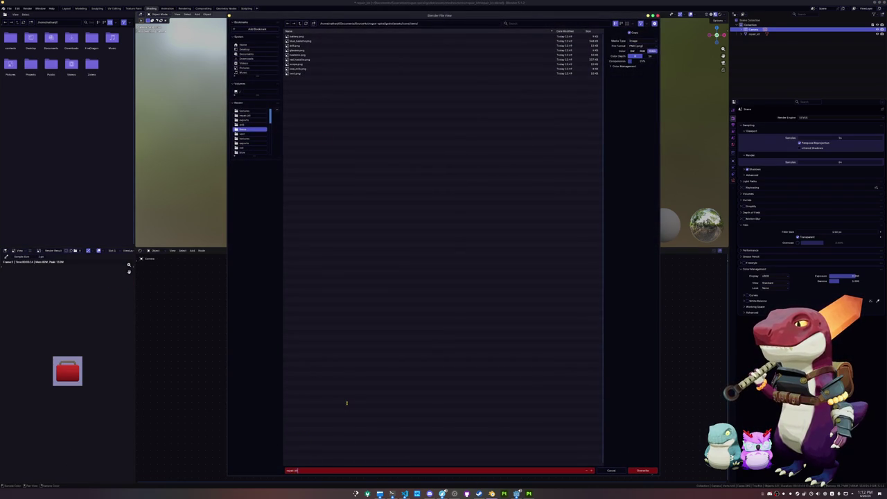
key("Return")
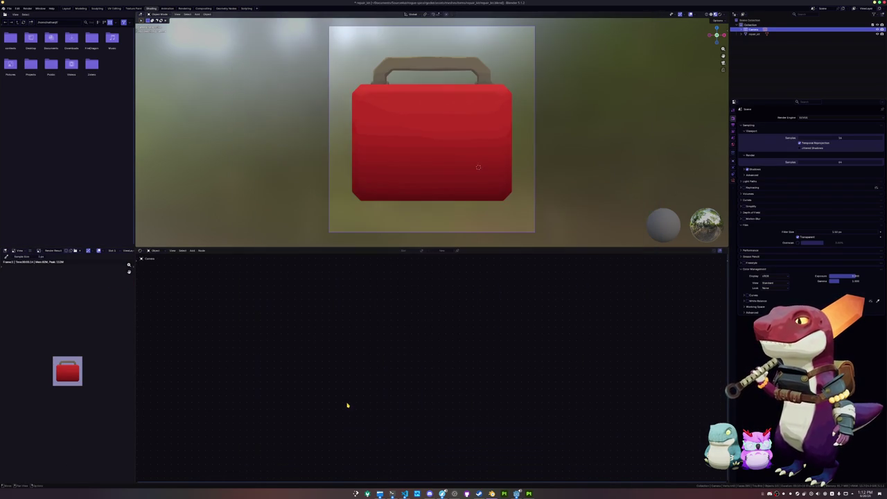
Step: Duplicate the item_vent folder in Godot as item_repair_kit
left_click(516, 493)
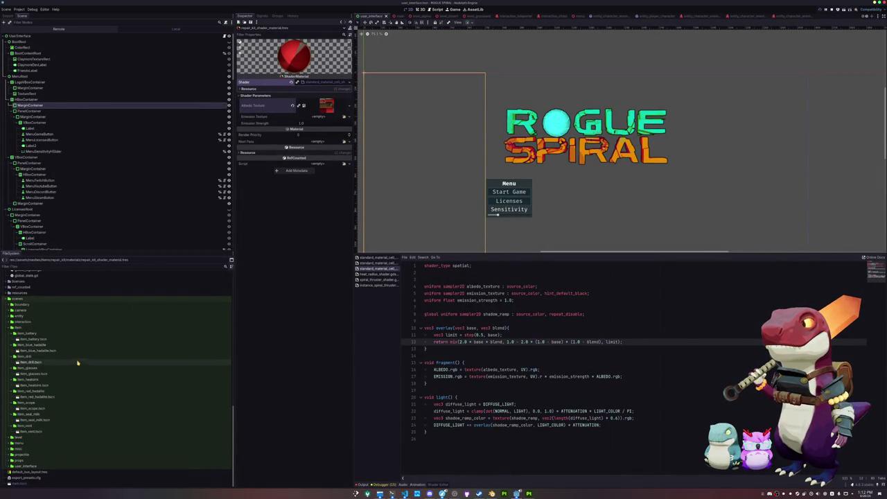
left_click(43, 427)
key("ctrl+d")
type("item_repair_kit")
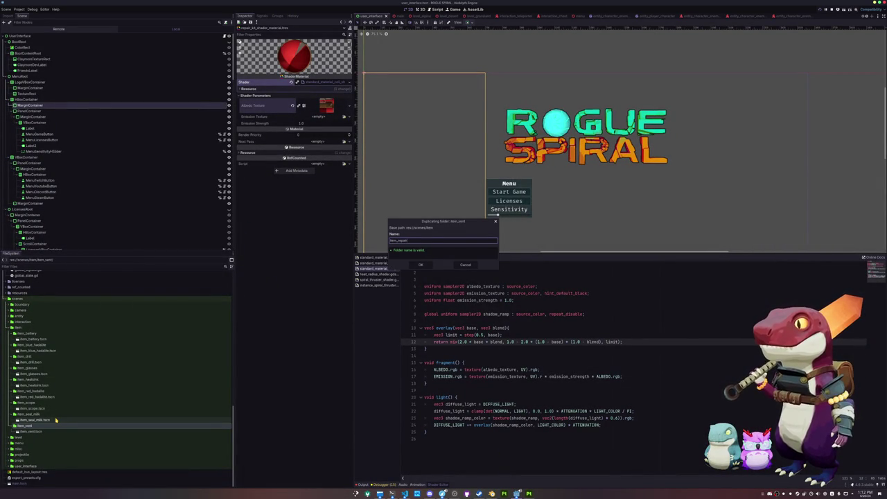
key("Return")
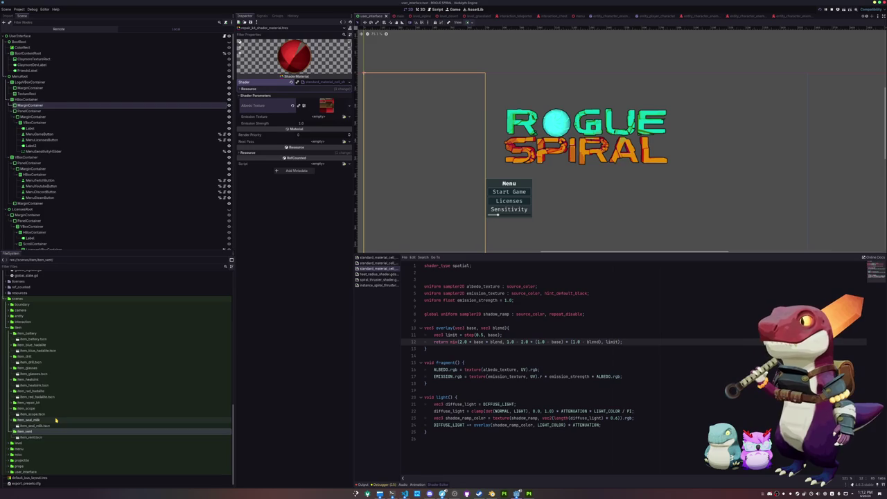
left_click(42, 437)
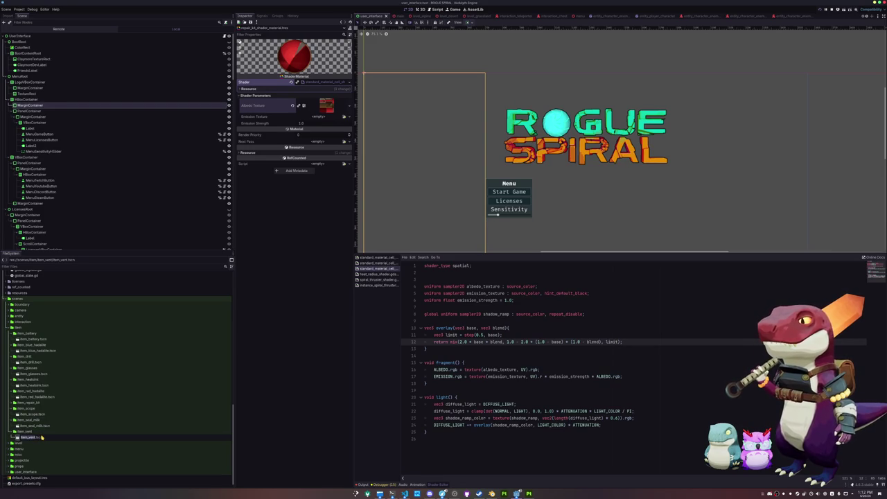
Step: Rename the copied vent scene inside it to item_repair_kit.tscn
double_click(52, 402)
left_click(57, 414)
left_click(60, 408)
key("F2")
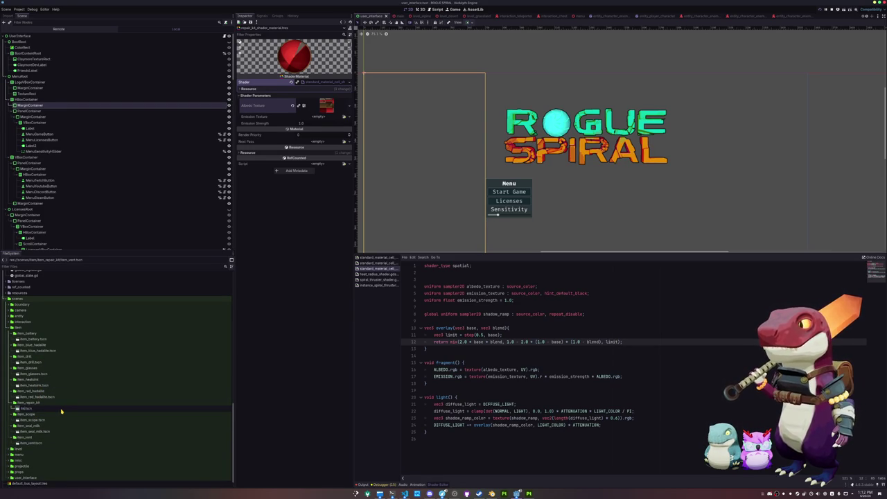
key("Return")
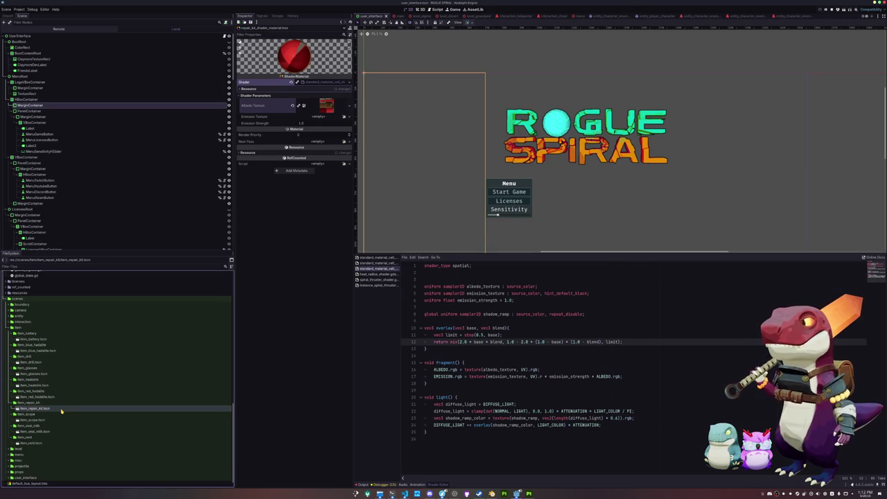
Step: Open the item_repair_kit scene and rename its root node to ItemRepairKit
double_click(51, 408)
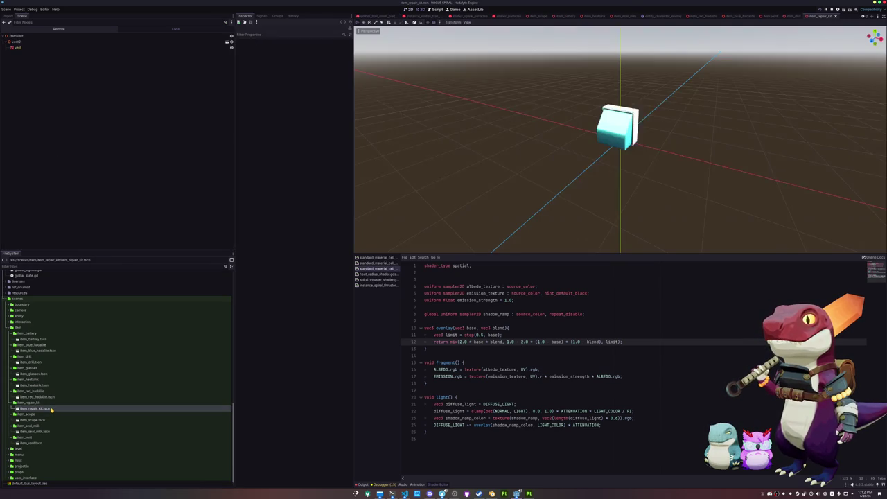
left_click(26, 41)
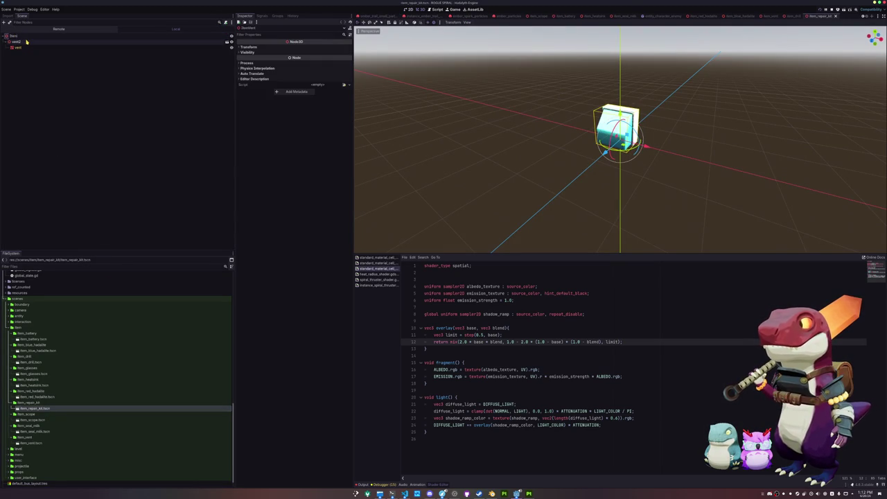
key("Return")
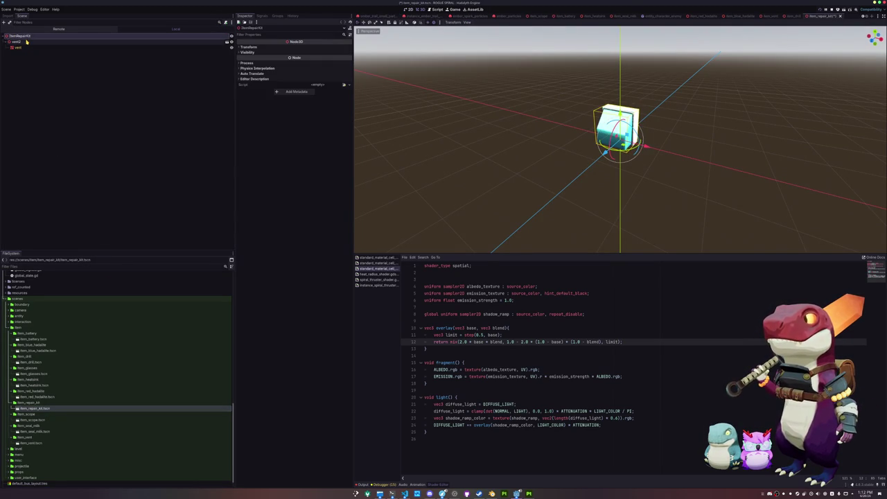
left_click(26, 42)
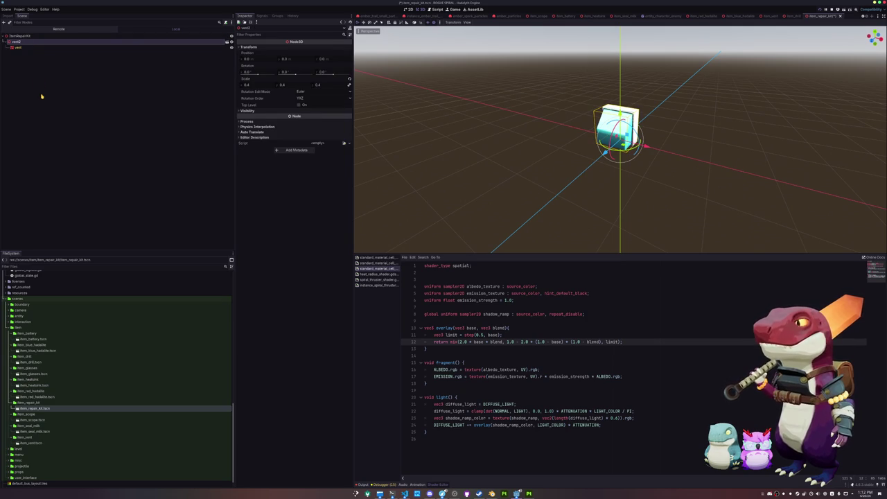
key("Delete")
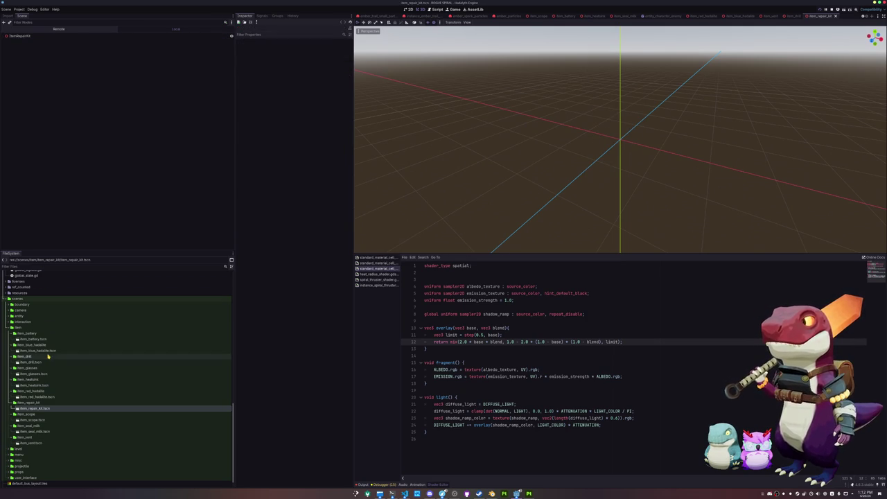
key("ctrl+z")
Step: Make the repair_kit2 model's children editable, scale it to 0.5, and save
scroll(79, 371, "up", 5)
scroll(80, 372, "up", 10)
mouse_move(32, 406)
left_mouse_down()
mouse_move(40, 57)
mouse_move(29, 38)
left_mouse_up()
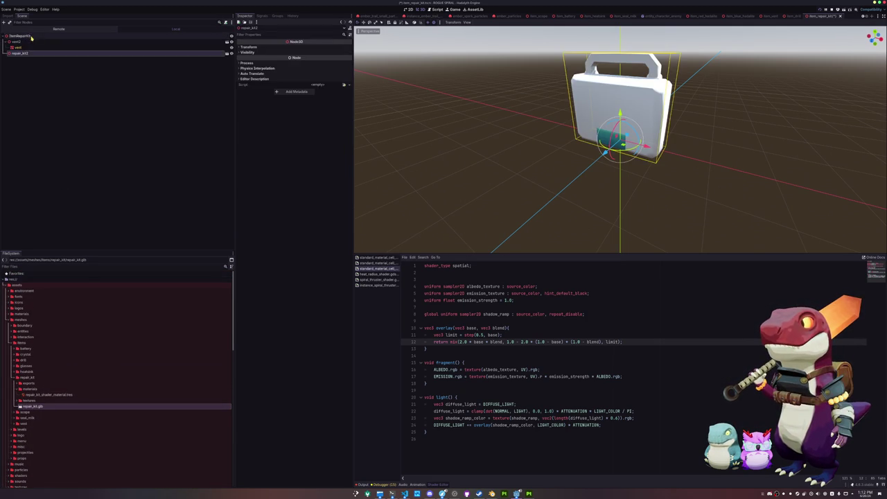
right_click(32, 54)
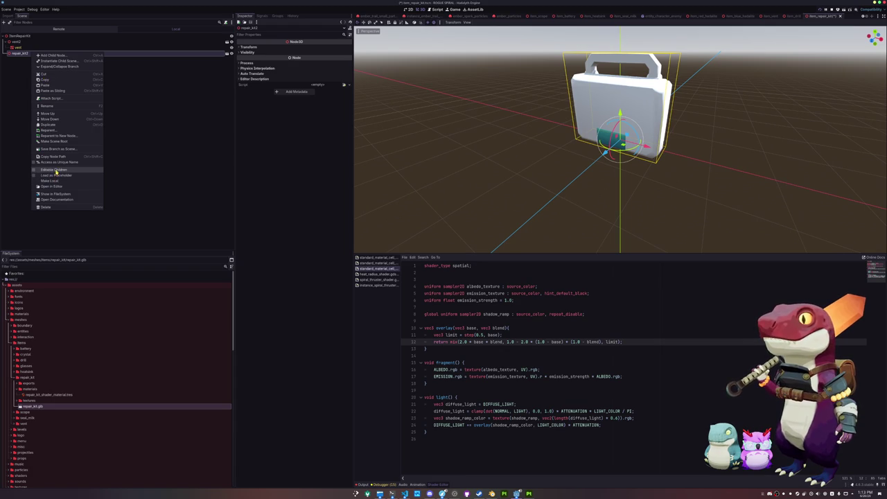
left_click(56, 171)
left_click(259, 47)
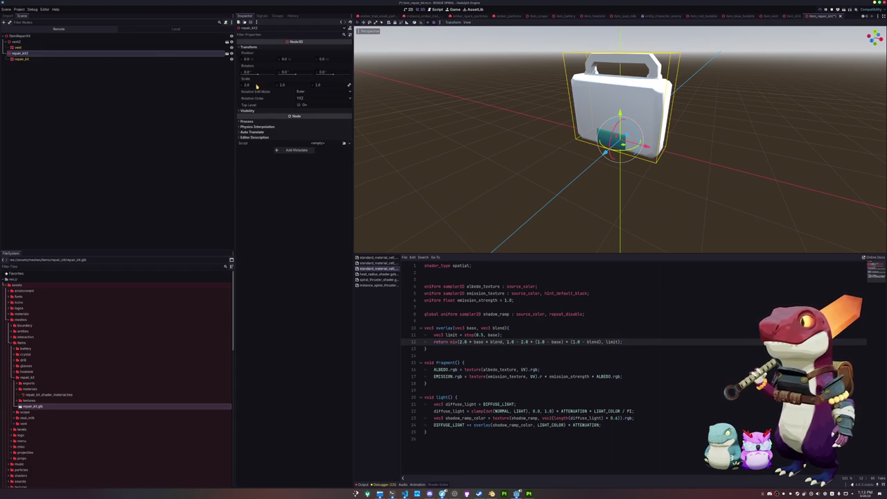
left_click_drag(256, 89, 236, 89)
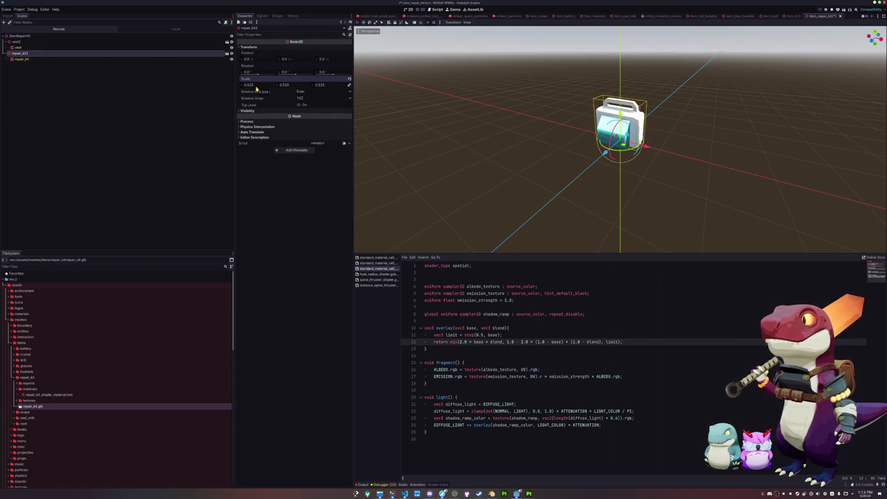
key("ctrl+s")
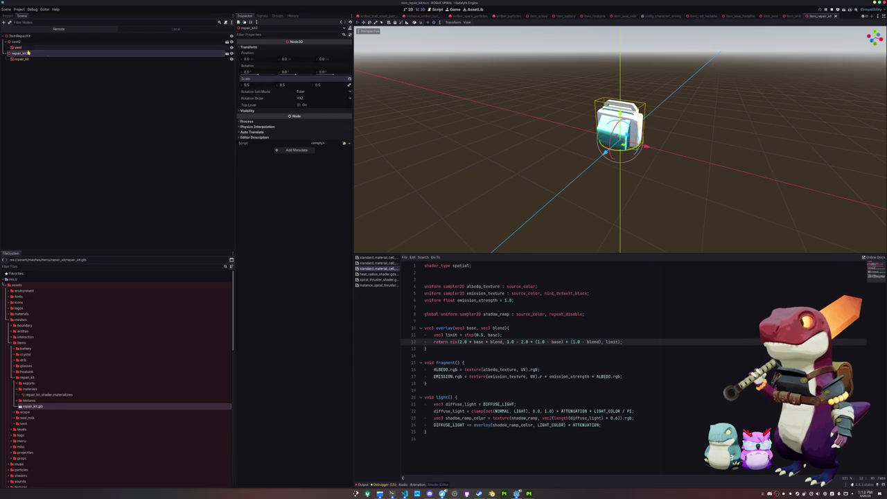
Step: Assign the repair_kit shader material as the mesh's Material Override
left_click(22, 58)
left_click(248, 78)
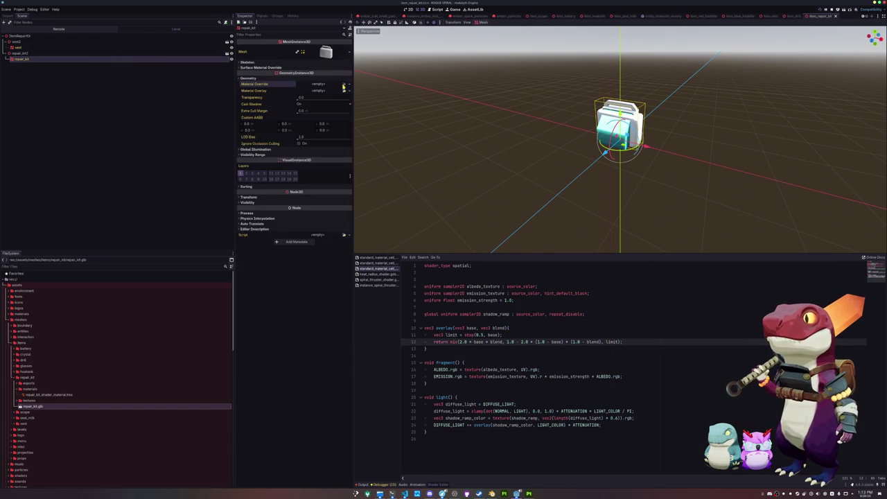
left_click(344, 85)
type("repai")
key("Return")
Step: Delete the leftover vent and vent2 nodes
left_click(18, 42)
left_click(18, 47, "shift")
key("Delete")
key("Return")
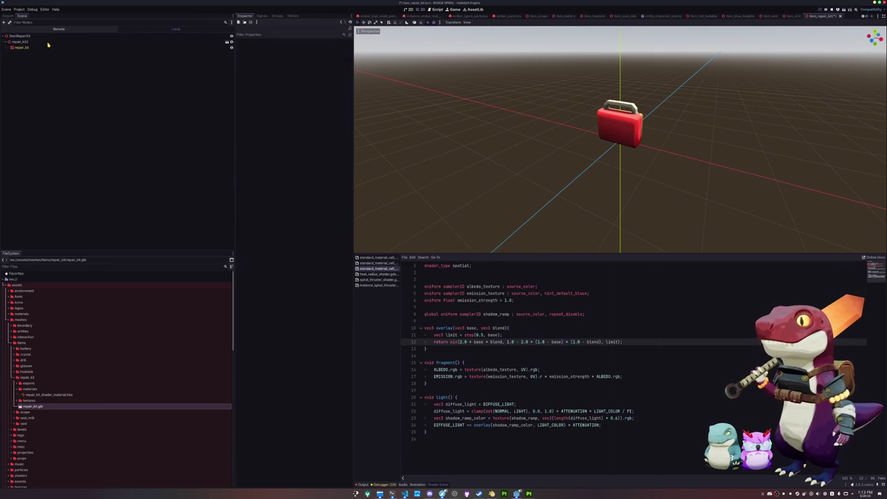
Step: Duplicate item_data_vent.tres as item_data_repair_kit.tres and open it
scroll(40, 420, "down", 4)
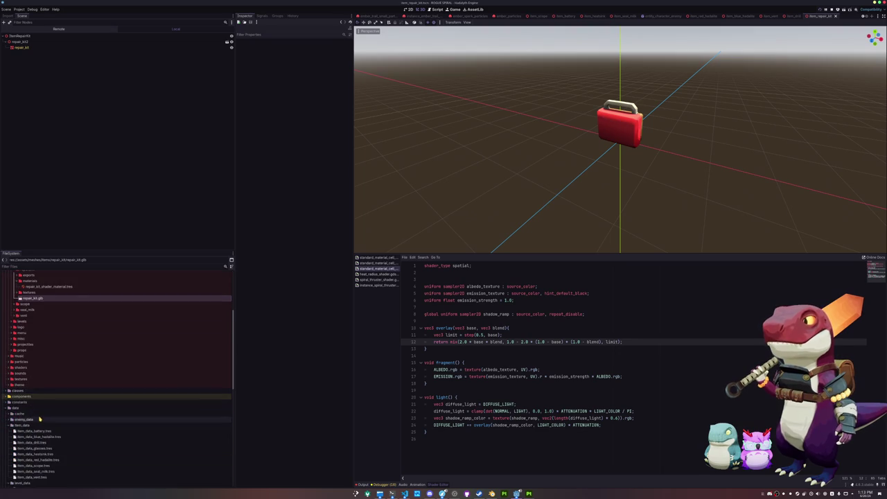
scroll(40, 420, "down", 3)
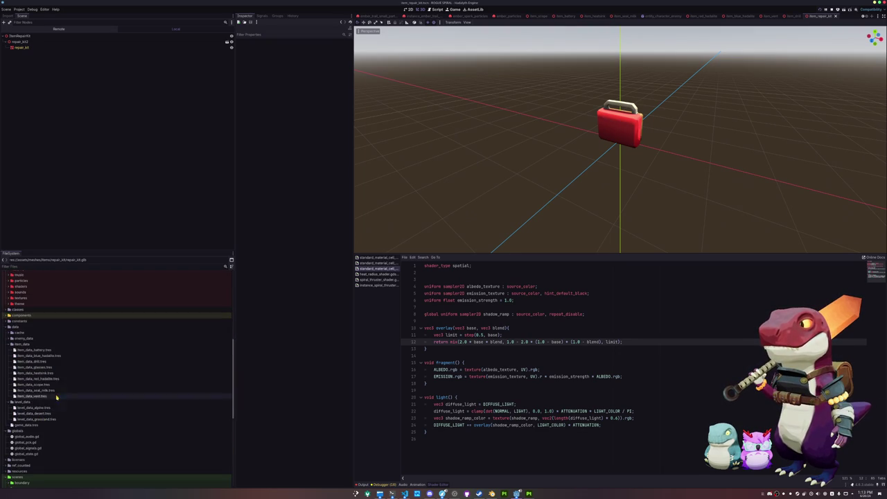
left_click(47, 395)
key("ctrl+d")
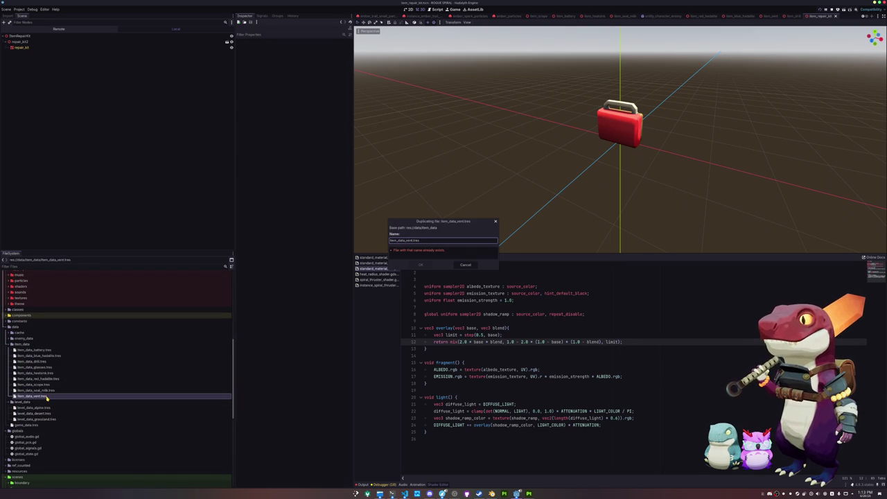
type("repair_")
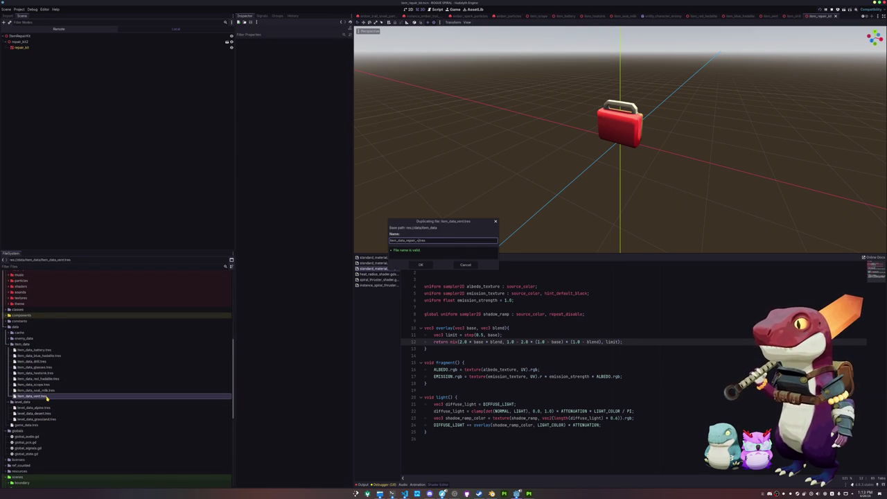
key("Return")
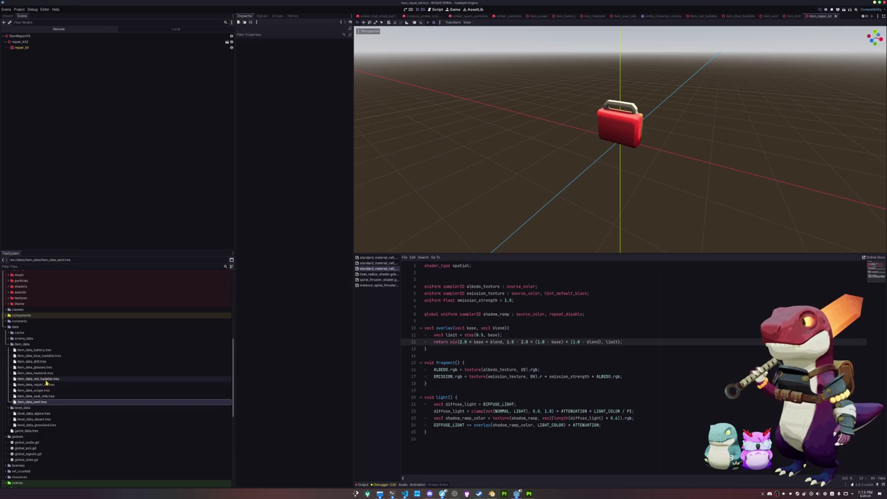
double_click(38, 384)
Step: Quick-load the red repair-kit icon and rewrite the description for health regeneration
left_click(351, 53)
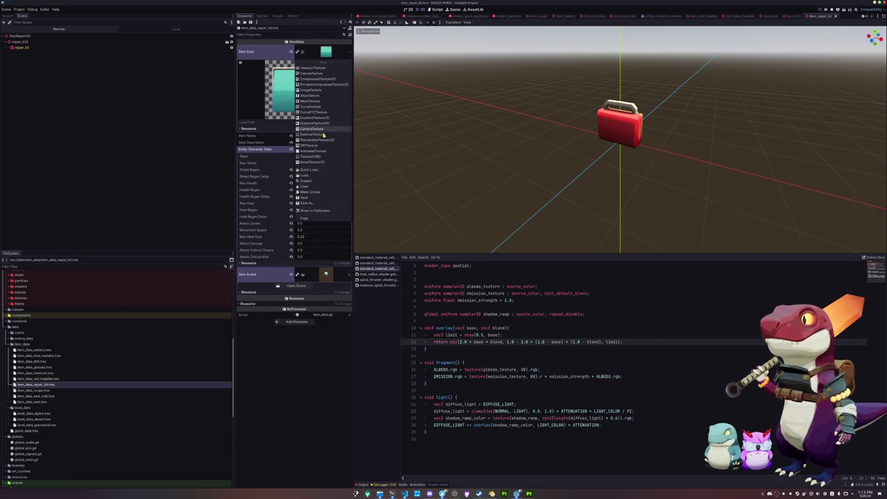
left_click(325, 162)
type("repair")
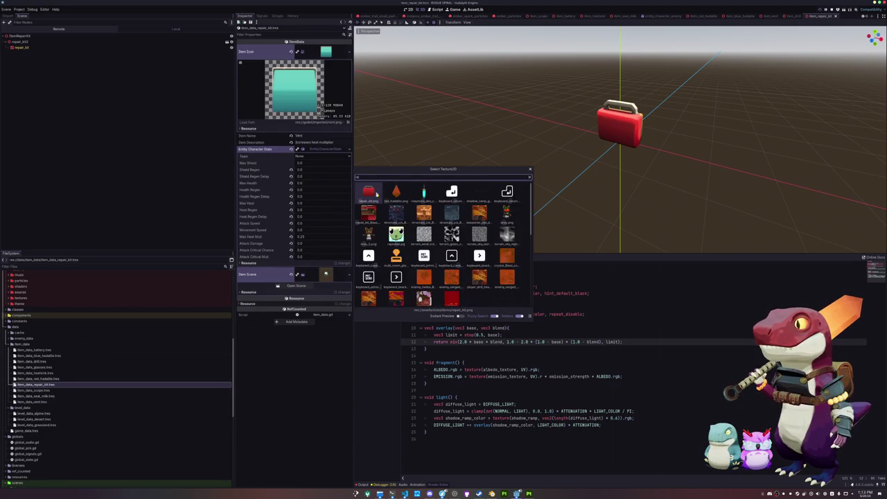
key("Return")
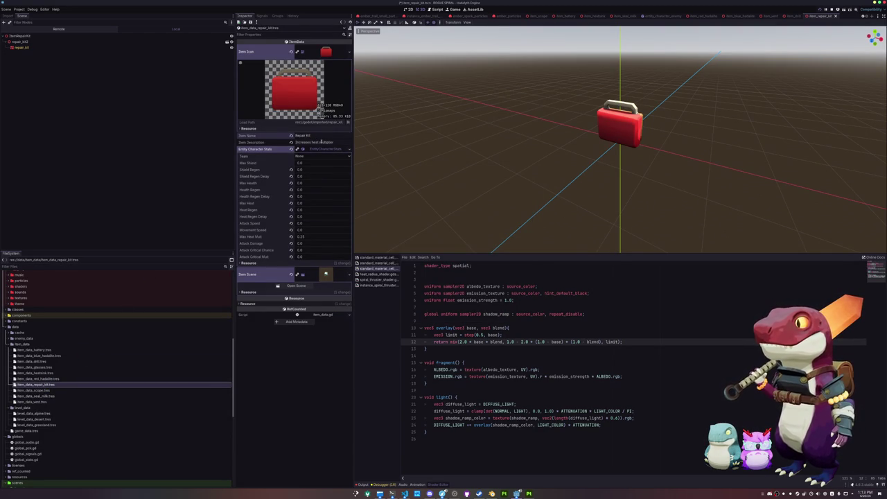
left_click(338, 143)
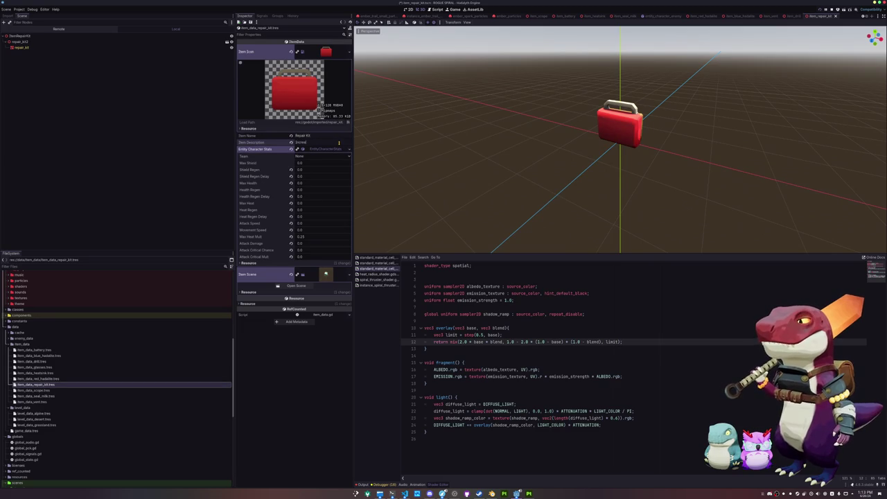
type("h rege")
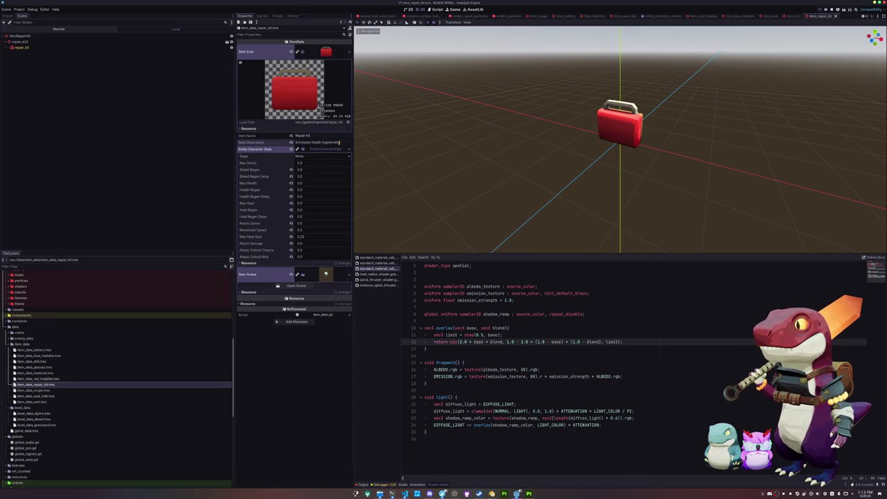
type("neration")
left_click(298, 150)
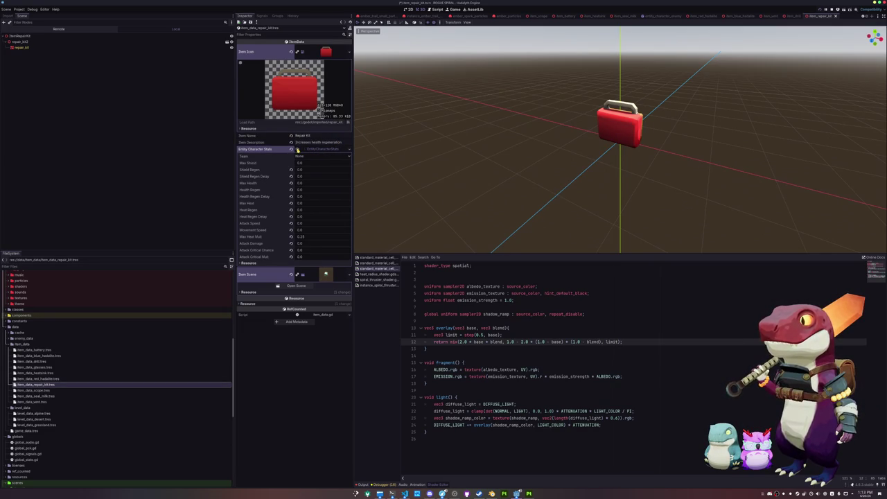
Step: Set the item's Health Regen to 5
left_click(304, 237)
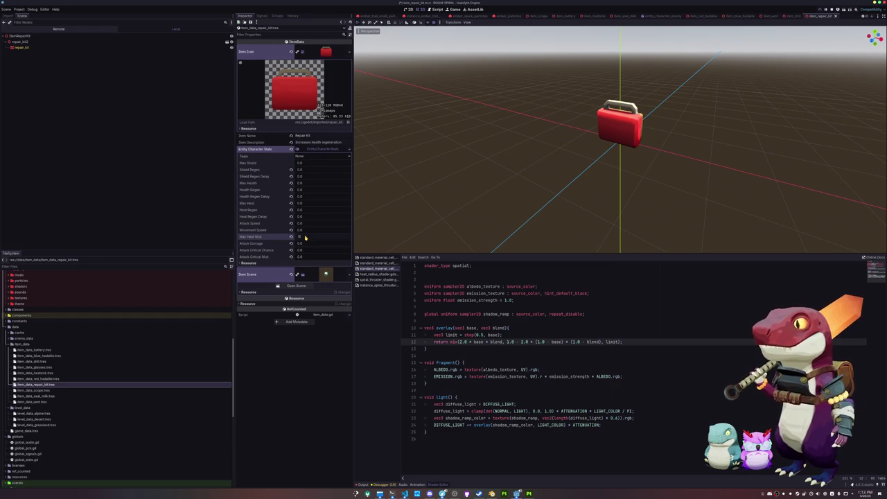
left_click(266, 191)
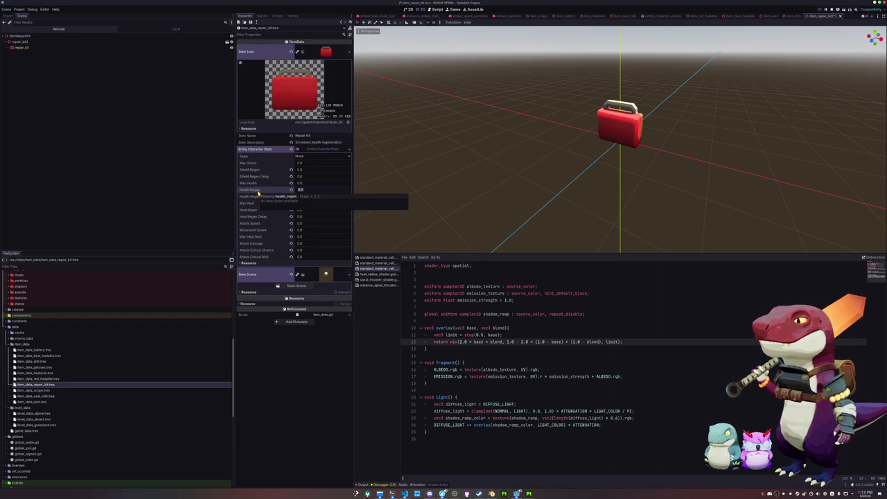
type("5")
key("Return")
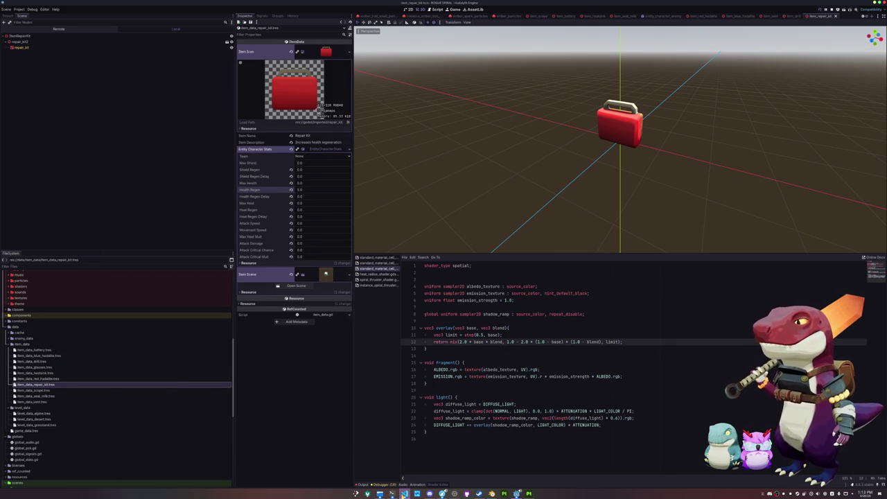
left_click(404, 494)
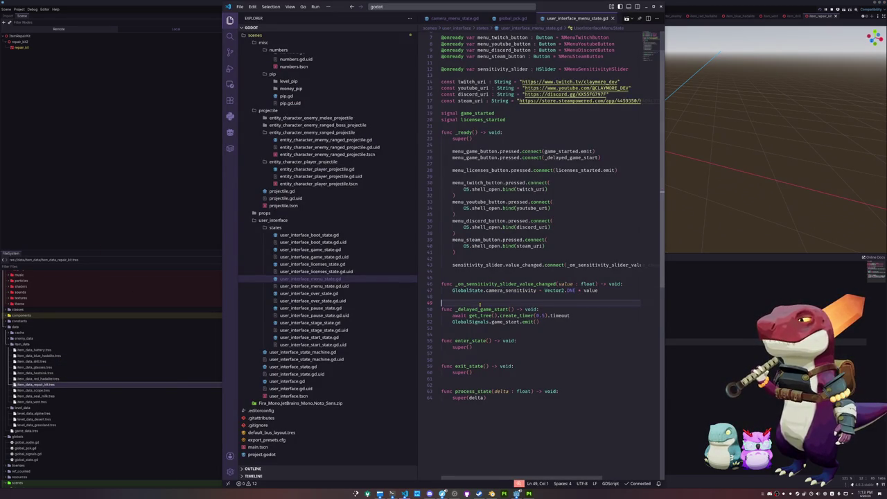
Step: Switch to the entity_player_character scene tab
key("alt+Tab")
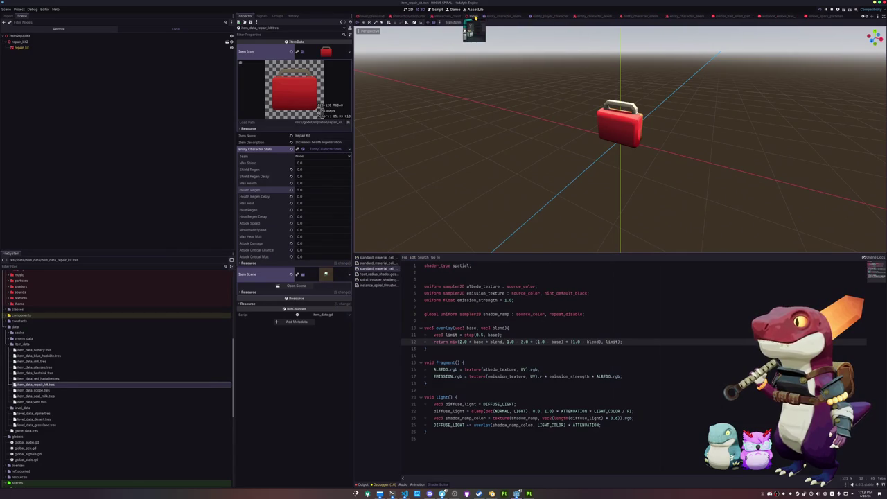
left_click(545, 16)
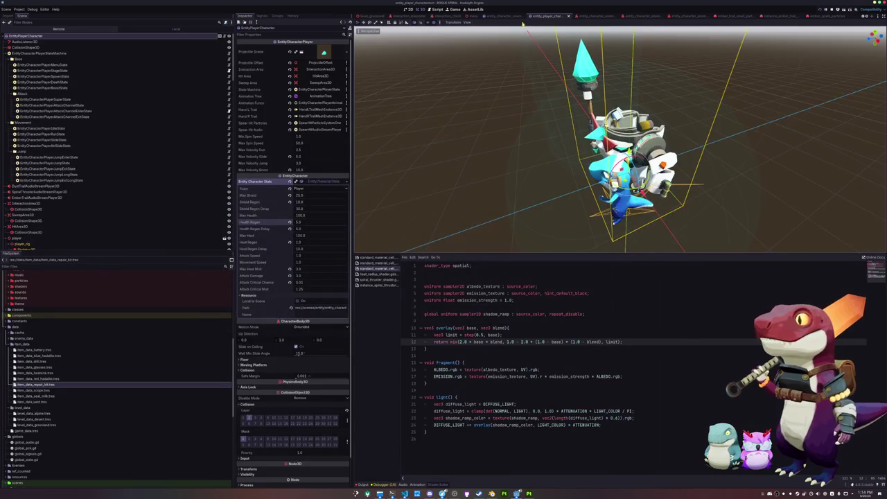
left_click_drag(523, 24, 548, 25)
Step: Quick-load the repair_kit scene as Item Scene in item_data_repair_kit.tres
left_click(88, 385)
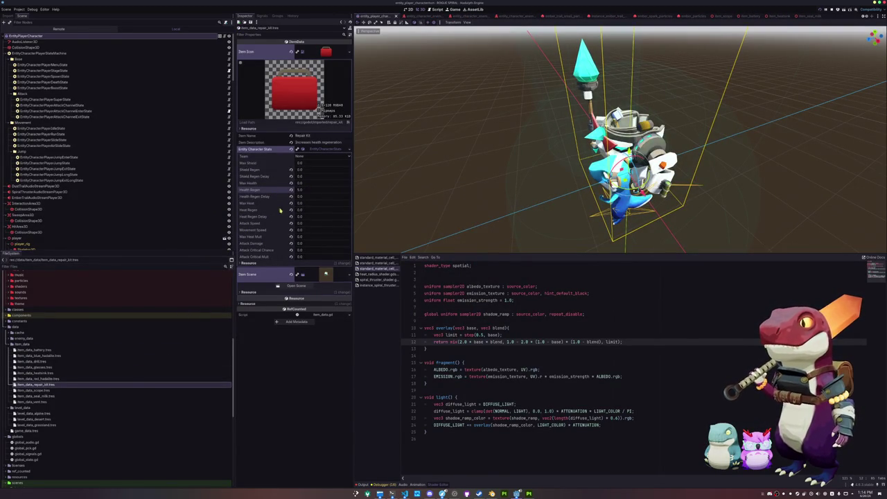
left_click(350, 275)
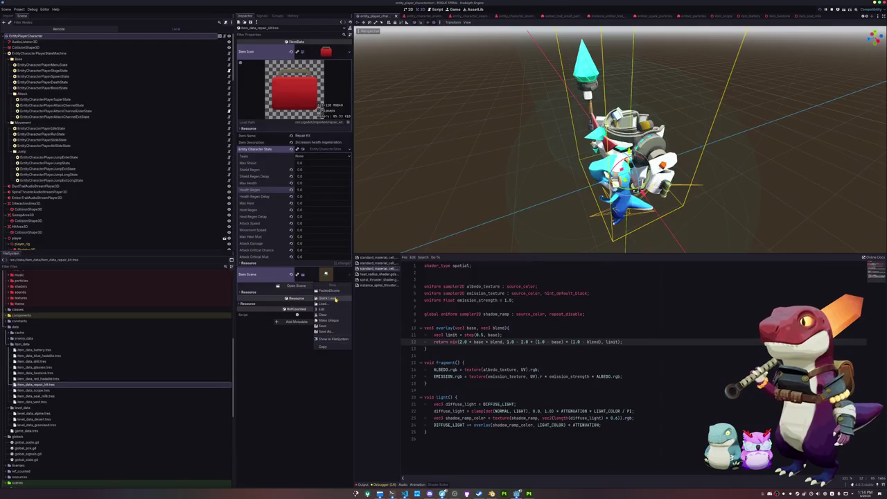
left_click(333, 299)
type("repair_kit")
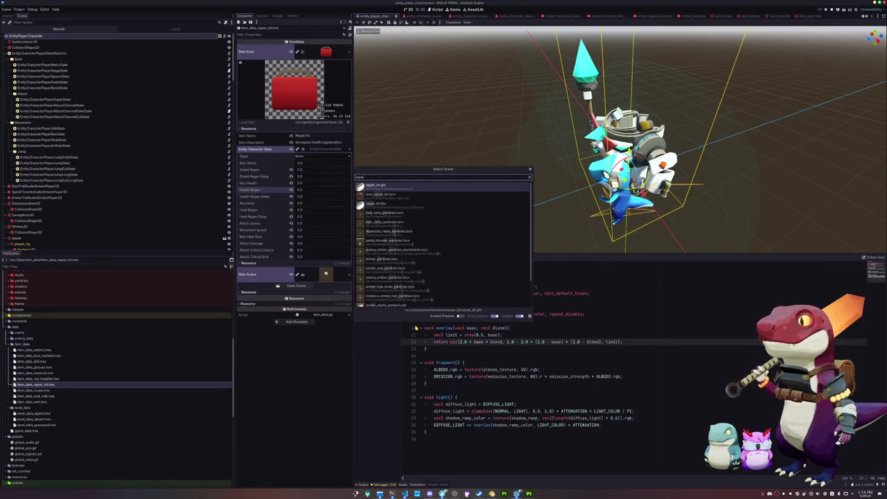
key("Return")
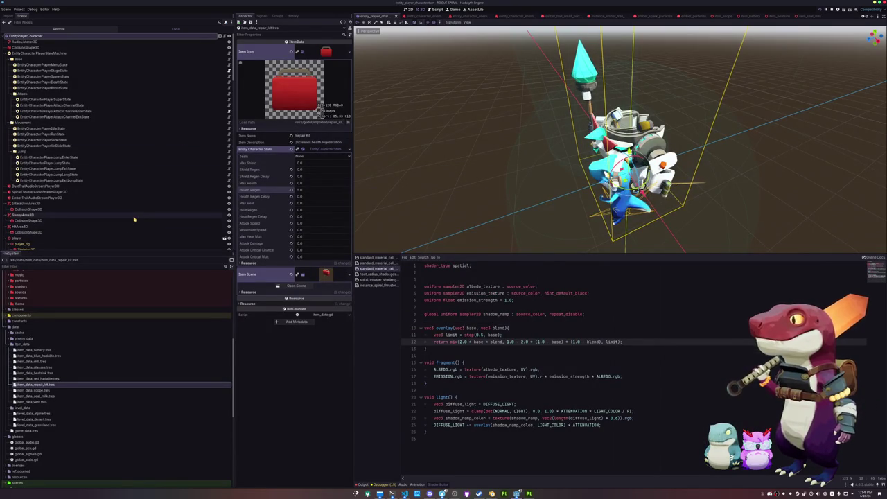
scroll(129, 229, "down", 2)
scroll(60, 372, "down", 5)
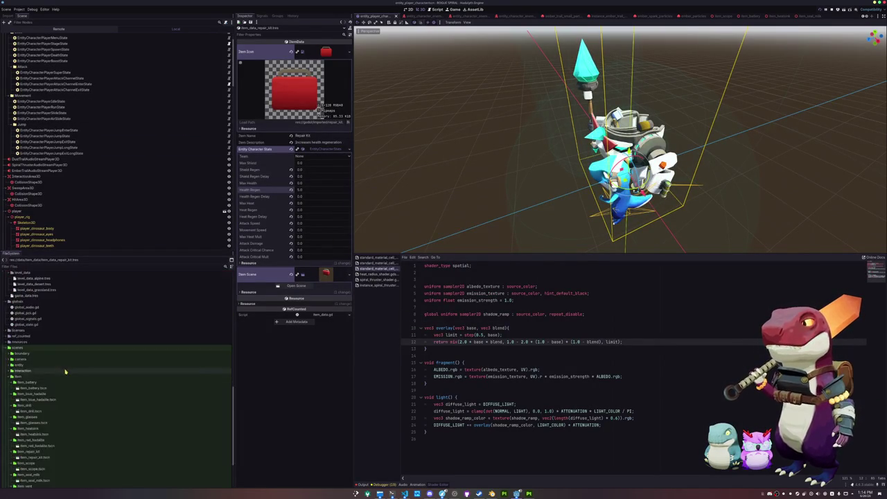
Step: Add a BoneAttachment3D node under the player's Skeleton3D
mouse_move(39, 396)
left_mouse_down()
mouse_move(79, 206)
mouse_move(55, 170)
mouse_move(31, 403)
left_mouse_up()
scroll(56, 174, "down", 6)
left_click(465, 253)
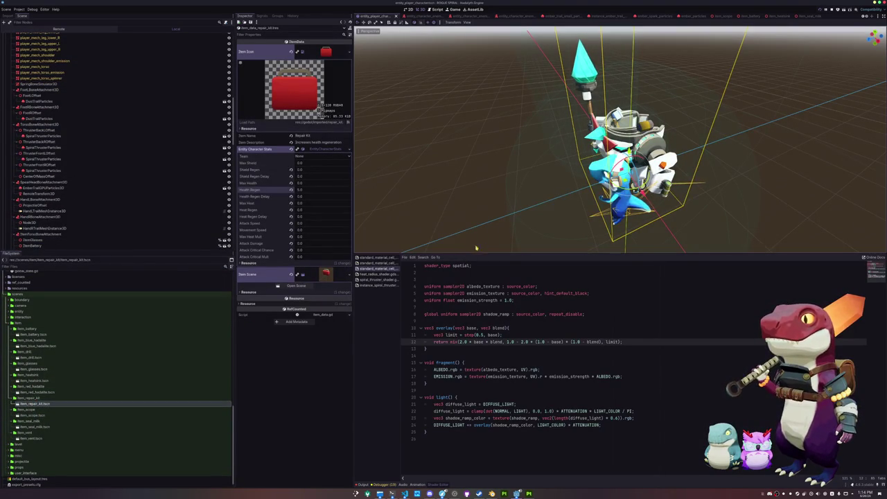
scroll(84, 141, "up", 5)
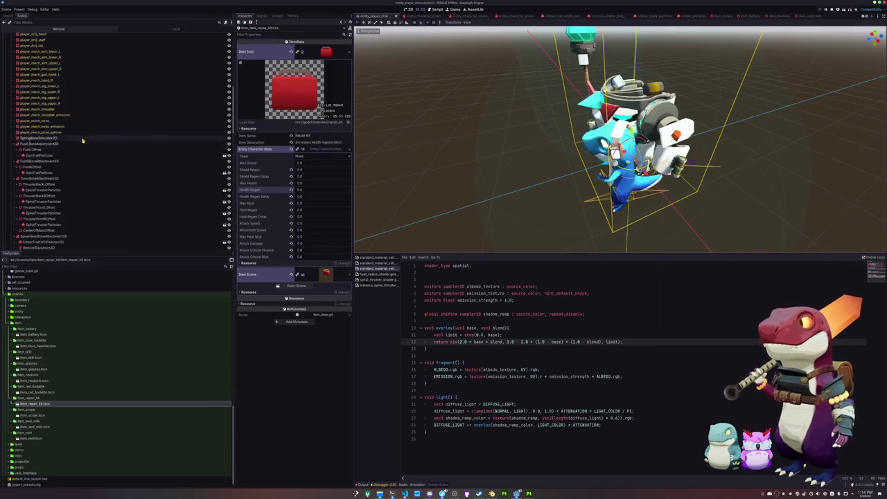
left_click(41, 53)
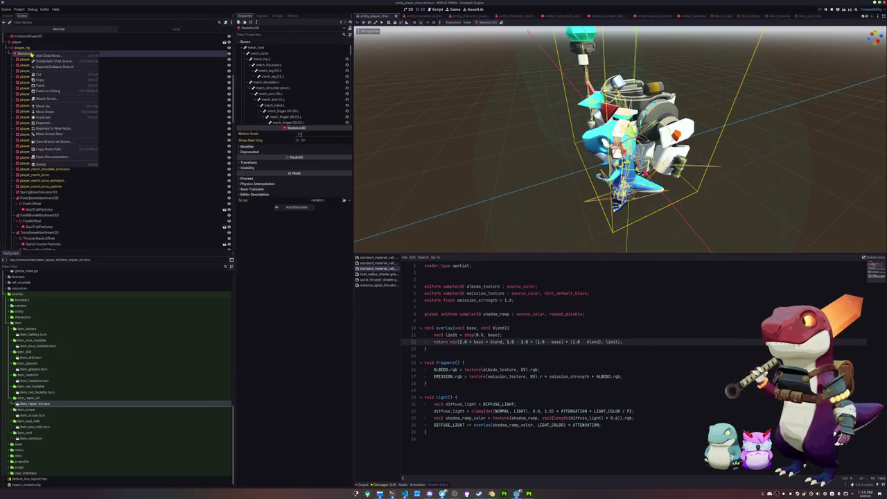
key("ctrl+a")
type("boneattach")
key("Return")
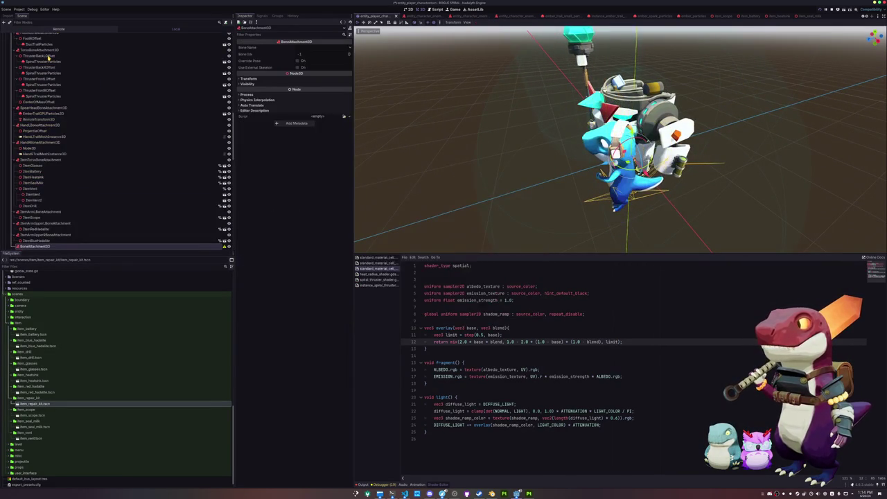
key("F2")
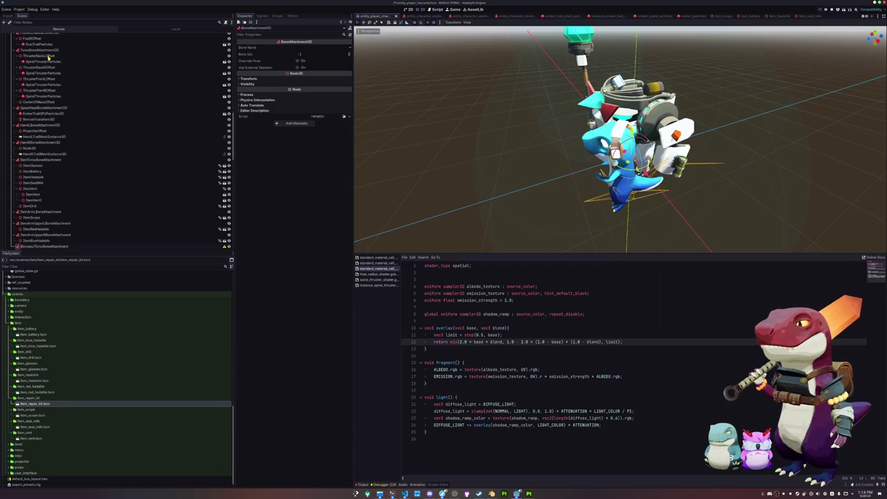
Step: Attach the BoneAttachment3D to the dinosaur_torso_02 bone
left_click(310, 47)
scroll(315, 236, "down", 5)
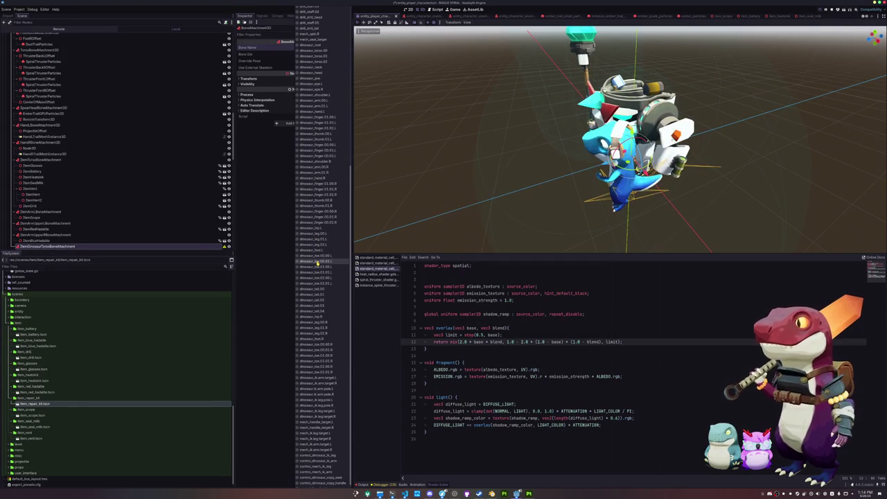
scroll(317, 264, "down", 5)
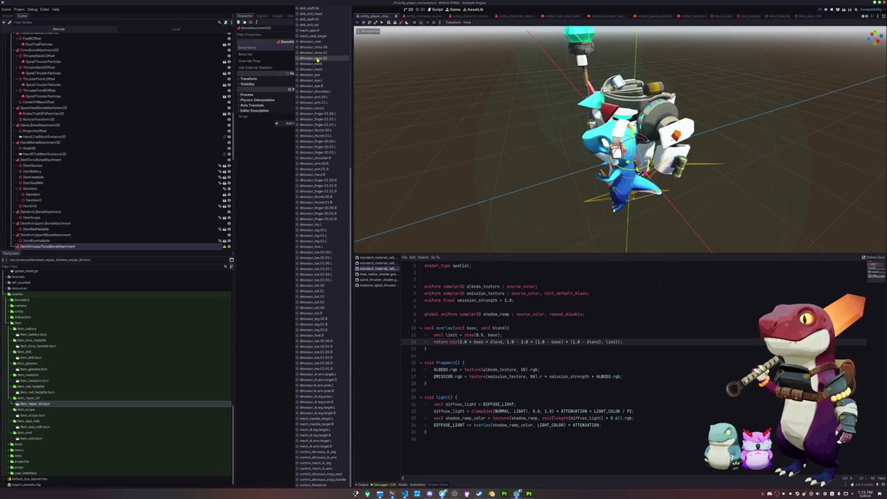
left_click(317, 58)
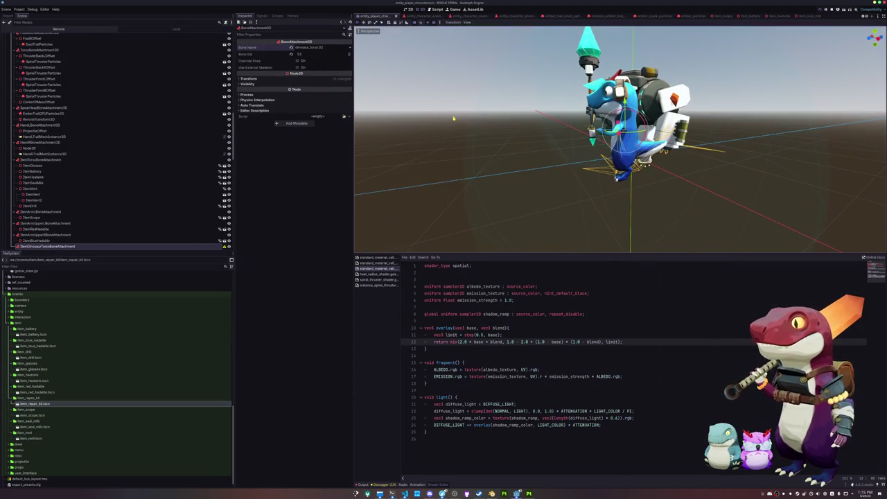
Step: Place item_repair_kit.tscn under the bone attachment at 0.25 scale
scroll(134, 188, "down", 2)
left_click_drag(35, 407, 64, 215)
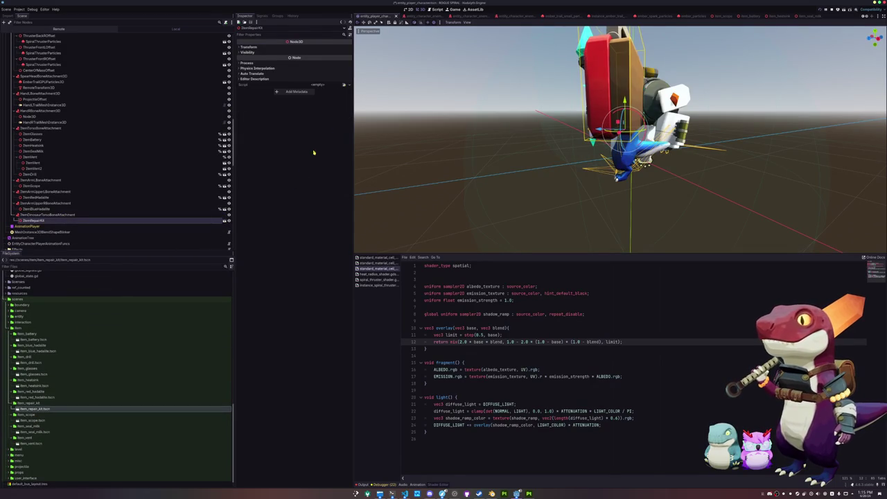
left_click(248, 47)
left_click(257, 86)
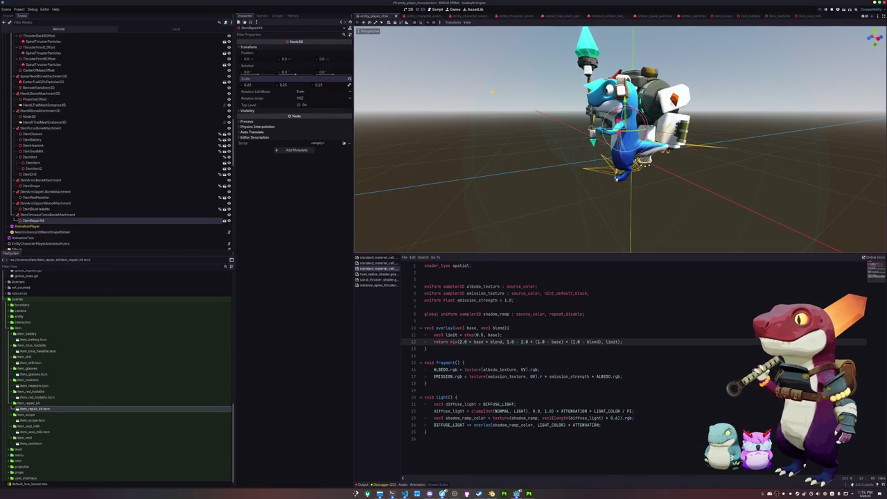
Step: Position the repair kit on the character's back, rotated 180° to face backward
key("f")
key("g")
left_click(357, 201)
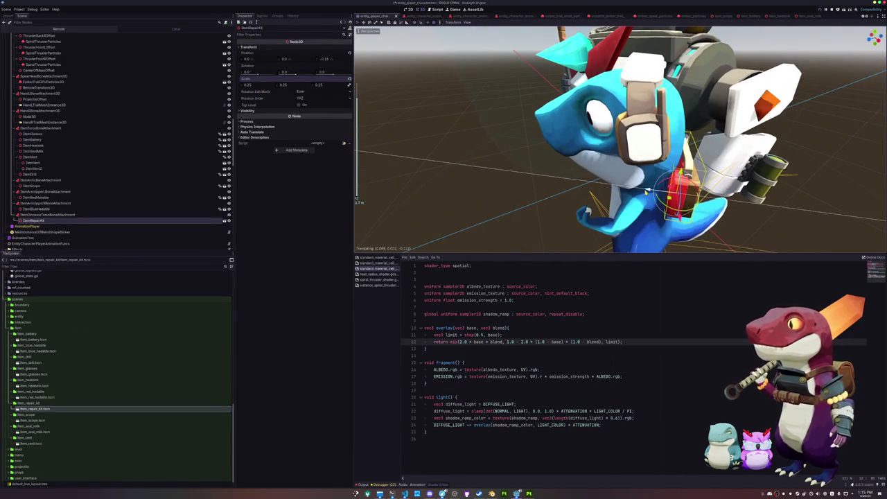
left_click_drag(357, 201, 486, 174)
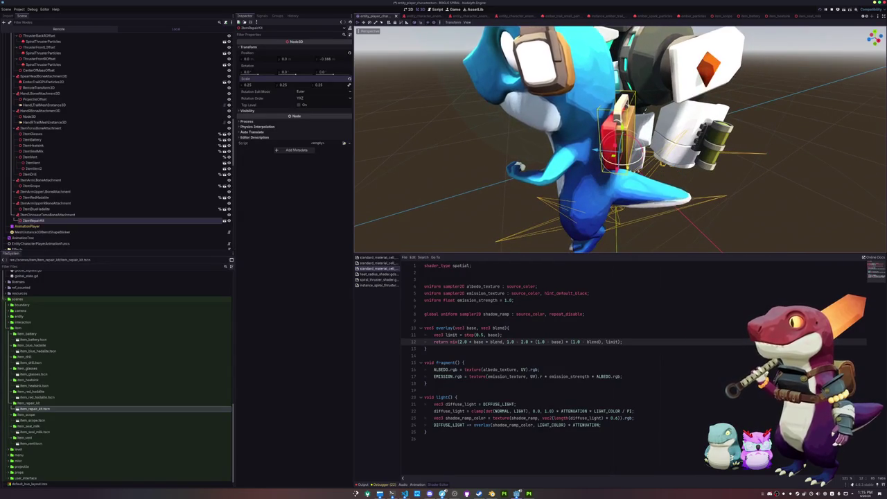
key("r")
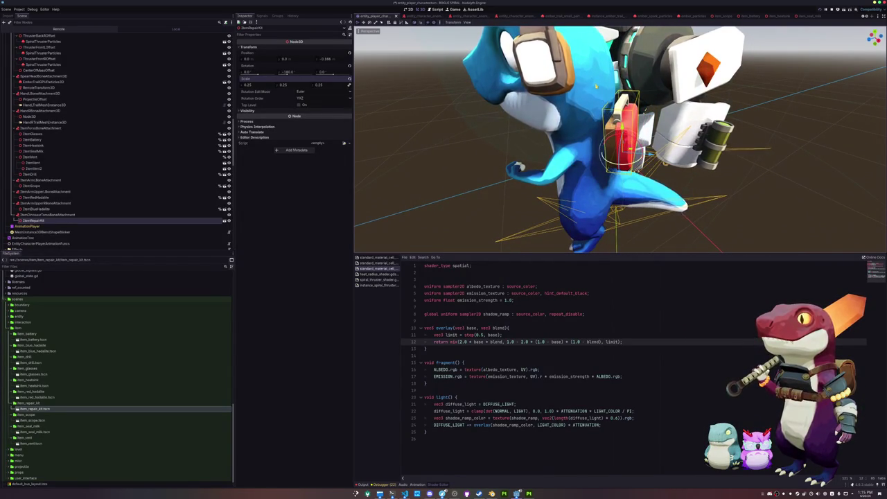
key("g")
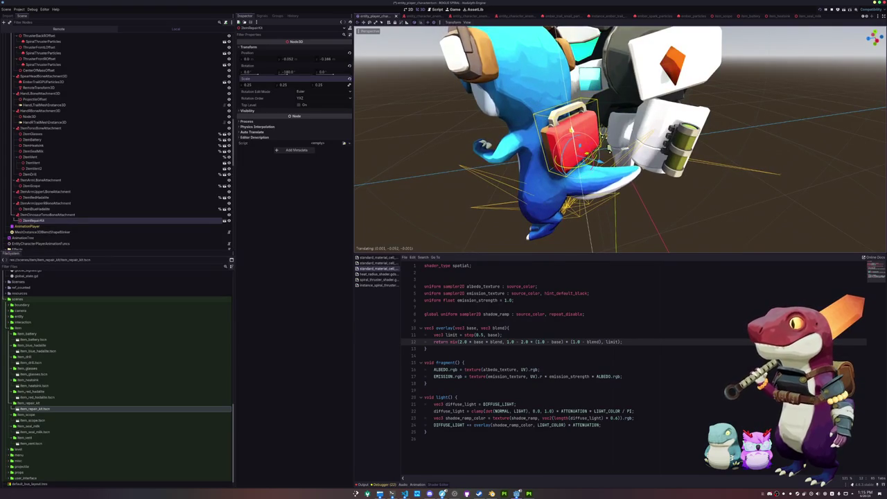
key("Return")
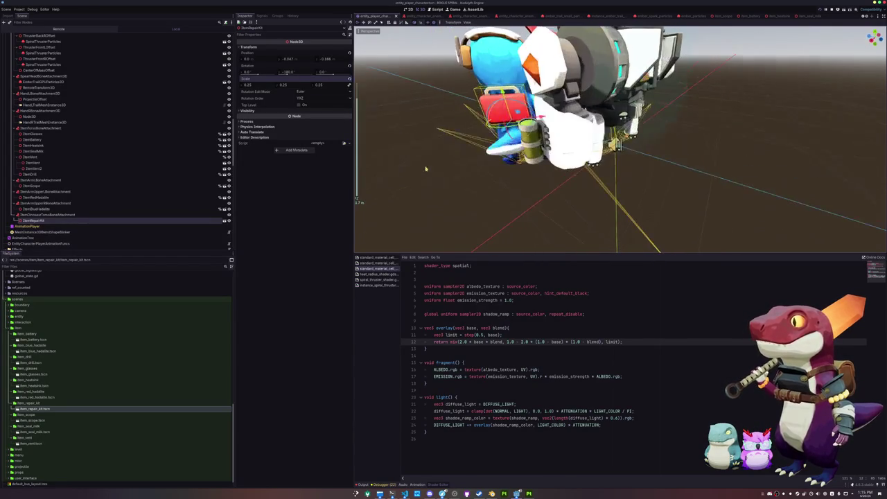
left_click_drag(434, 169, 462, 171)
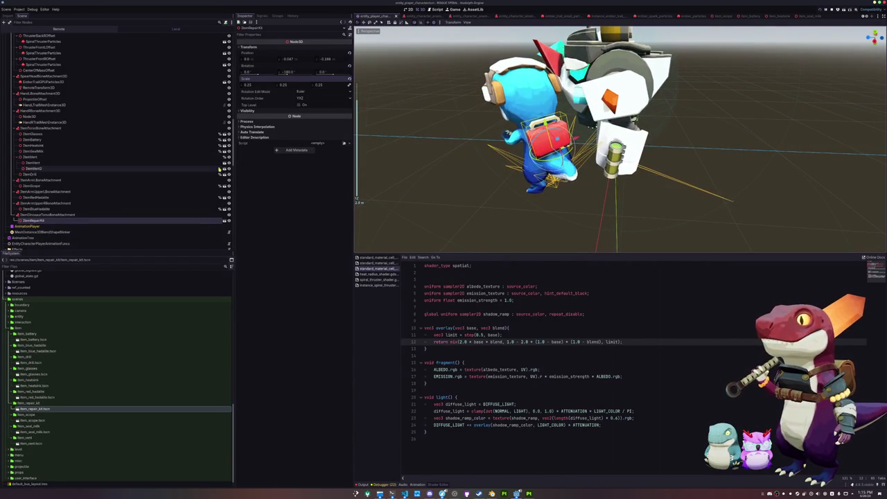
Step: Open the player character's script in the code editor at the Drill entry
right_click(93, 221)
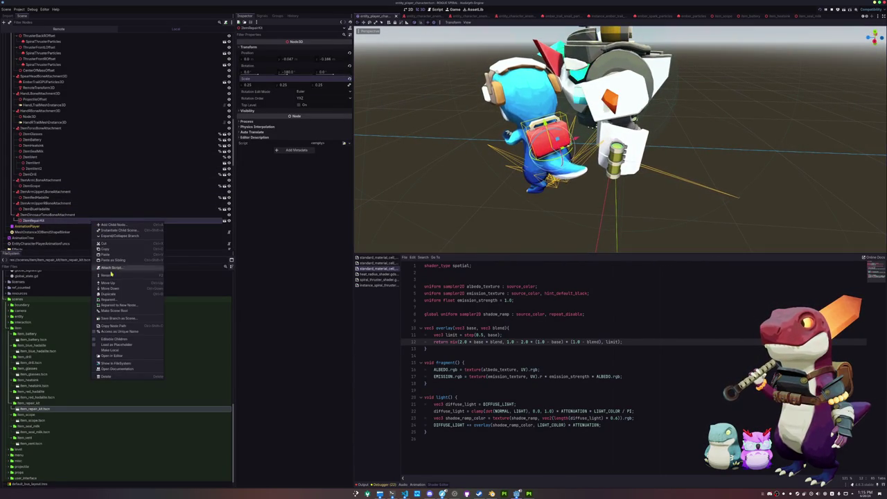
left_click(109, 332)
scroll(135, 113, "up", 10)
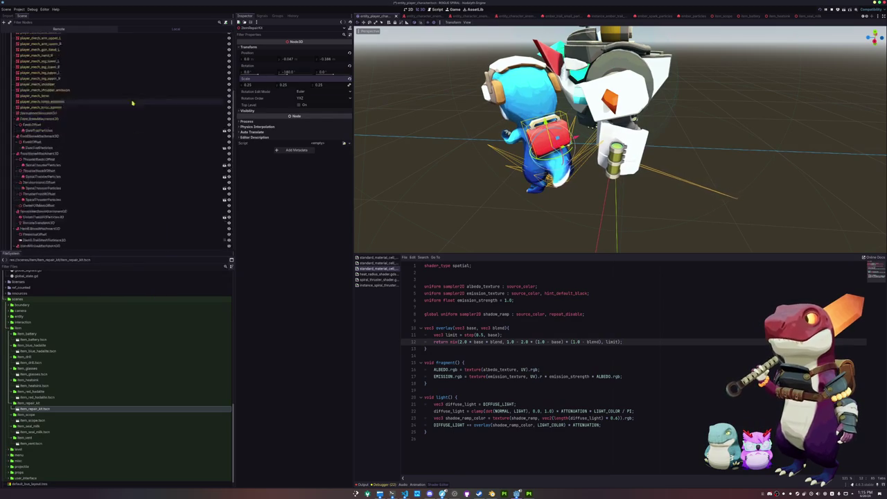
left_click(207, 36)
left_click(224, 36)
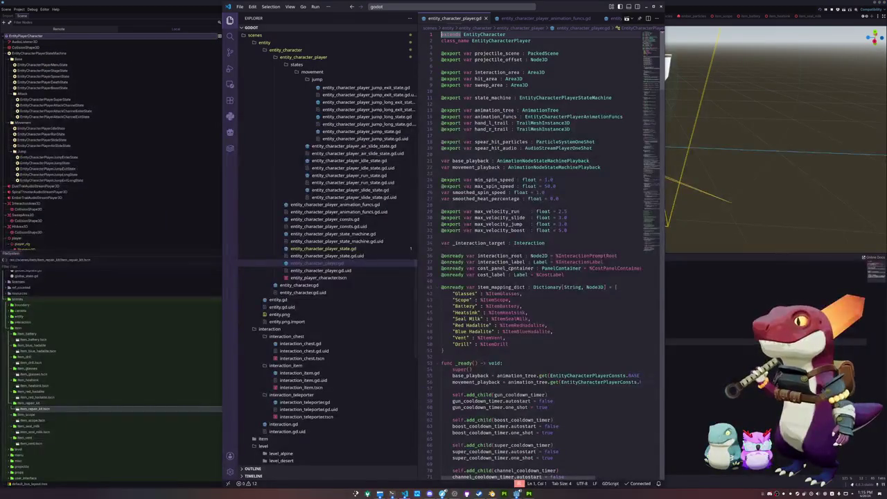
left_click(524, 344)
Step: Add "Repair Kit" : %ItemRepairKit after the Drill entry, with a comma after %ItemDrill
key("Return")
type("\"R")
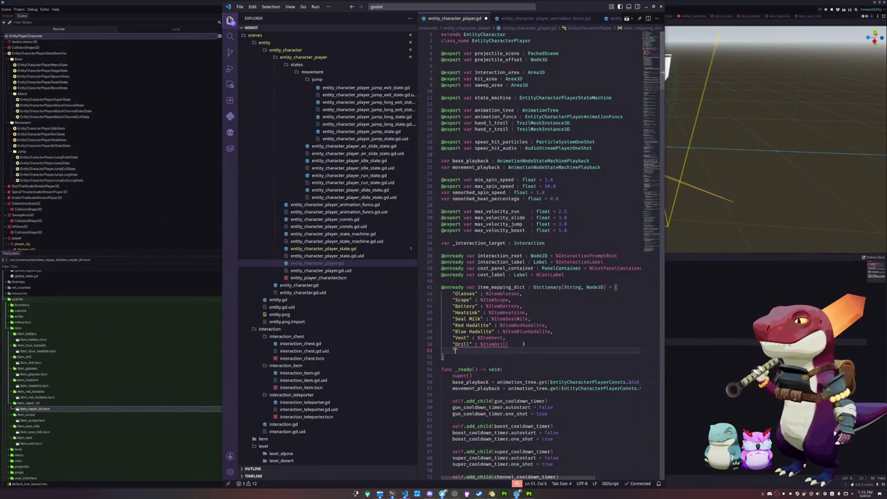
type("air Kit\" : %")
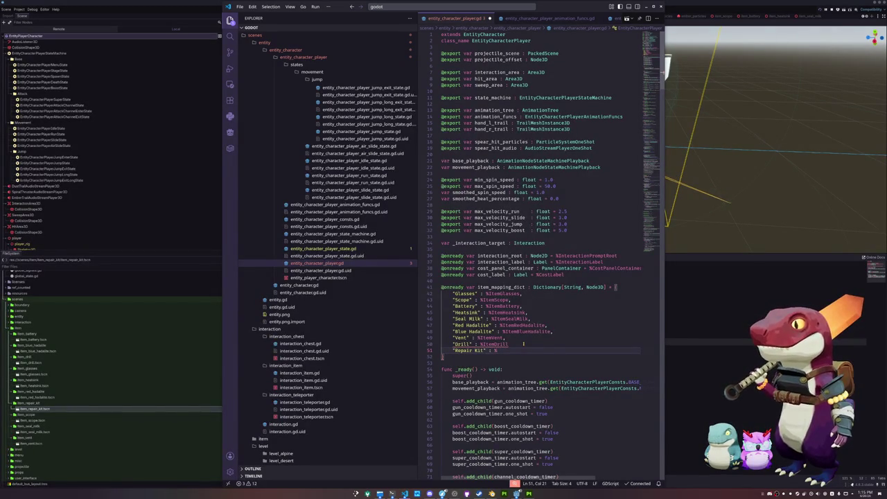
type("R")
key("BackSpace")
type("ItemRepai")
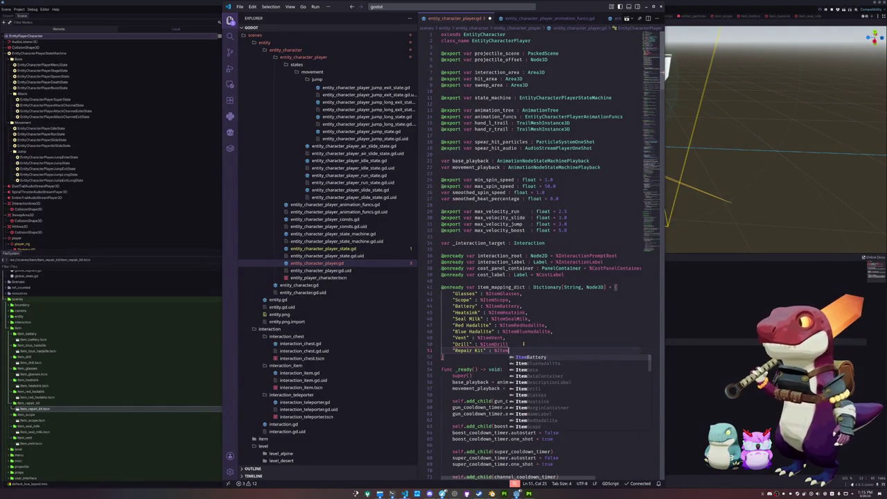
type("rKit")
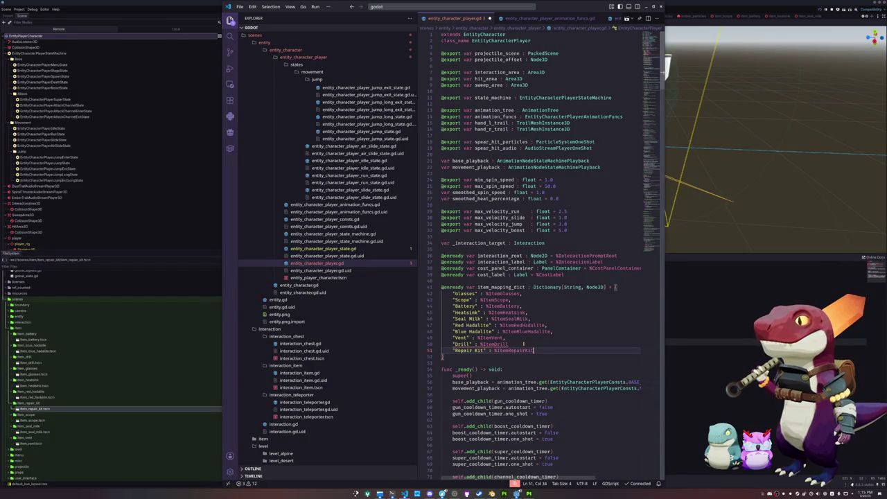
left_click(523, 343)
type(",")
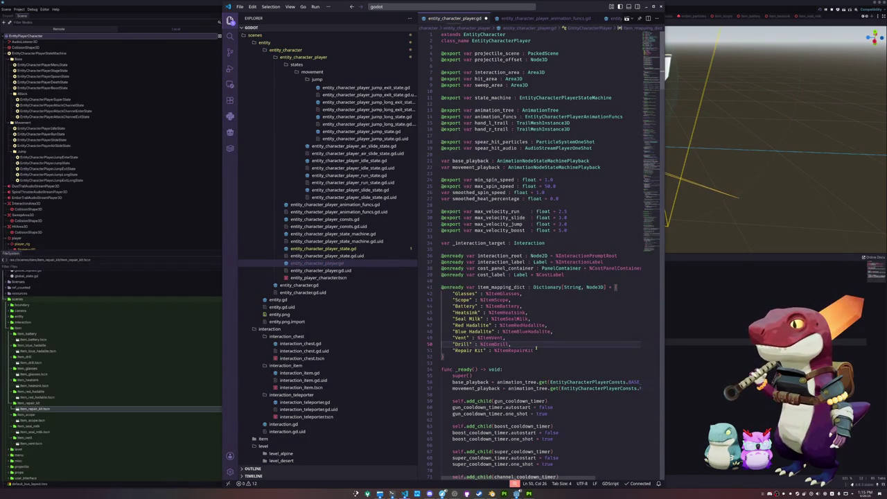
left_click(90, 210)
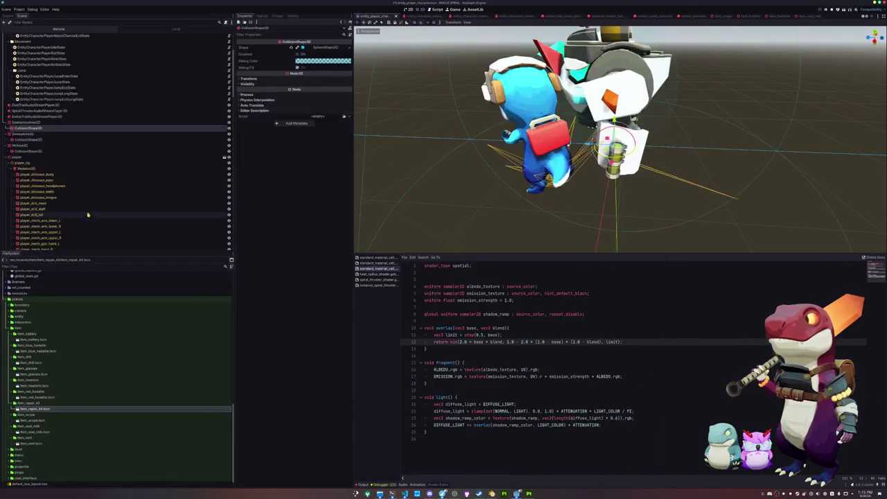
Step: Select the ItemRepairKit node and check its entry in the player script
scroll(81, 222, "down", 5)
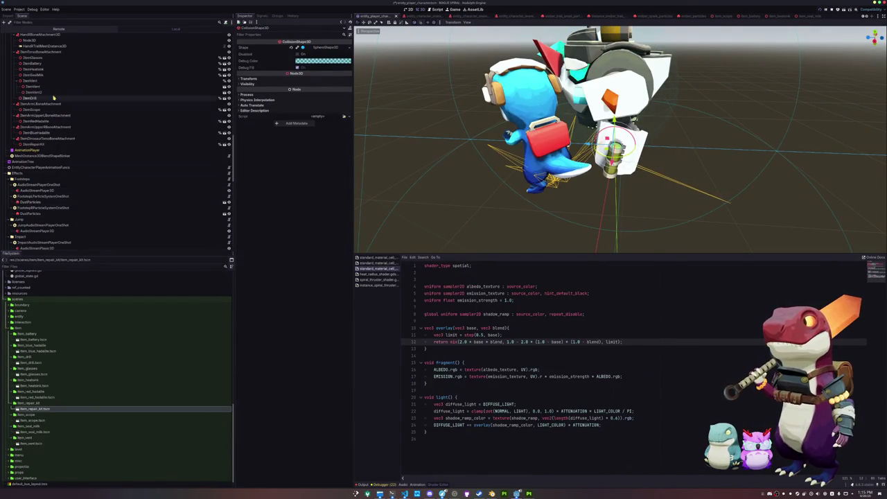
left_click(75, 145)
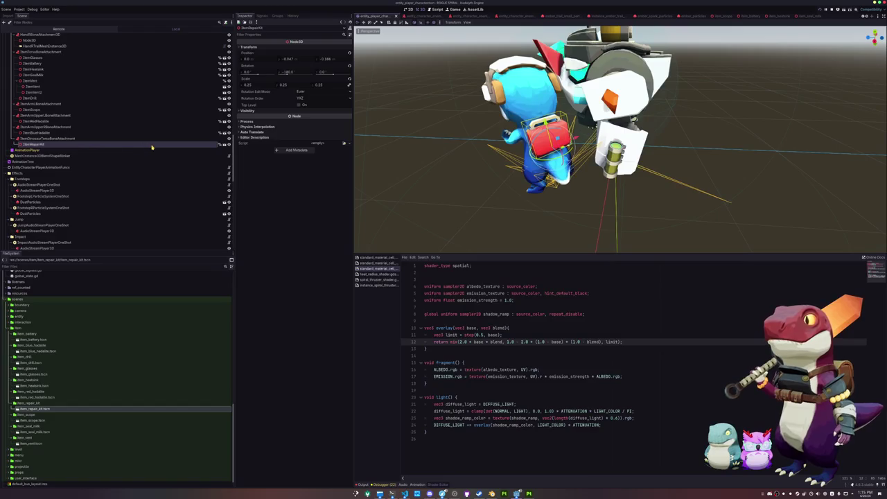
key("alt+Tab")
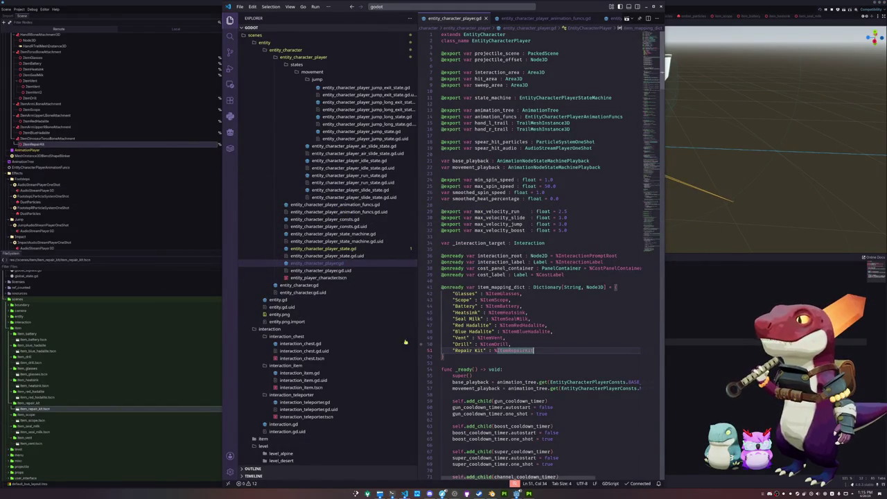
left_click(70, 400)
Step: Inspect item_data_repair_kit.tres and the equipped character, then open game_data.tres
scroll(75, 388, "up", 5)
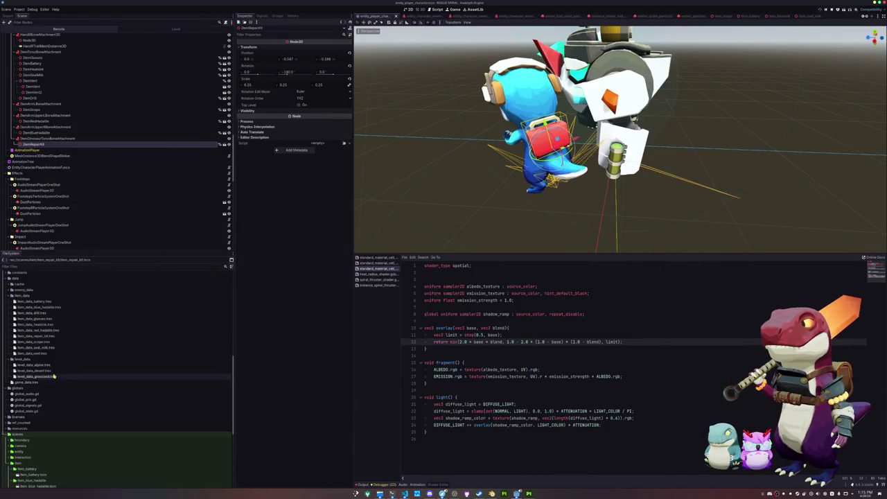
left_click(44, 336)
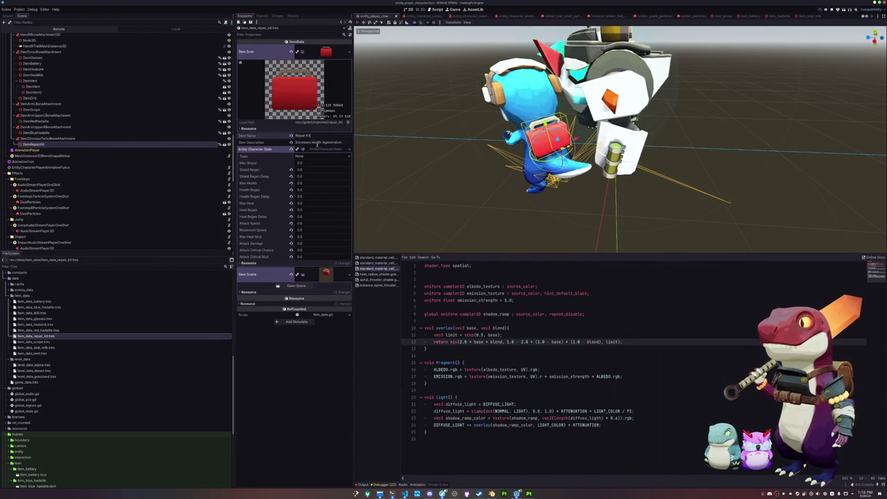
left_click(436, 452)
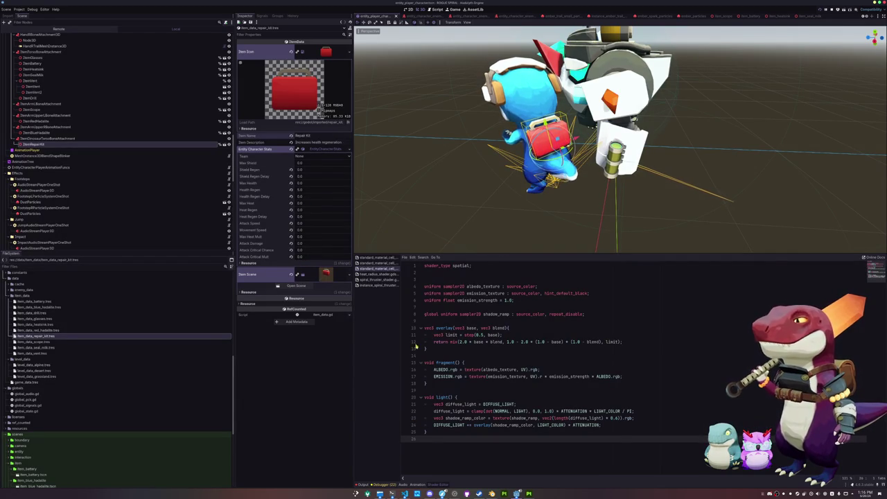
mouse_move(420, 208)
left_mouse_down()
mouse_move(426, 195)
mouse_move(460, 218)
mouse_move(459, 238)
left_mouse_up()
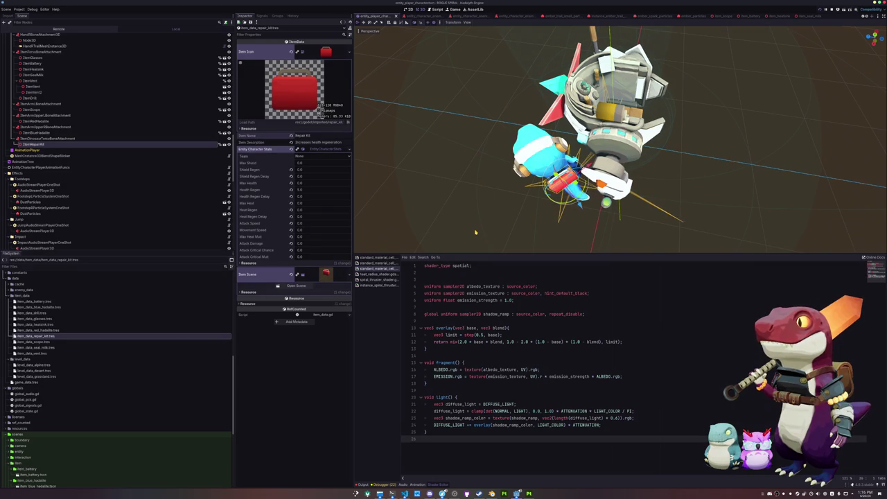
mouse_move(492, 213)
left_mouse_down()
mouse_move(648, 161)
mouse_move(534, 135)
mouse_move(472, 137)
mouse_move(445, 145)
mouse_move(476, 169)
mouse_move(402, 167)
mouse_move(522, 158)
mouse_move(487, 166)
mouse_move(485, 181)
mouse_move(536, 178)
mouse_move(357, 199)
mouse_move(555, 191)
mouse_move(493, 181)
mouse_move(534, 168)
mouse_move(534, 200)
mouse_move(538, 174)
mouse_move(596, 170)
left_mouse_up()
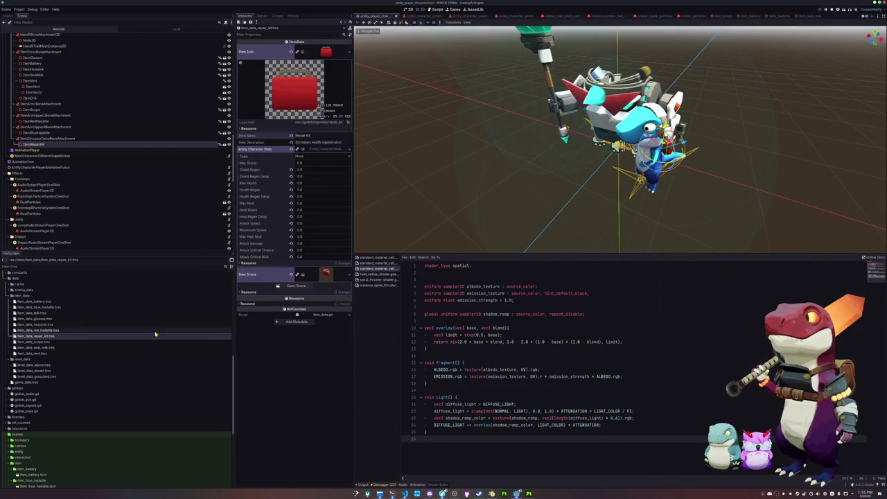
left_click(52, 383)
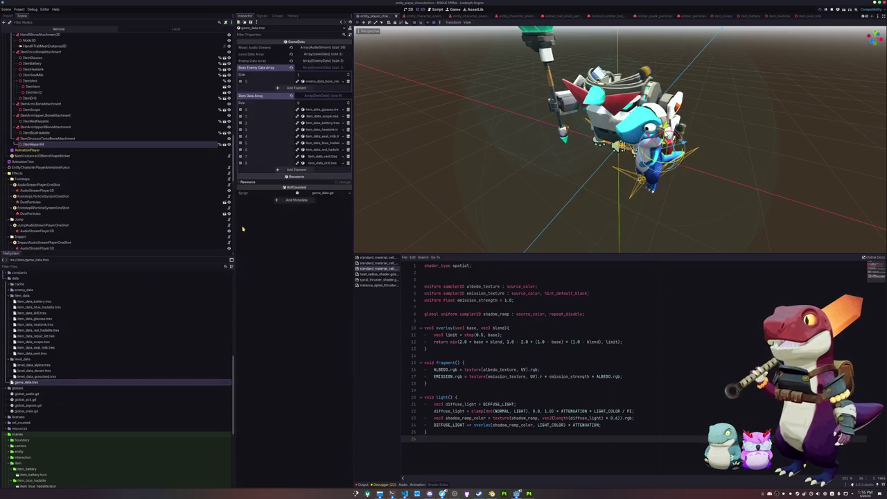
Step: Reset the item data array to default, expand scenes/props to its terrain_foliage subfolders, and bring up Dolphin
left_click(291, 96)
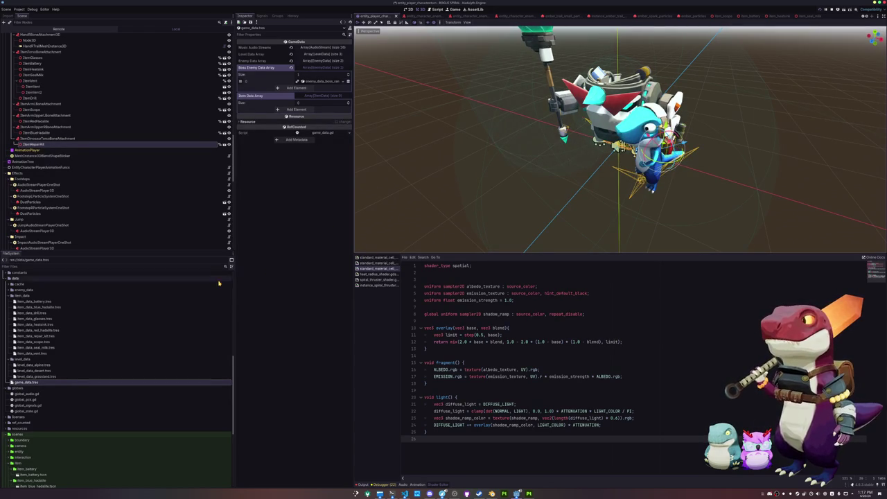
scroll(174, 356, "down", 3)
scroll(123, 378, "down", 3)
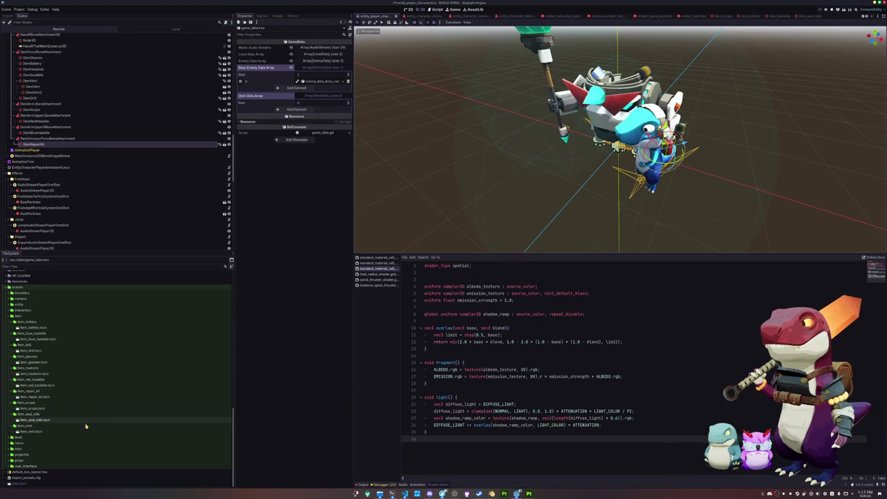
double_click(52, 461)
scroll(69, 457, "down", 3)
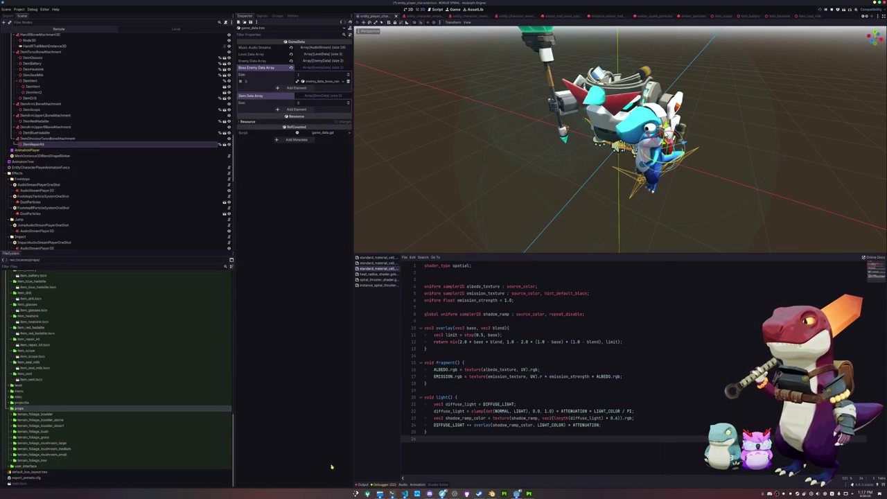
left_click(380, 493)
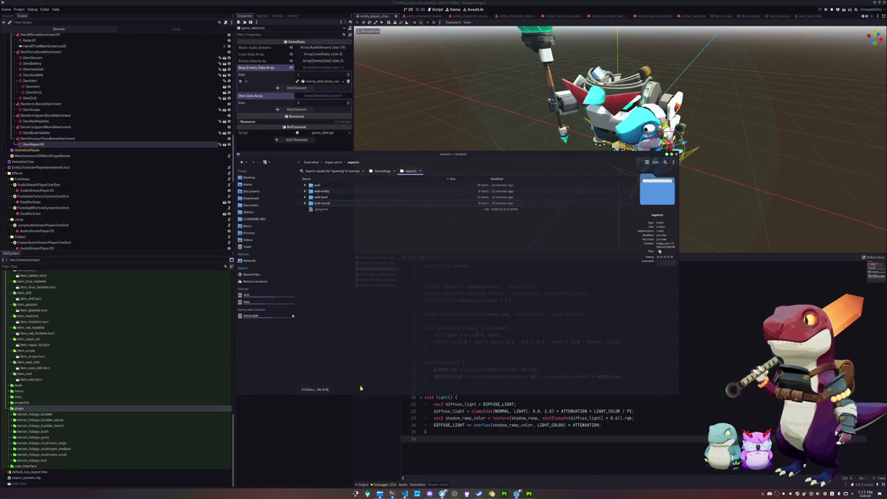
Step: Move the Dolphin window right and check hadalyth-zero/godot/assets, then return to the SourceHut folder
mouse_move(355, 156)
left_mouse_down()
mouse_move(418, 164)
mouse_move(481, 190)
left_mouse_up()
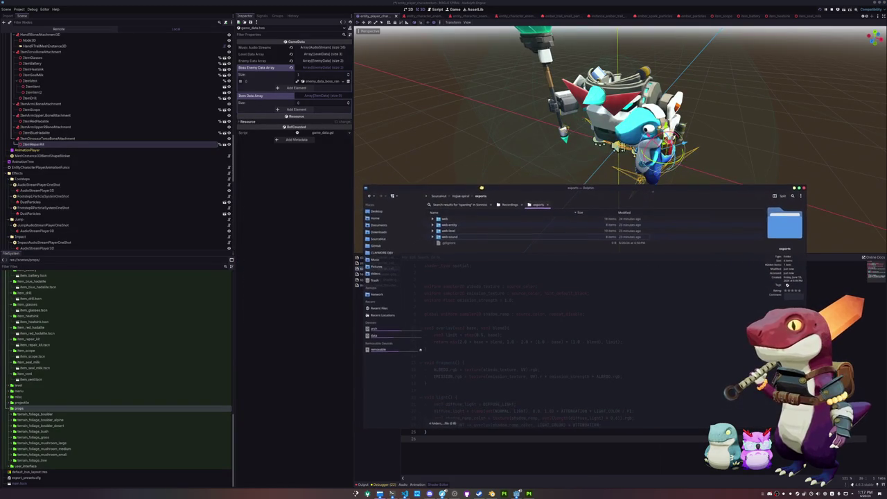
left_click(466, 197)
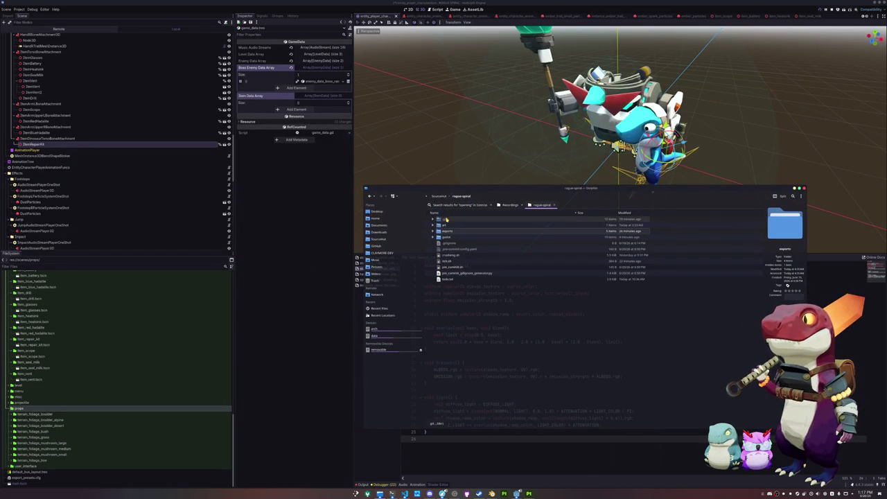
left_click(440, 197)
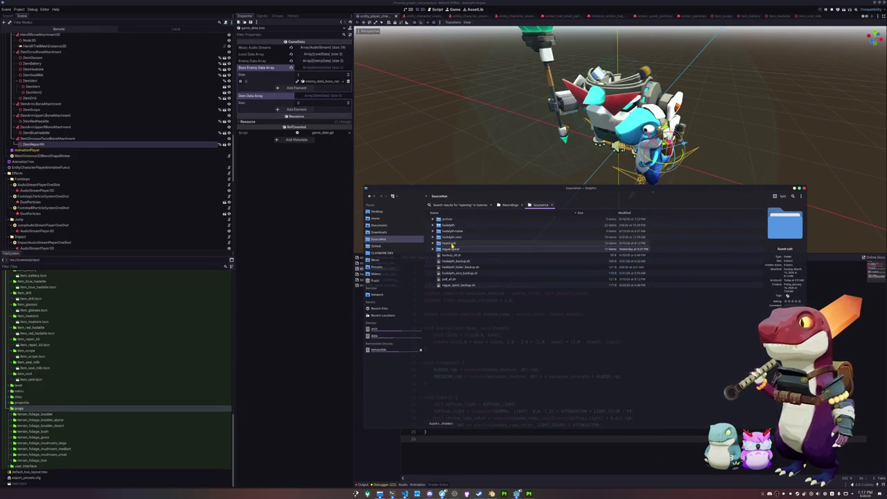
double_click(454, 238)
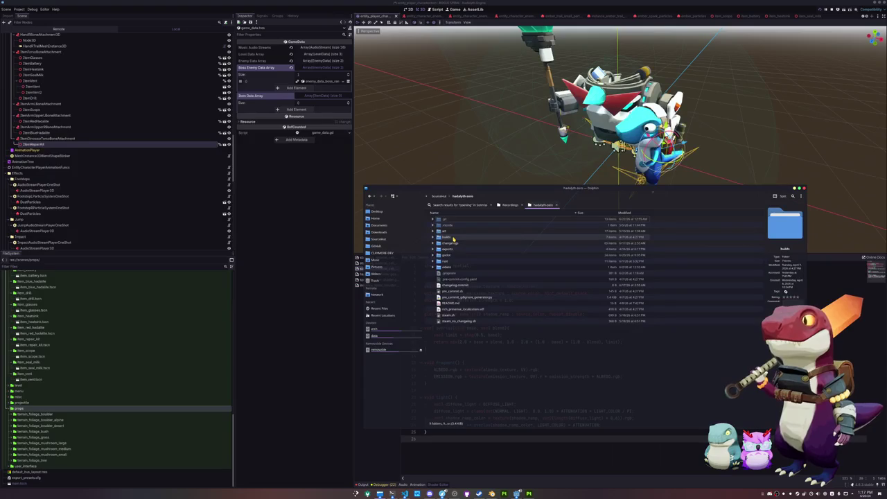
double_click(451, 254)
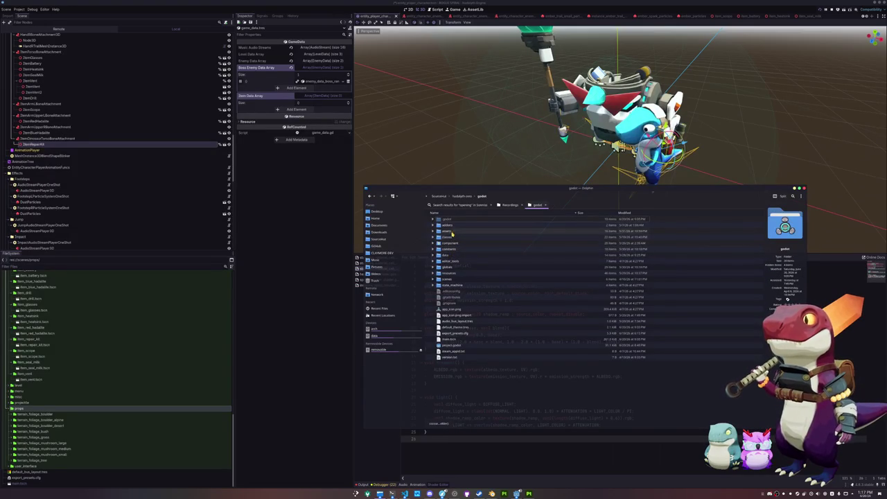
double_click(451, 237)
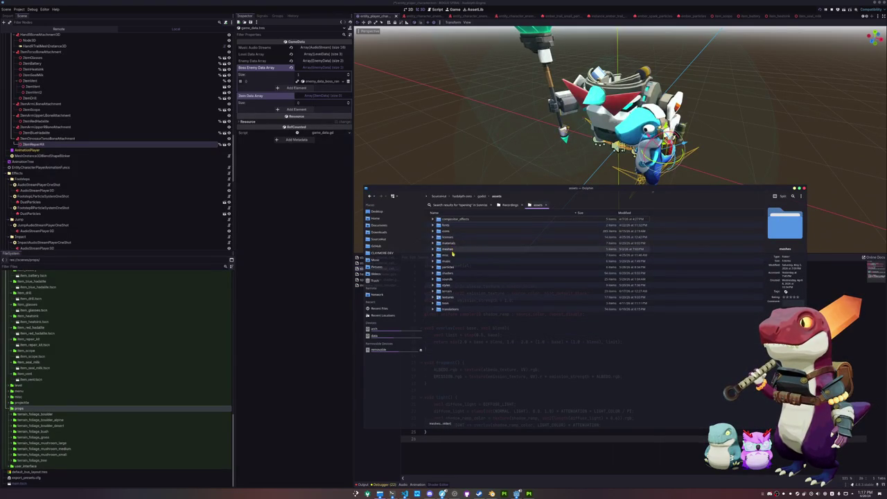
left_click(464, 196)
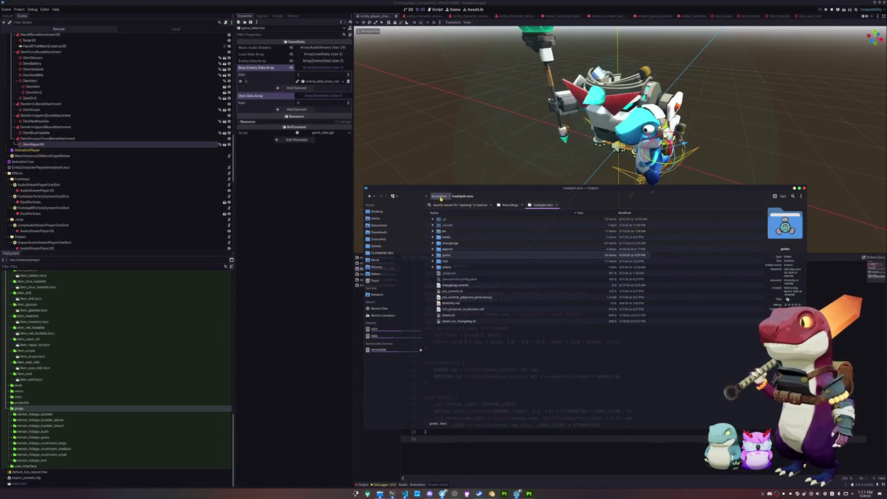
left_click(440, 197)
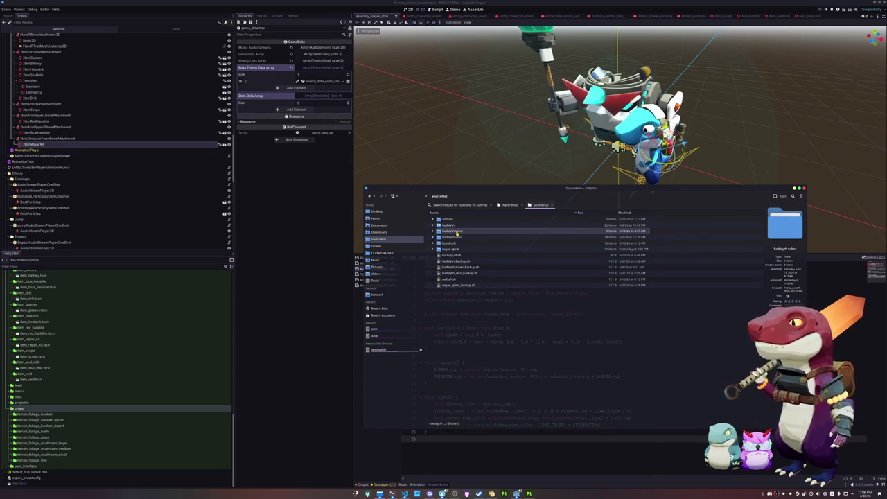
Step: Open hadalyth > godot > assets > entities > structures > drones > small_drone_hub > hats
double_click(454, 224)
double_click(451, 237)
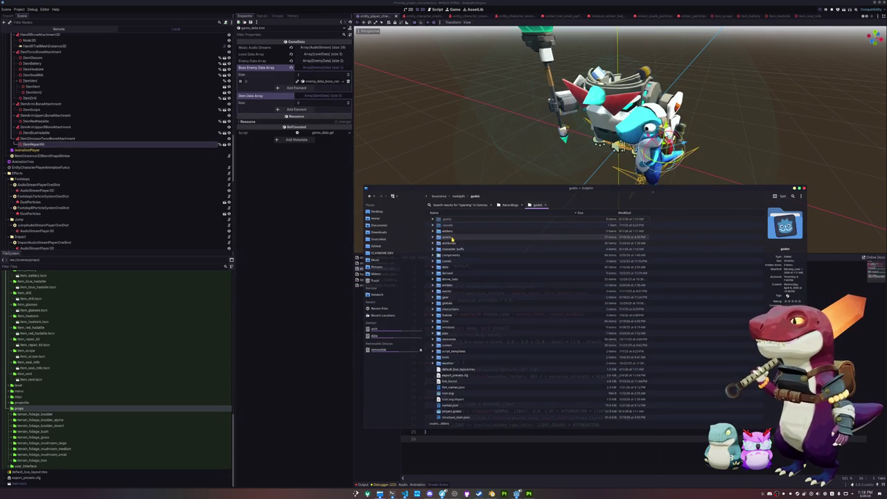
double_click(452, 237)
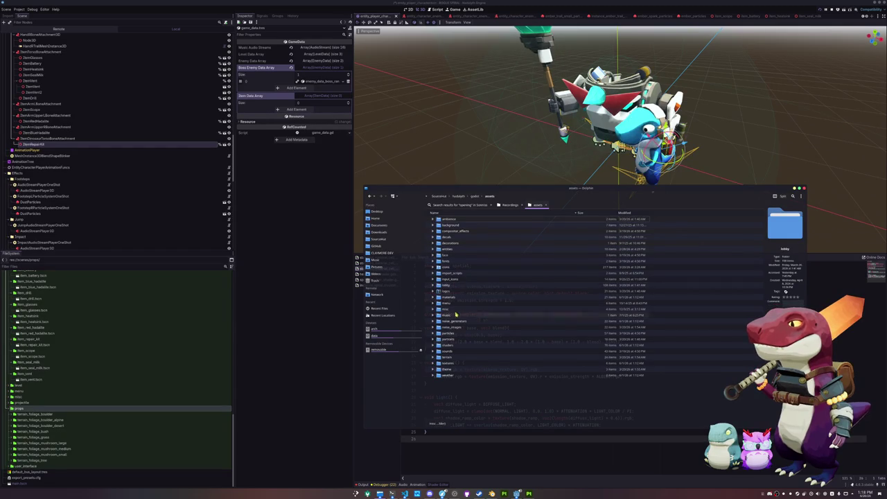
key("d")
key("Down")
key("Down")
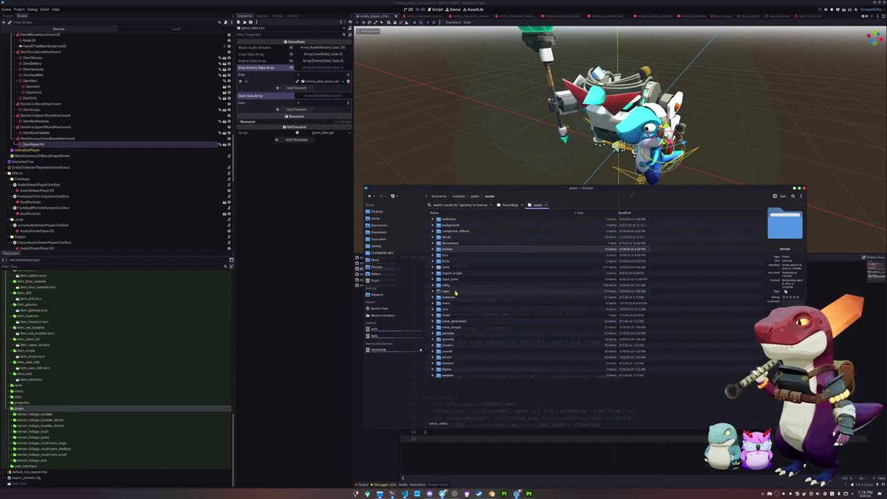
key("Return")
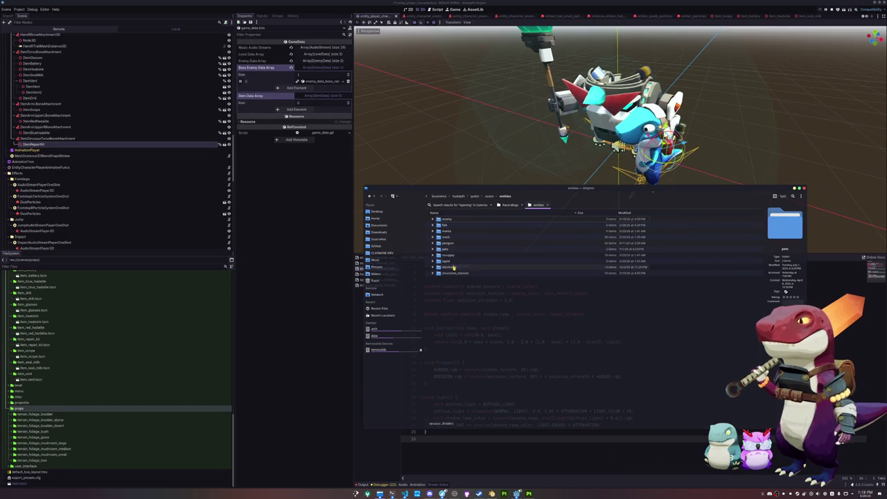
double_click(454, 268)
double_click(457, 226)
double_click(456, 231)
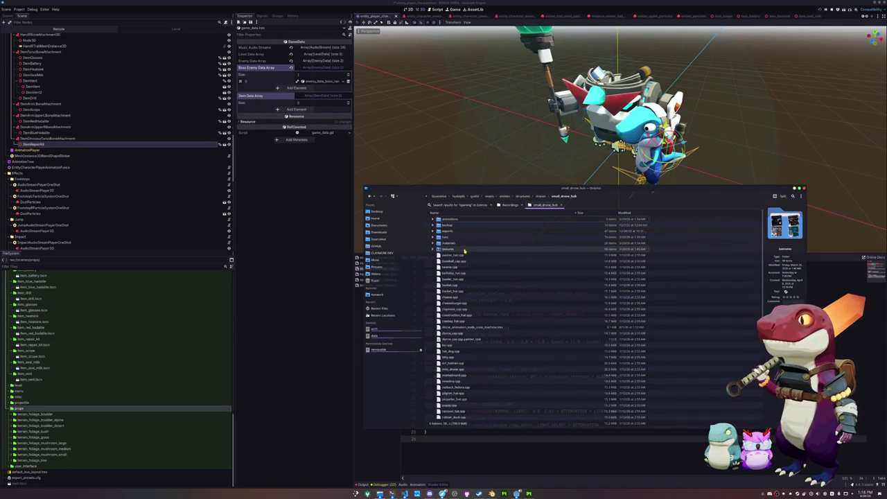
double_click(461, 239)
Step: Scroll down and back up through the .glb hat models and their .glb.import files
scroll(478, 317, "down", 2)
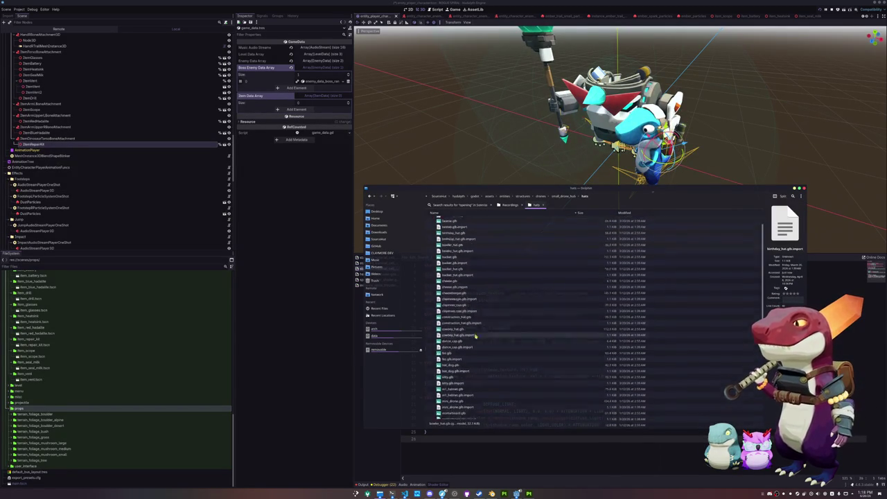
scroll(490, 369, "down", 8)
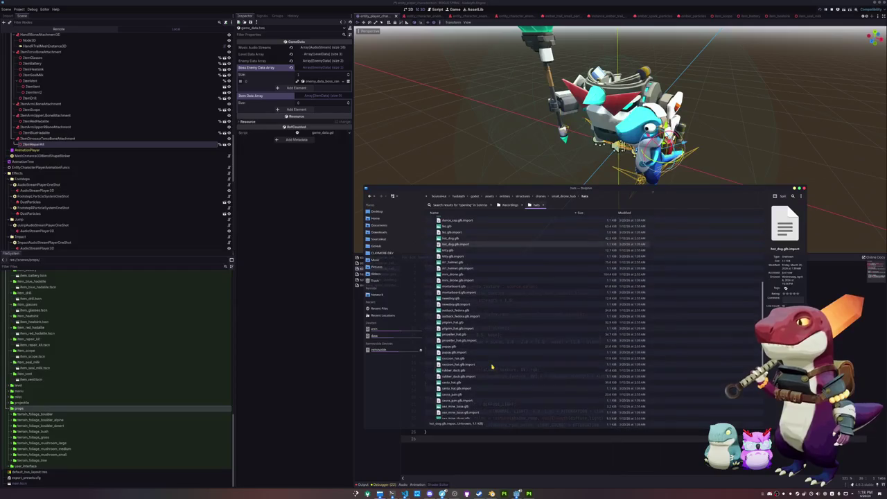
scroll(491, 367, "down", 3)
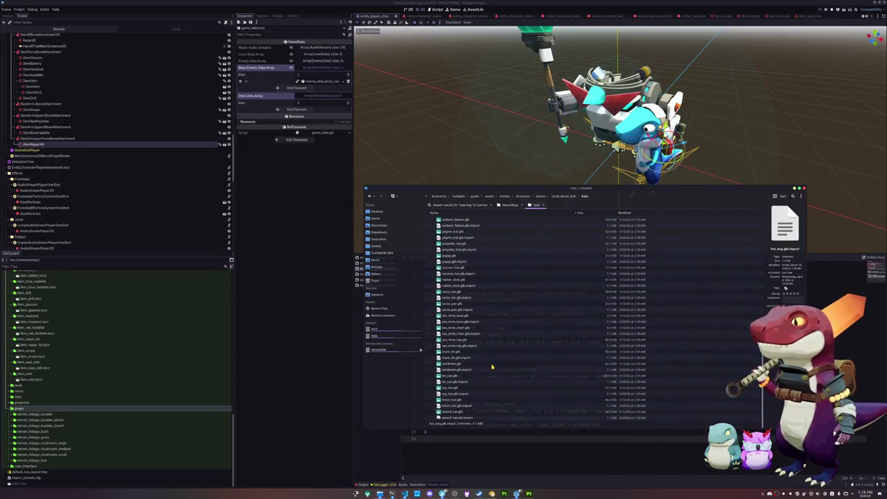
scroll(474, 380, "up", 2)
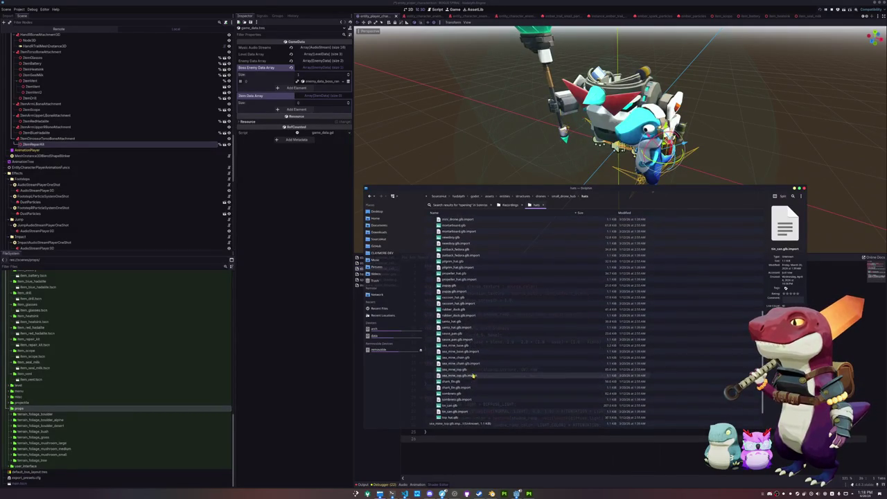
scroll(474, 334, "up", 1)
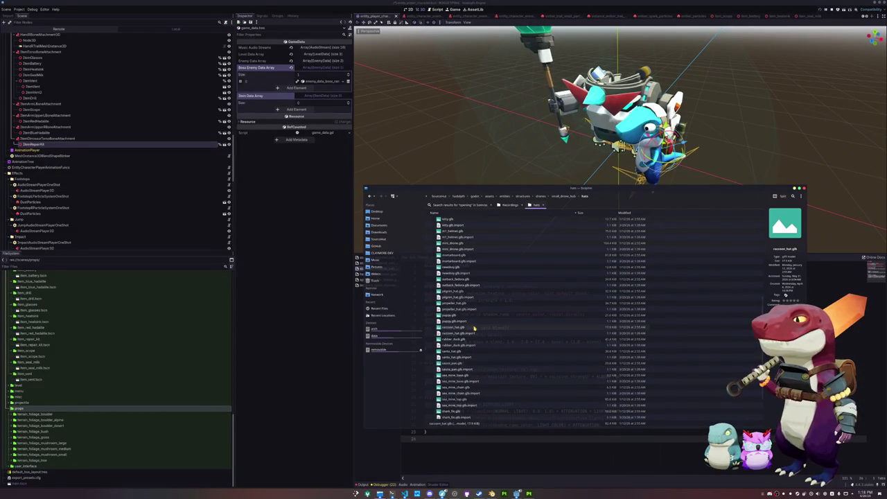
scroll(472, 305, "up", 2)
scroll(472, 305, "up", 4)
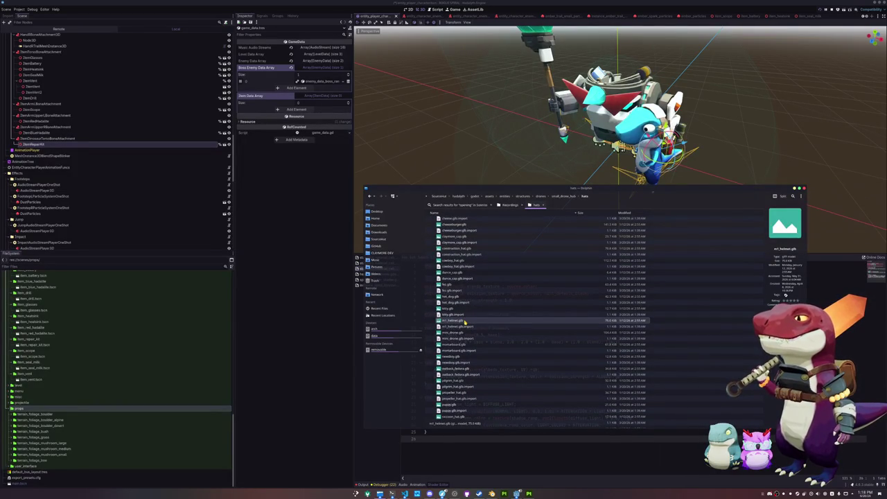
scroll(466, 322, "up", 2)
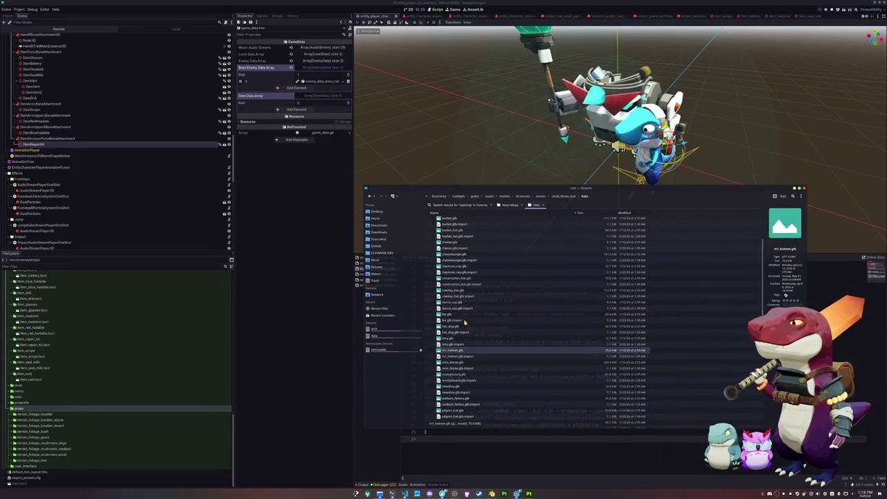
scroll(465, 322, "up", 2)
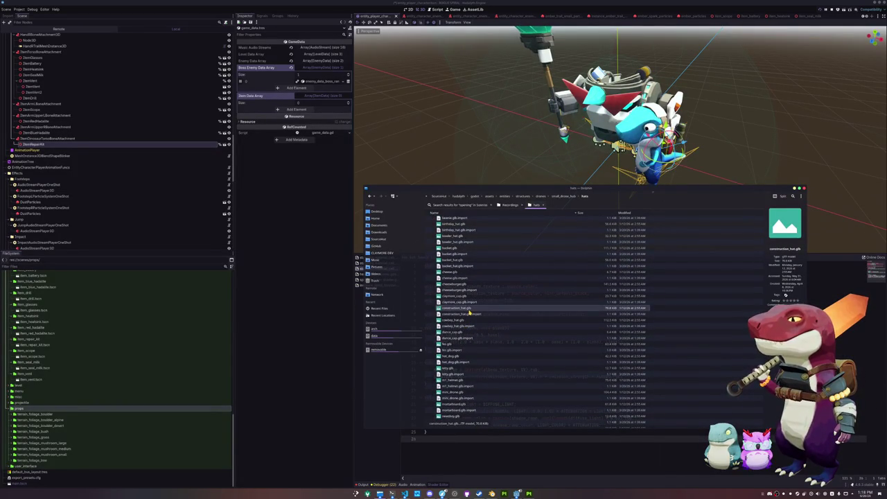
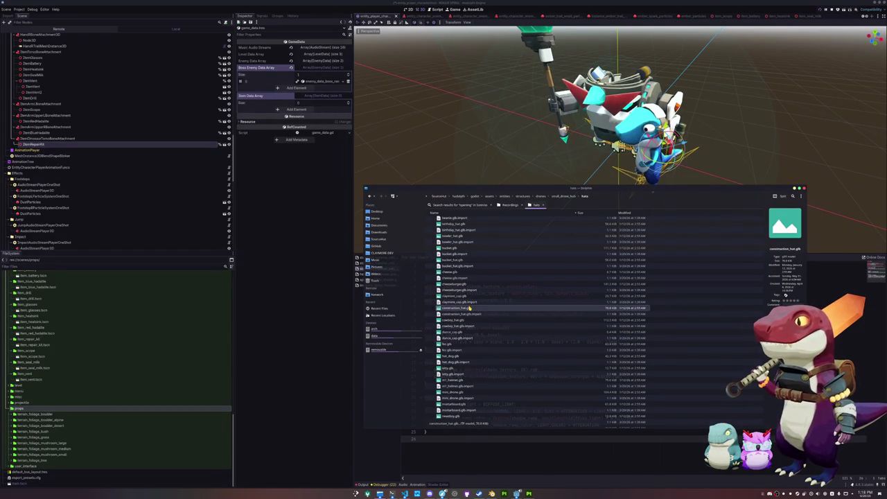
Step: Arrange the two Dolphin windows: the scenes window up-left, the hats window lower right
mouse_move(405, 494)
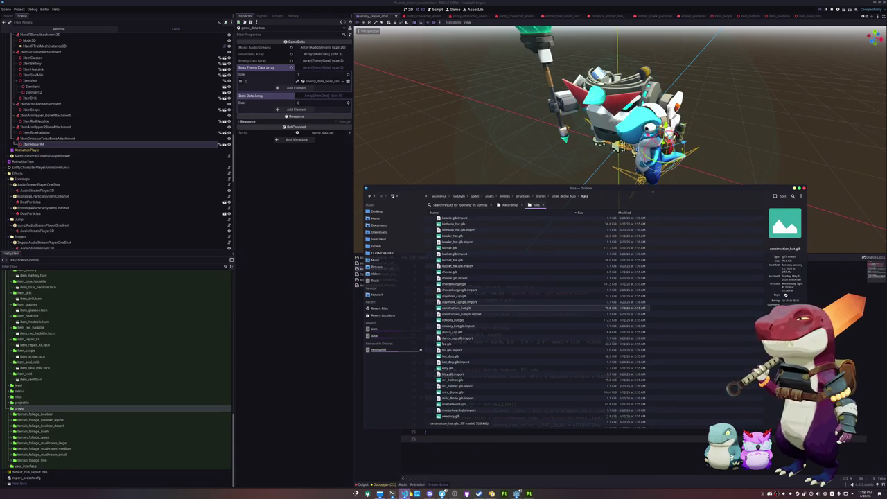
left_click(410, 466)
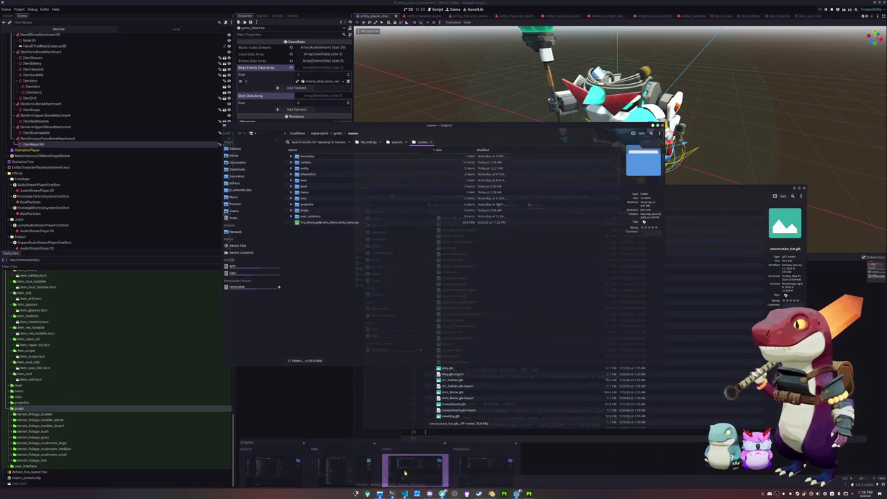
left_click_drag(518, 129, 433, 110)
left_click(486, 186)
left_click_drag(485, 185, 522, 197)
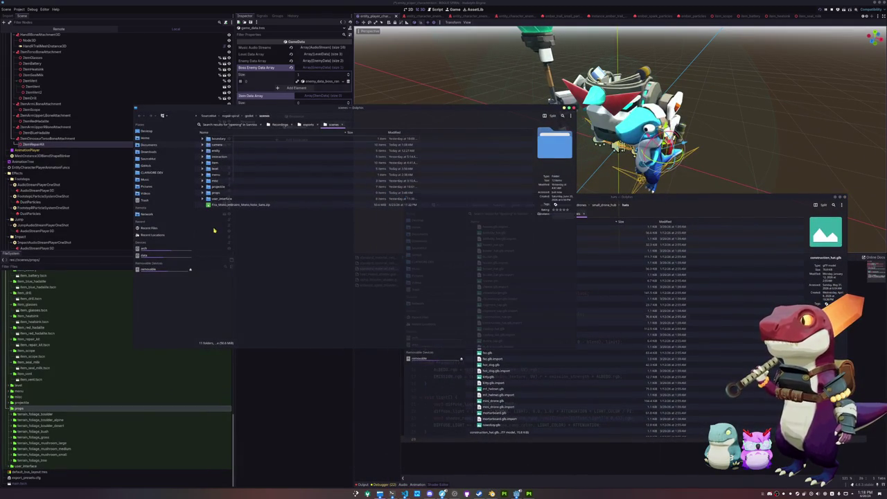
Step: Navigate the left Dolphin window to godot/assets/meshes/items
left_click(249, 116)
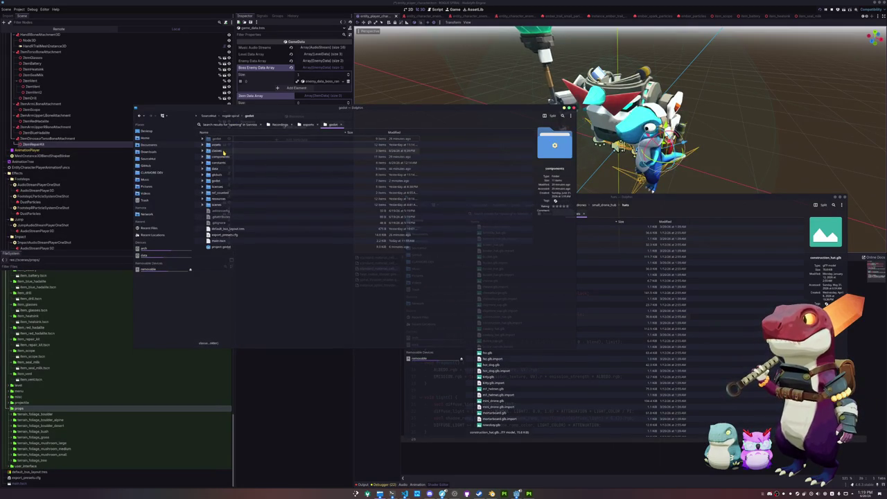
left_click(216, 144)
left_click(221, 147)
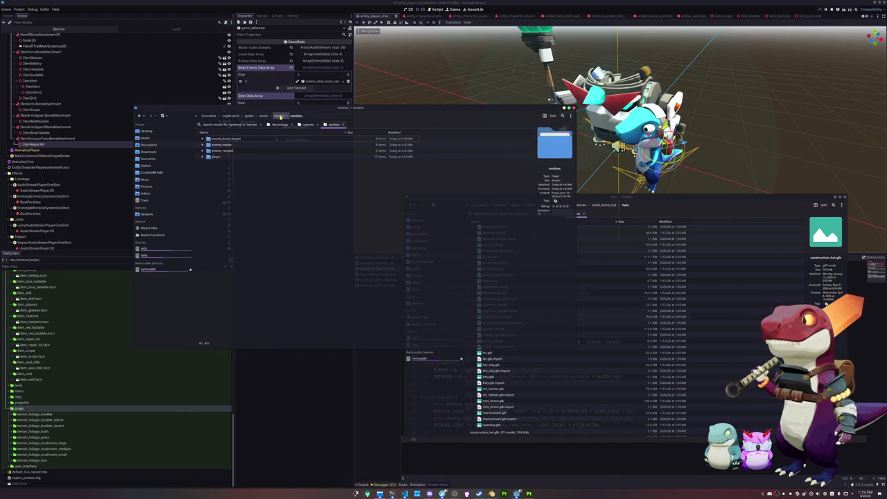
left_click(215, 156)
Step: Create a new folder named 'hard_hat' inside items
right_click(224, 206)
mouse_move(243, 207)
left_click(314, 208)
type("hard_ha")
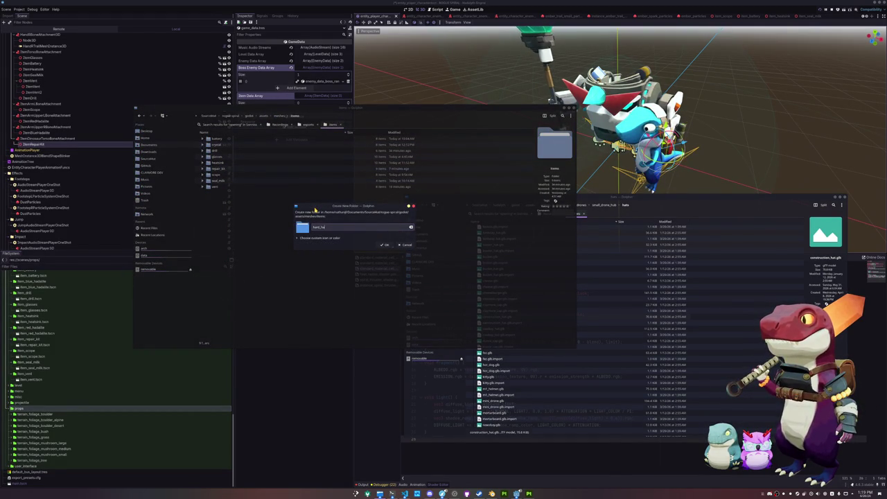
type("t")
key("Return")
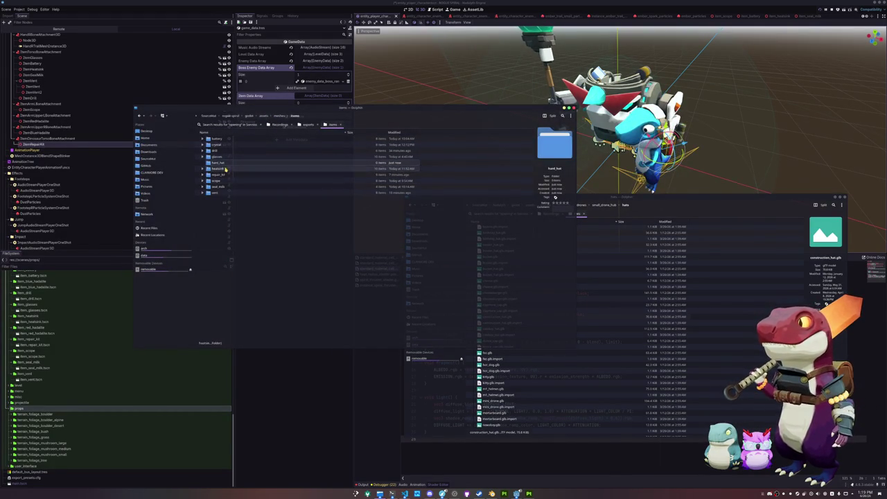
Step: Move construction_hat.glb into hard_hat and rename it hard_hat.glb
double_click(226, 164)
mouse_move(499, 319)
left_mouse_down()
mouse_move(284, 251)
mouse_move(291, 245)
left_mouse_up()
key("F2")
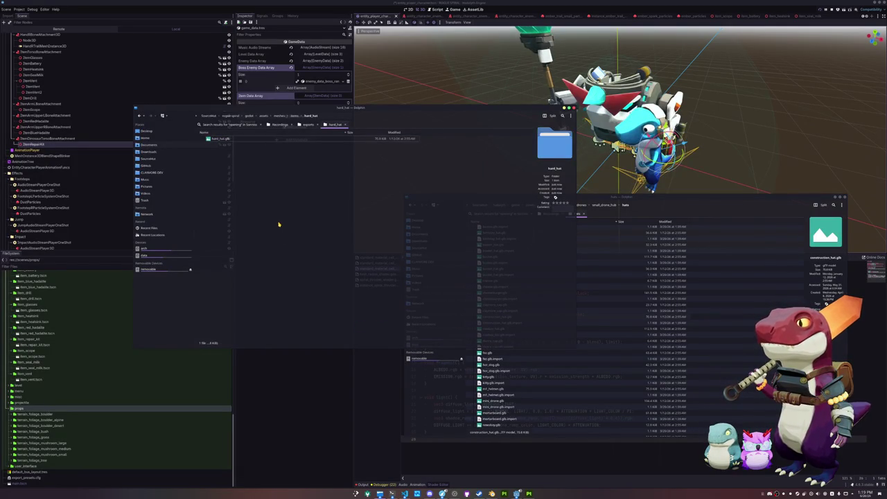
scroll(517, 353, "up", 2)
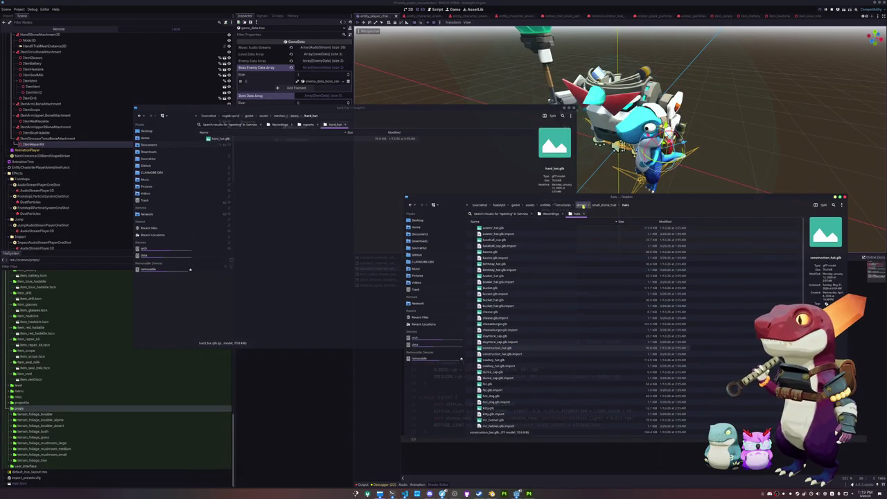
Step: Drag construction_hat.fbx from small_drone_hub's exports folder into hard_hat
left_click(605, 206)
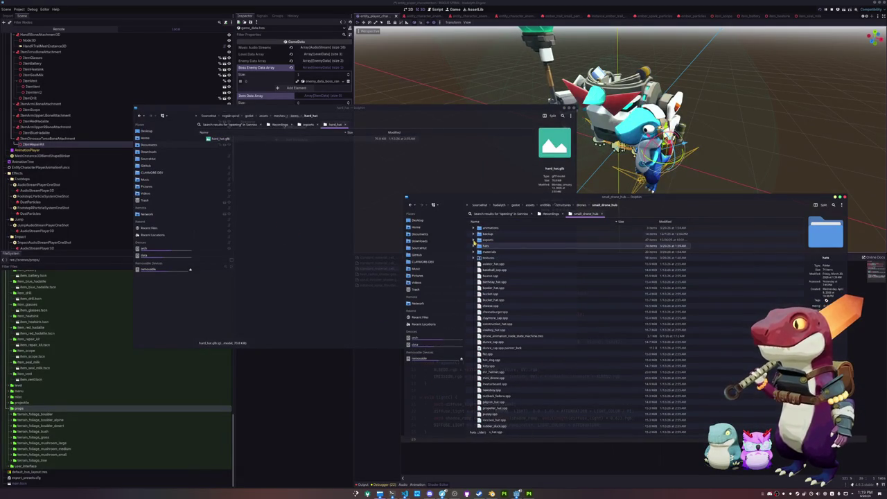
left_click(476, 241)
scroll(496, 308, "down", 2)
left_click_drag(499, 282, 315, 263)
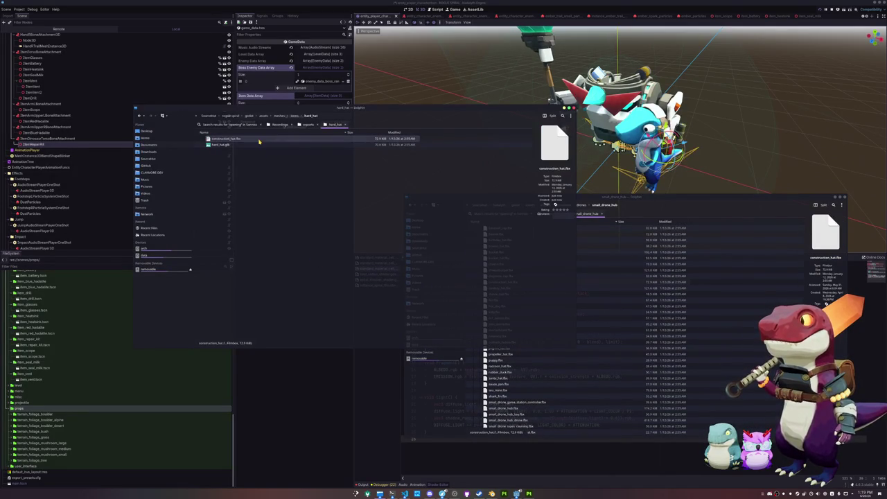
Step: Create an 'exports' subfolder inside hard_hat
right_click(254, 182)
mouse_move(305, 184)
left_click(345, 184)
type("expor")
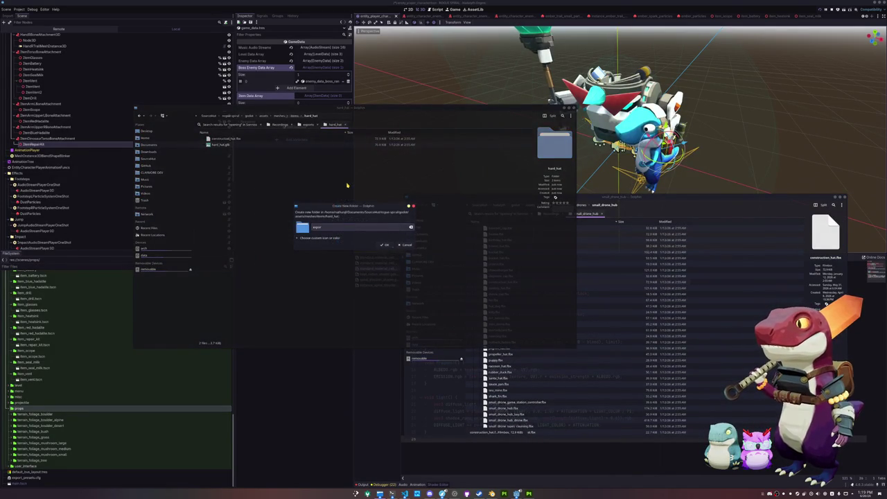
type("ts")
key("Return")
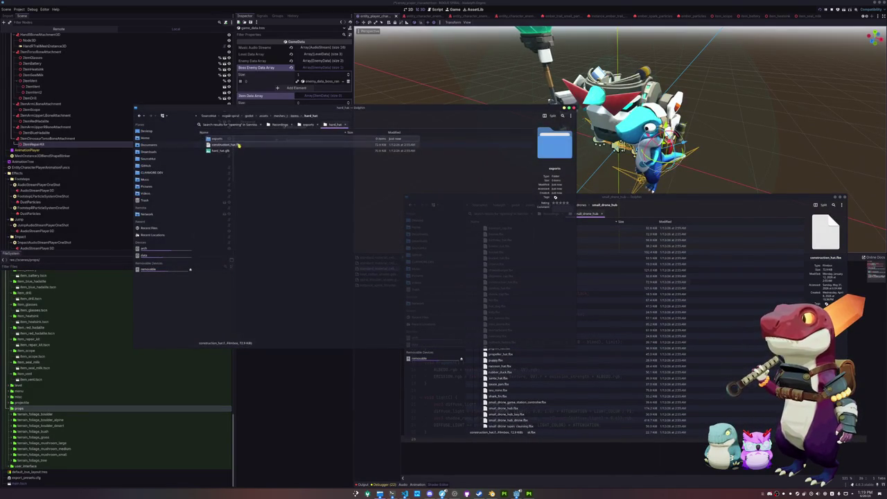
Step: Move the construction hat FBX into the new exports folder
left_click(237, 145)
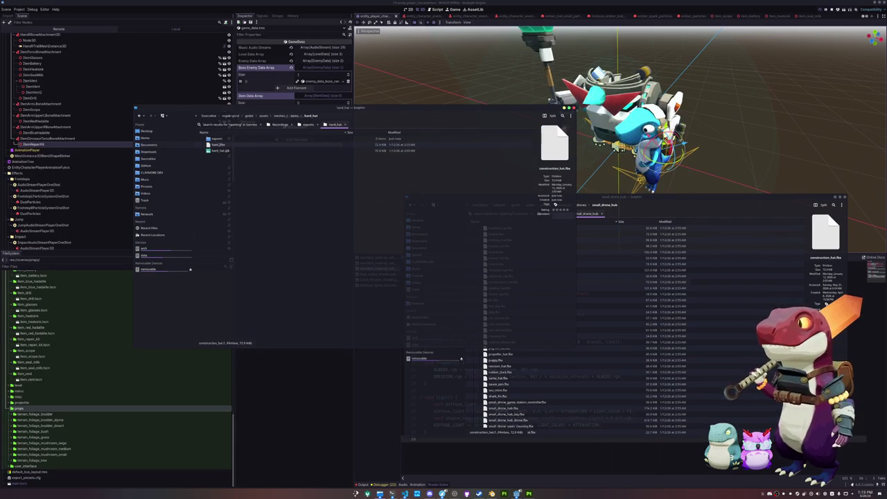
left_click_drag(238, 145, 222, 140)
left_click(238, 142)
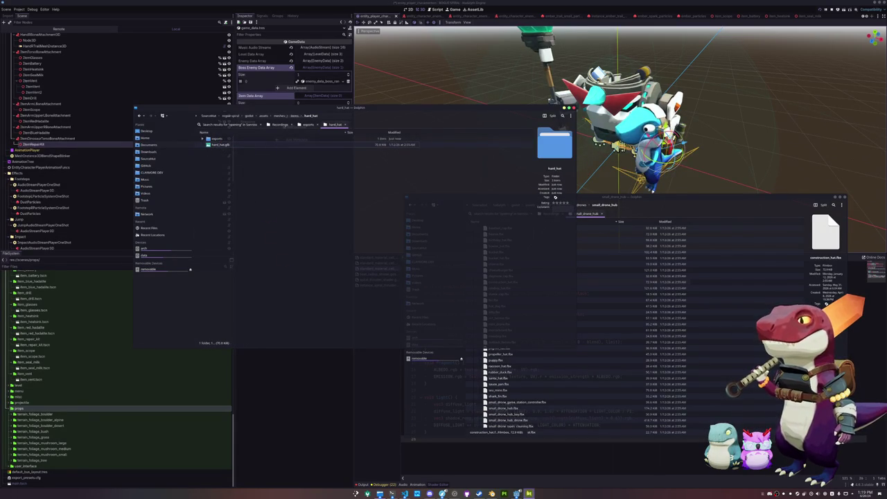
left_click(527, 492)
Step: Create a new Substance Painter project using the hat mesh from the hard_hat folder
left_click(5, 9)
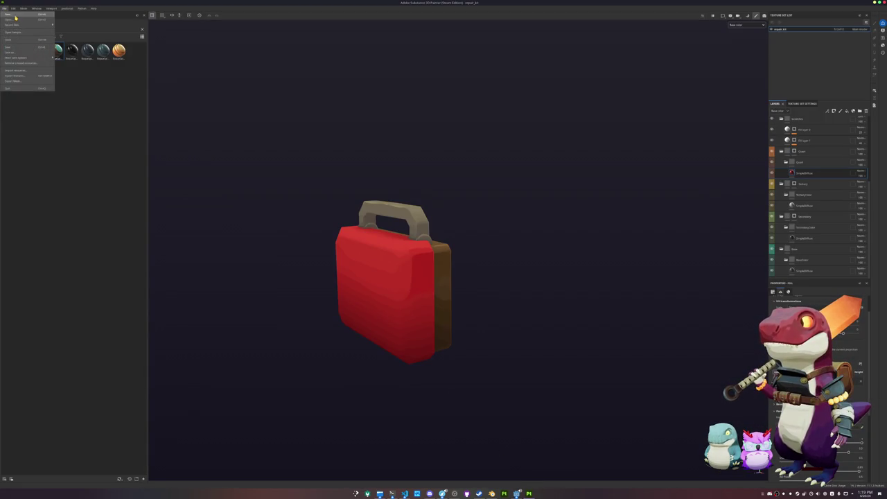
left_click(14, 15)
left_click(484, 187)
left_click(492, 189)
left_click(489, 189)
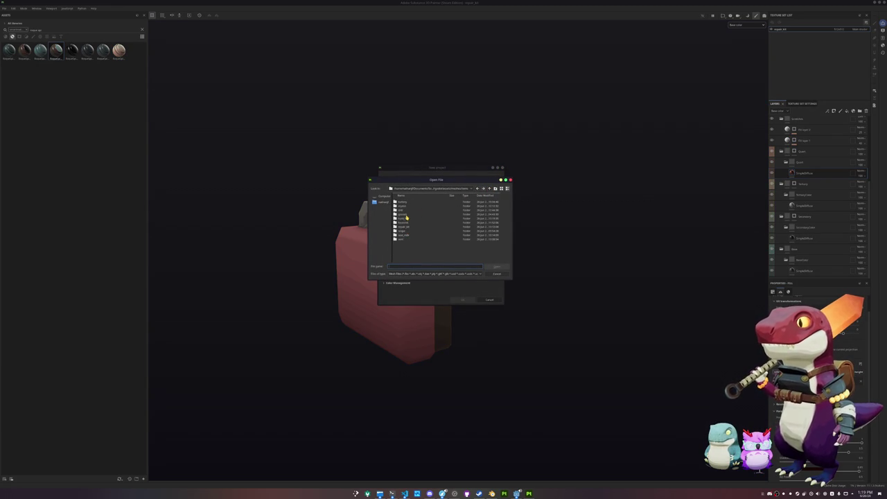
double_click(405, 218)
double_click(407, 205)
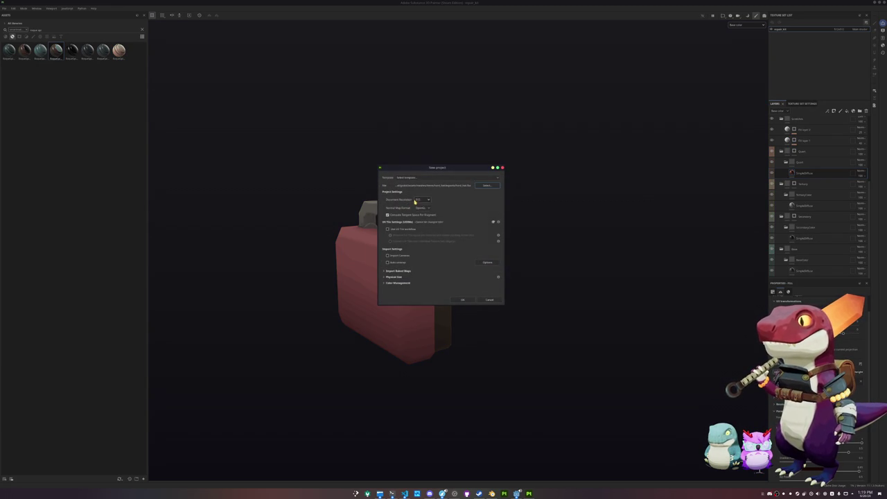
left_click(462, 300)
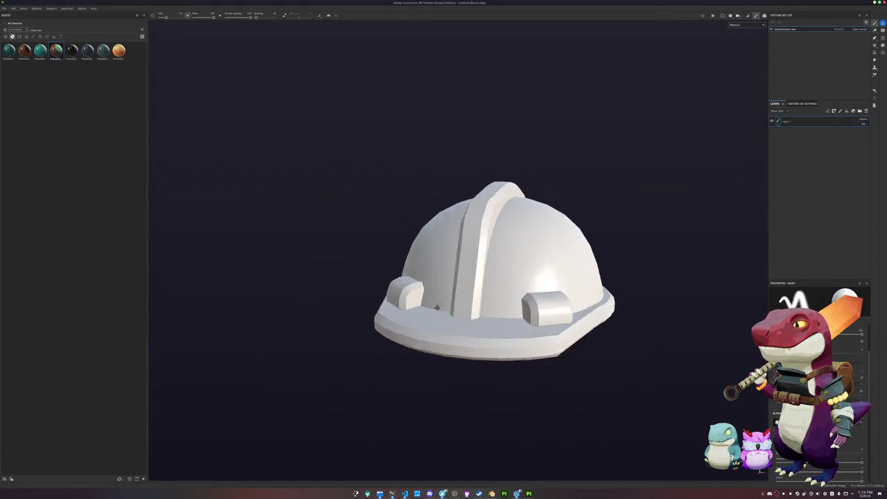
Step: Bake the hat's mesh maps and return to painting mode
key("ctrl+b")
left_click(389, 470)
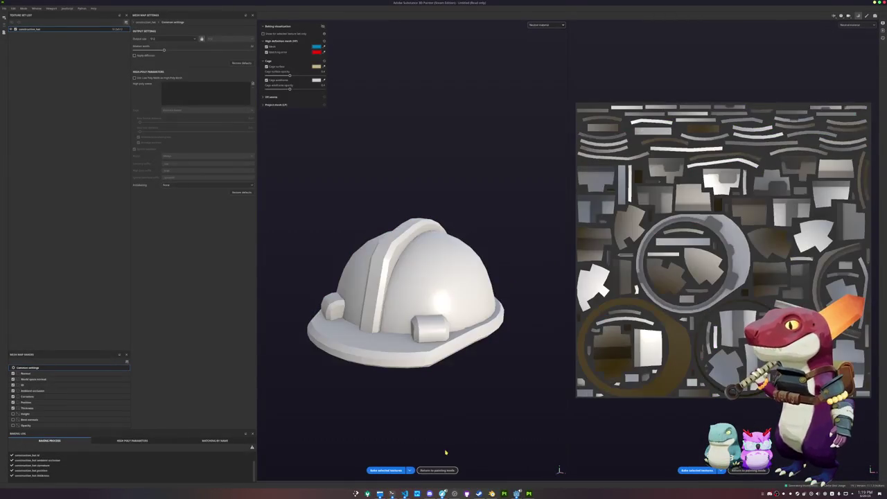
left_click(428, 470)
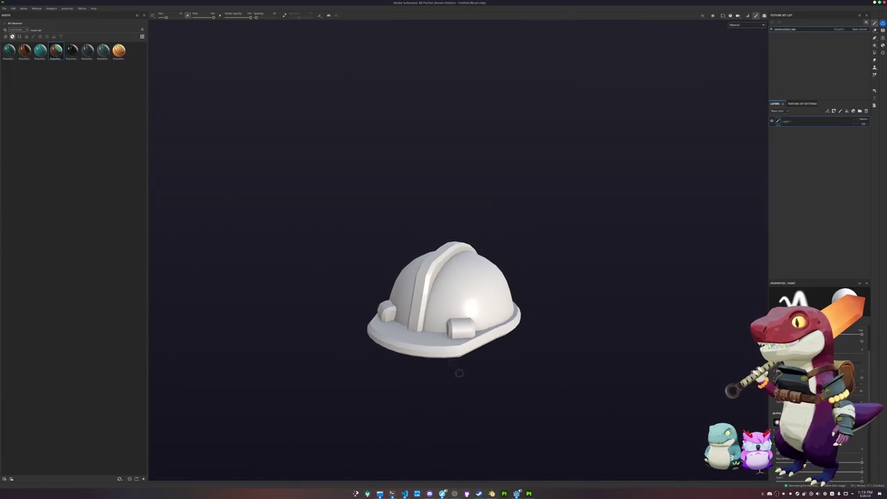
Step: Replace the default layer with a smart material and view the hat in flat base colour
left_click(865, 112)
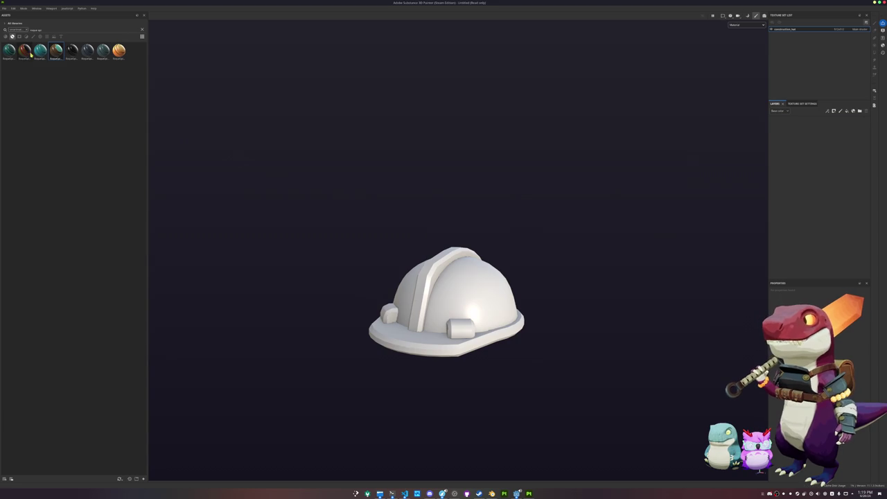
mouse_move(55, 50)
left_mouse_down()
mouse_move(733, 178)
mouse_move(791, 173)
left_mouse_up()
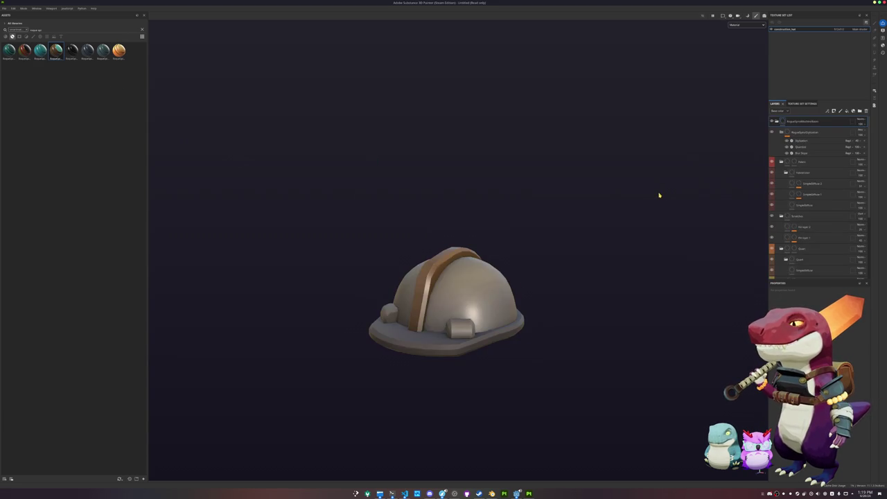
left_click(741, 24)
left_click(742, 31)
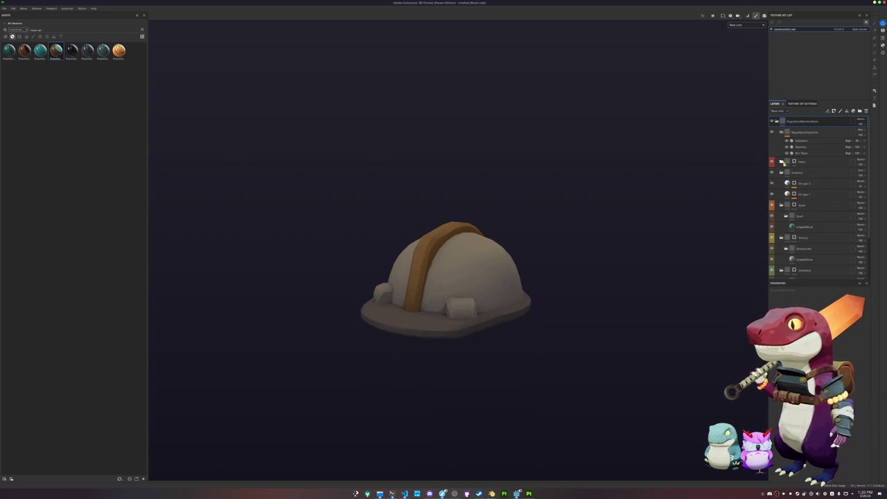
Step: Clear the masks of the Yellow, Quart, next and Secondary layers
right_click(799, 162)
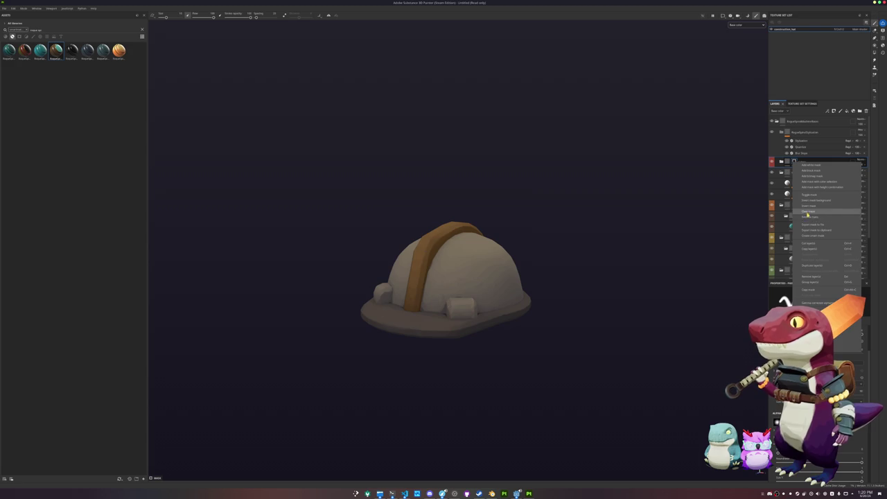
left_click(807, 216)
scroll(799, 182, "down", 1)
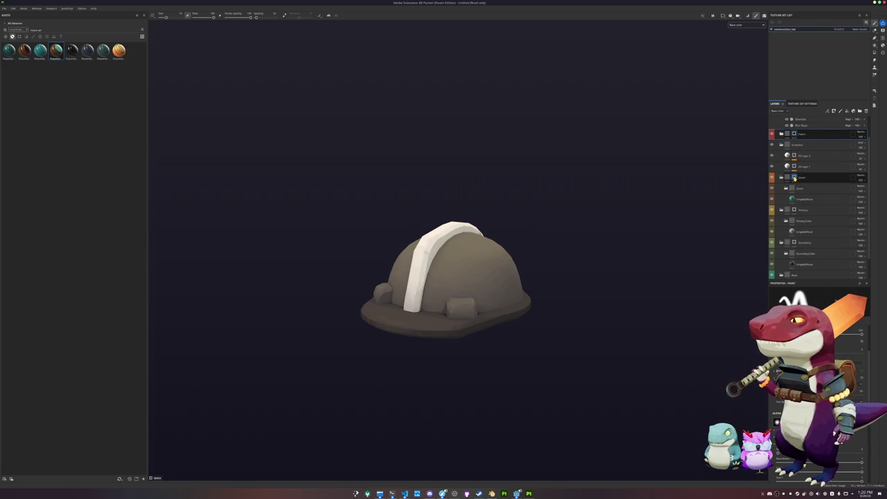
right_click(796, 178)
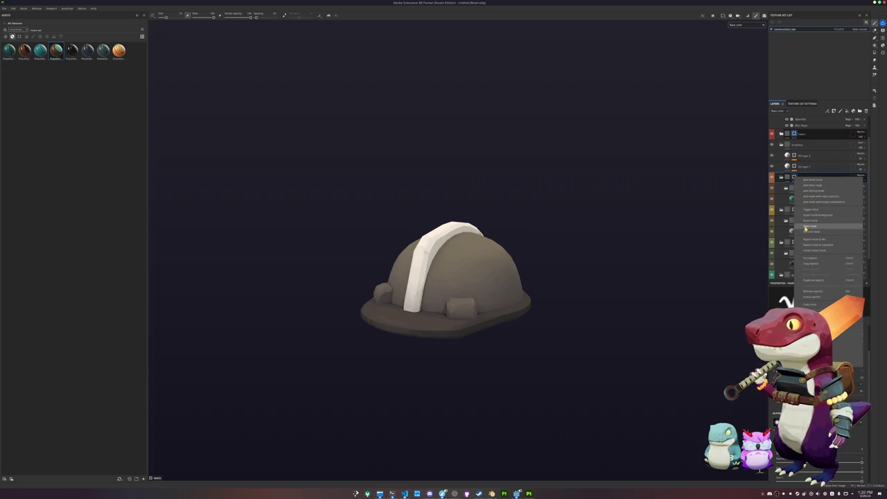
left_click(800, 215)
scroll(801, 213, "down", 1)
right_click(802, 197)
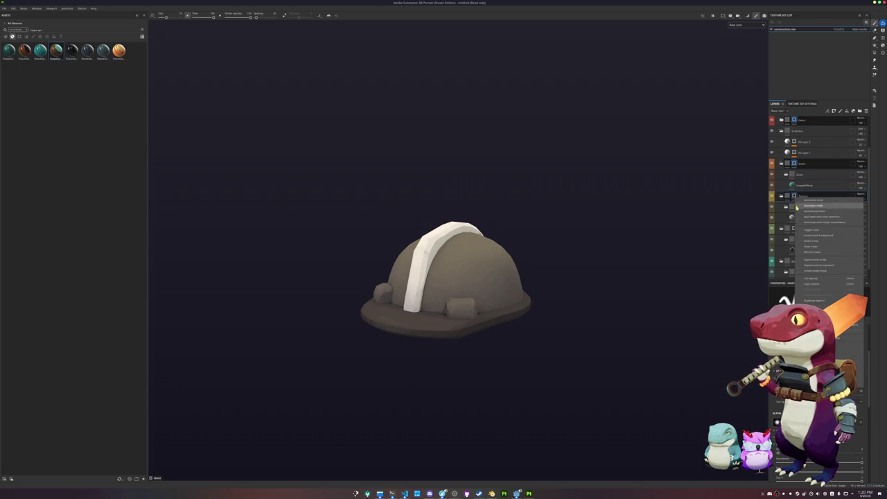
left_click(806, 248)
scroll(803, 221, "down", 1)
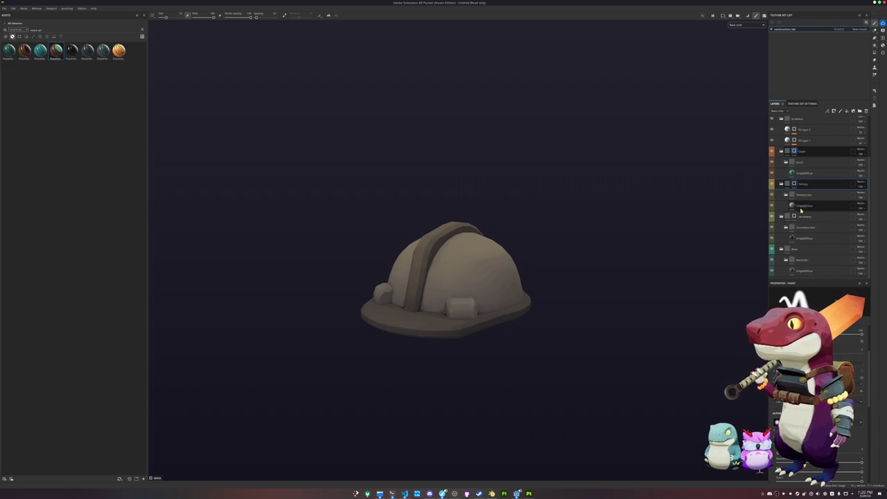
right_click(795, 217)
left_click(805, 257)
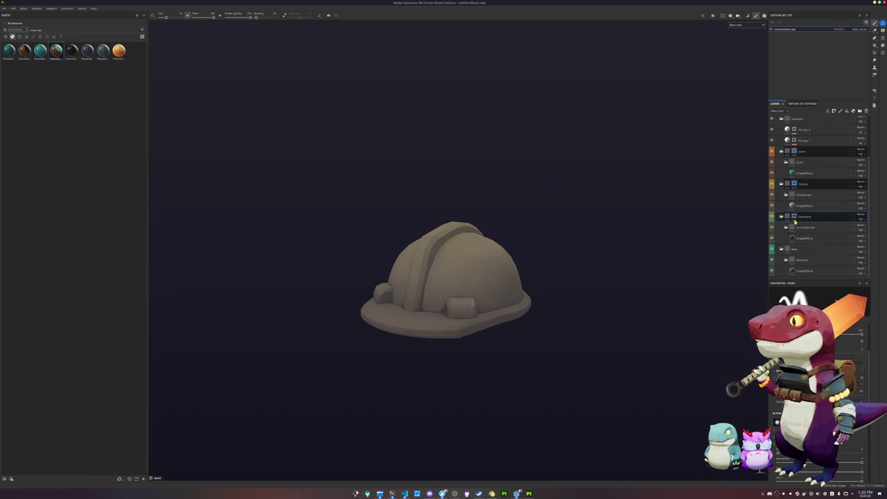
Step: Change the Secondary mask and polygon-fill the dome white in the Tertiary layer's mask
right_click(795, 217)
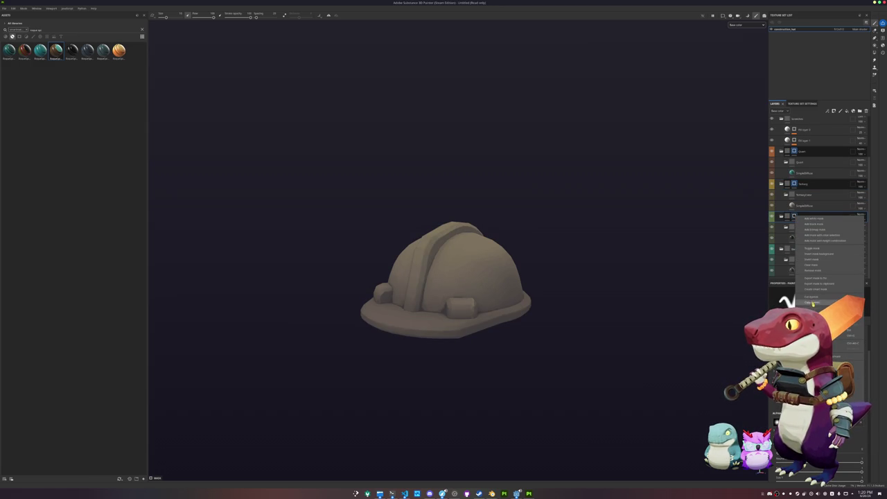
left_click(814, 271)
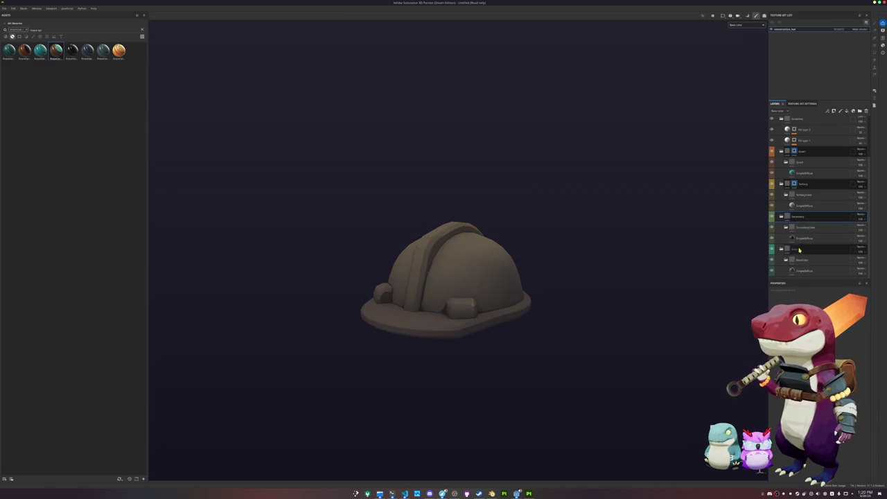
scroll(795, 180, "up", 1)
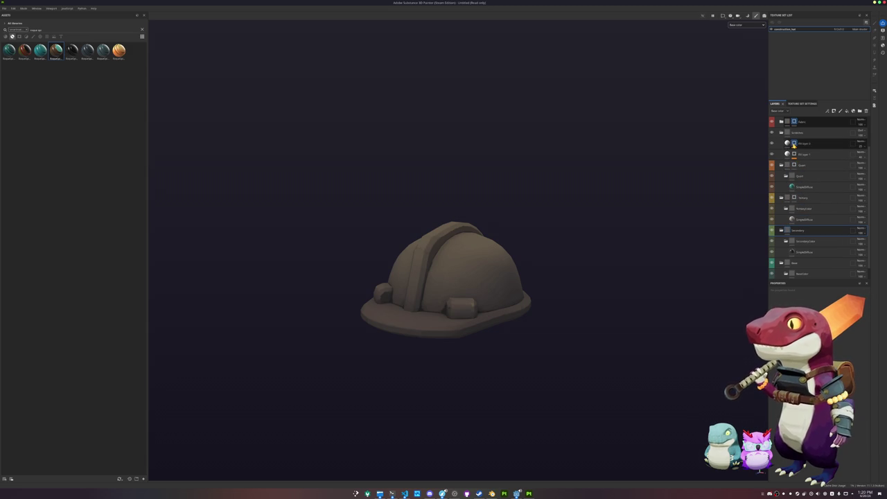
left_click(794, 198)
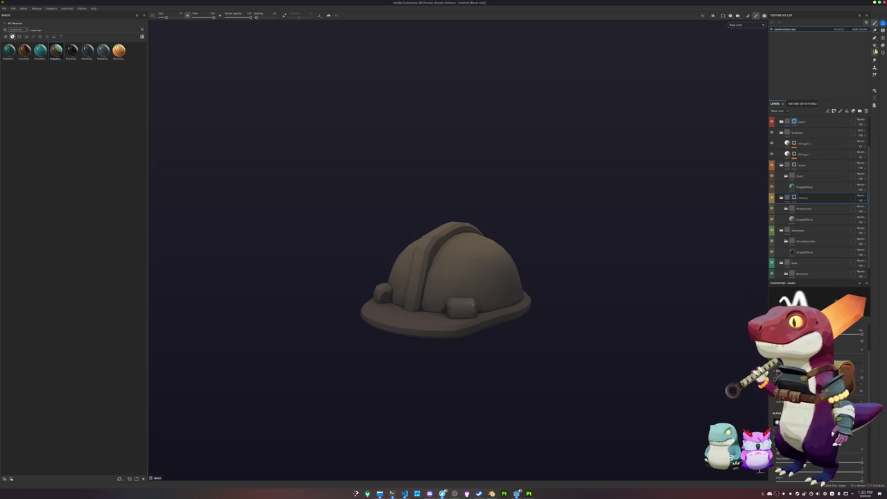
key("4")
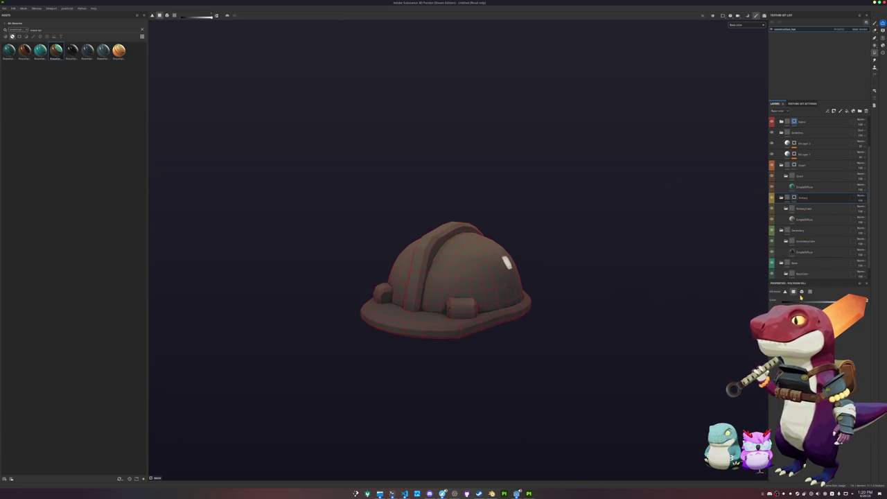
left_click(483, 283)
mouse_move(559, 273)
left_mouse_down()
mouse_move(573, 162)
mouse_move(595, 282)
mouse_move(587, 276)
mouse_move(598, 292)
left_mouse_up()
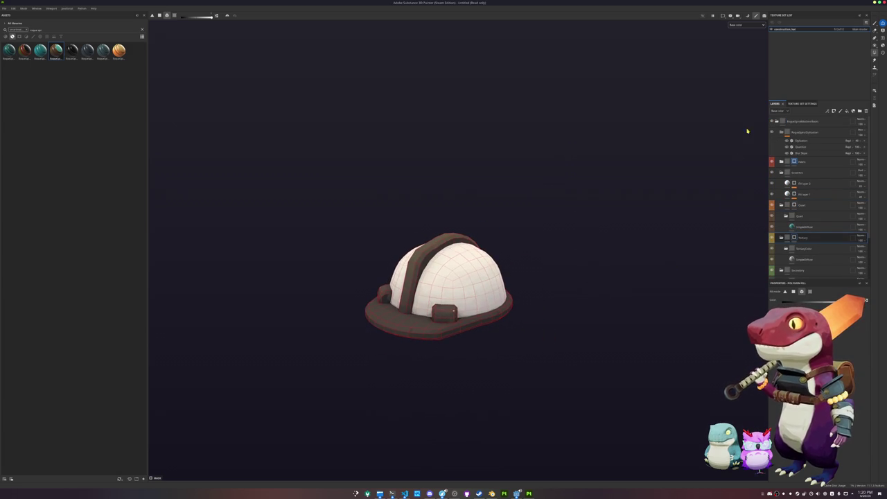
left_click(804, 121)
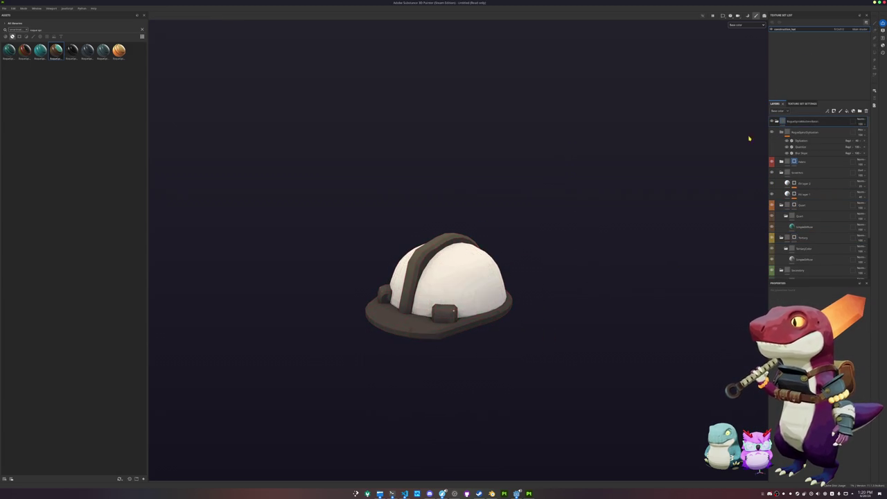
scroll(596, 246, "up", 2)
Step: Save the Substance Painter project as hard_hat in the hard_hat folder
key("ctrl+s")
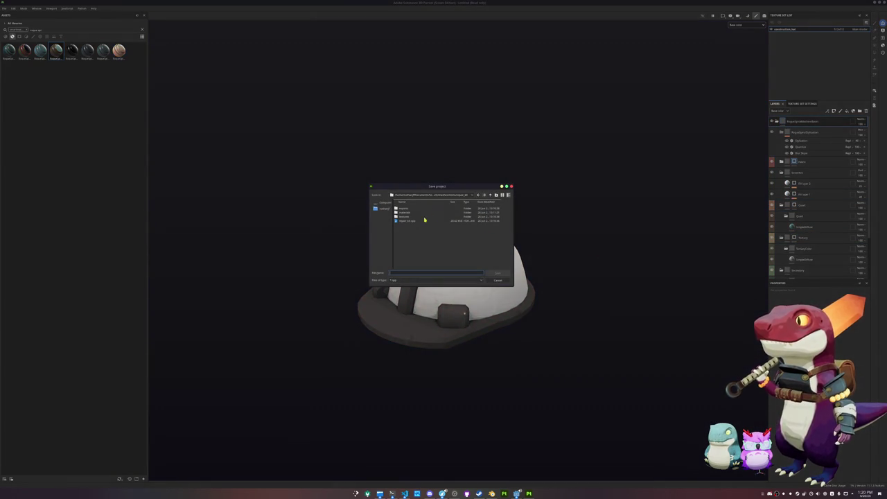
left_click(463, 196)
left_click(457, 212)
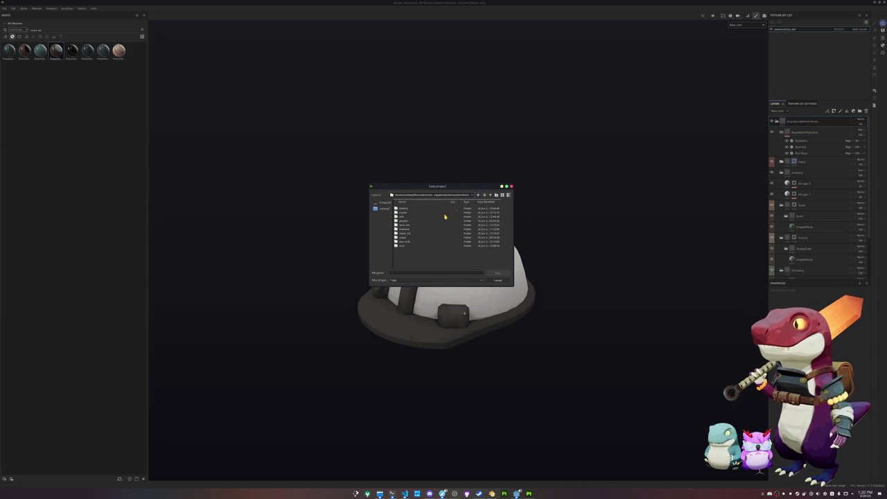
double_click(411, 226)
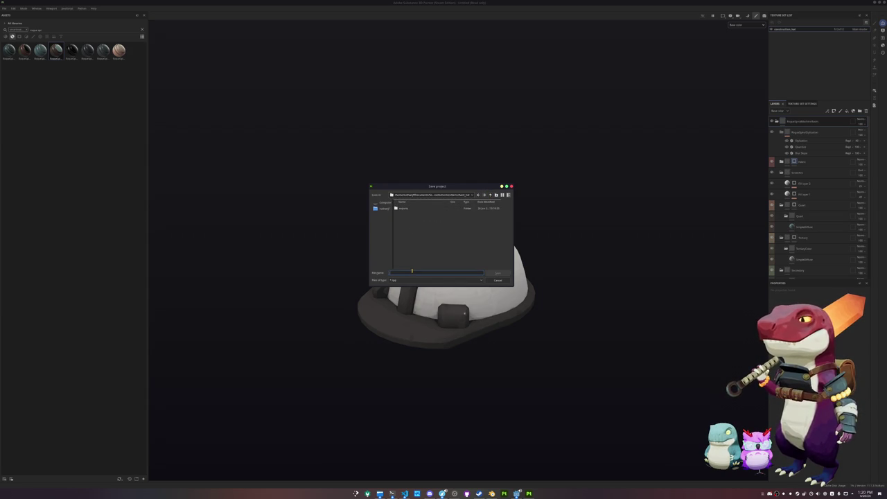
key("Return")
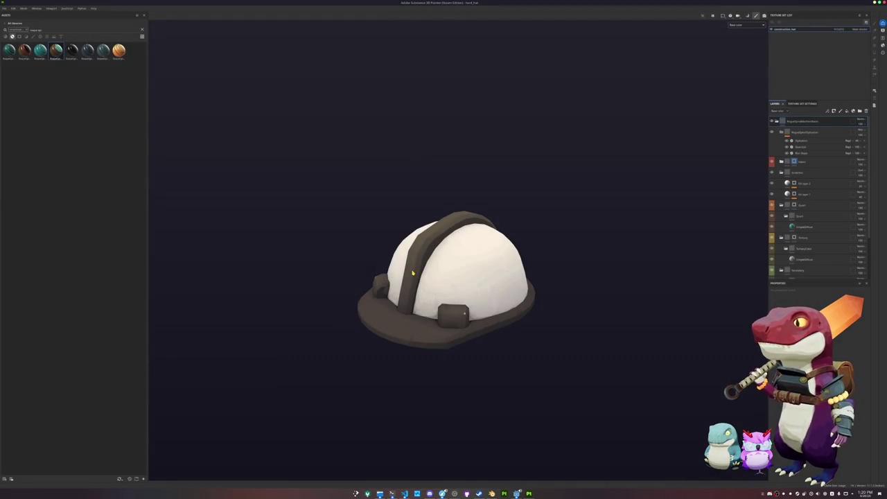
Step: Export the textures into a newly created textures folder in hard_hat
key("ctrl+shift+e")
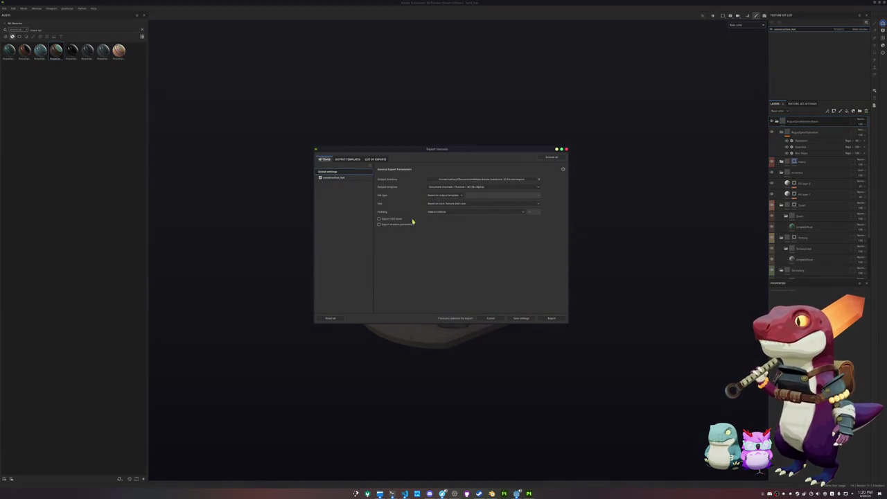
left_click(484, 179)
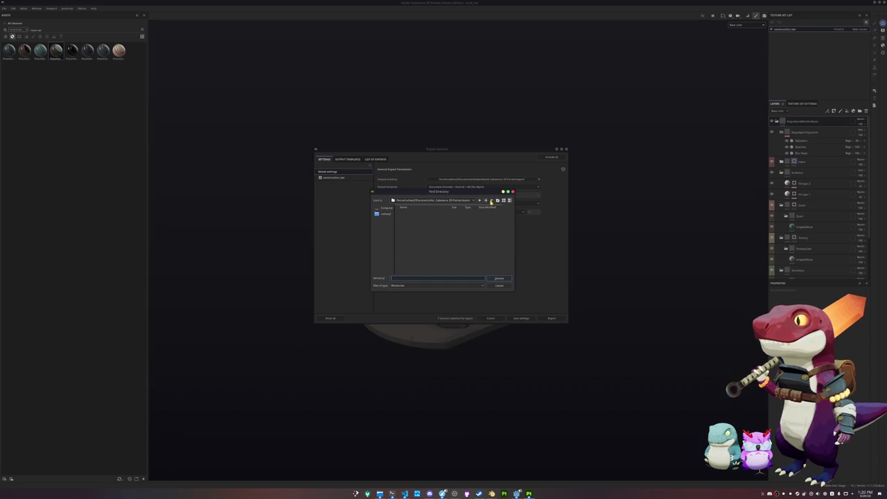
left_click(491, 201)
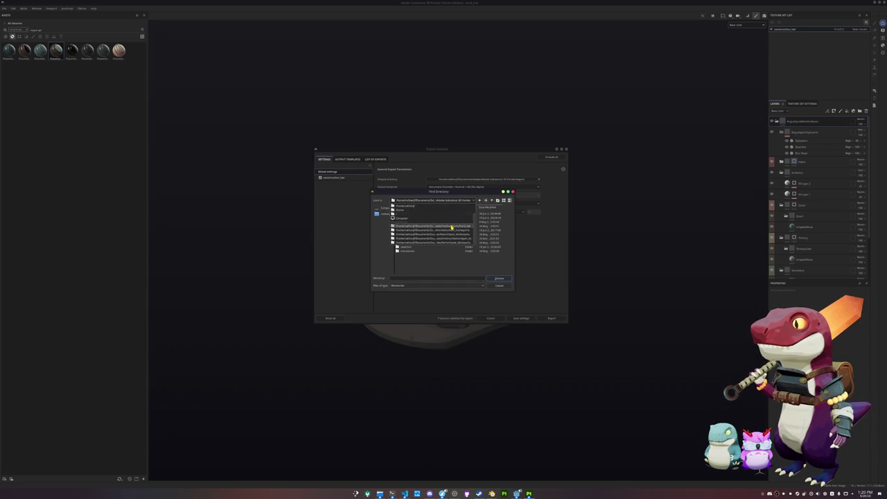
double_click(456, 226)
left_click(497, 200)
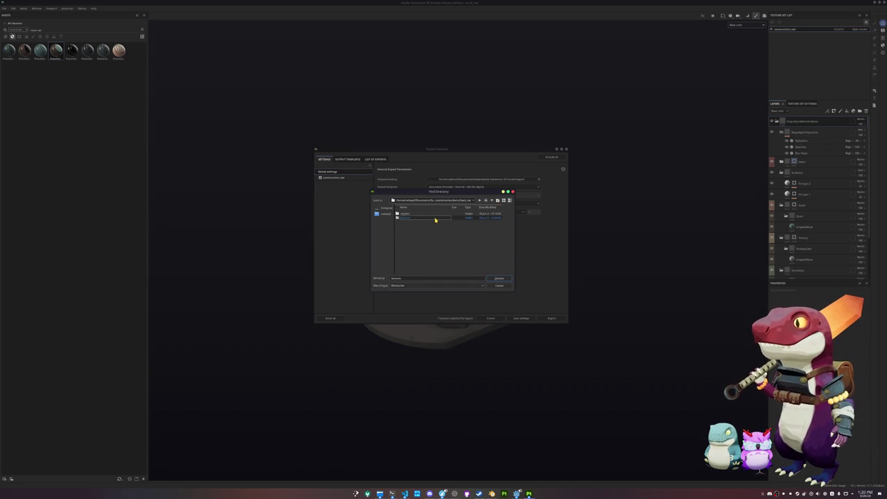
left_click(499, 278)
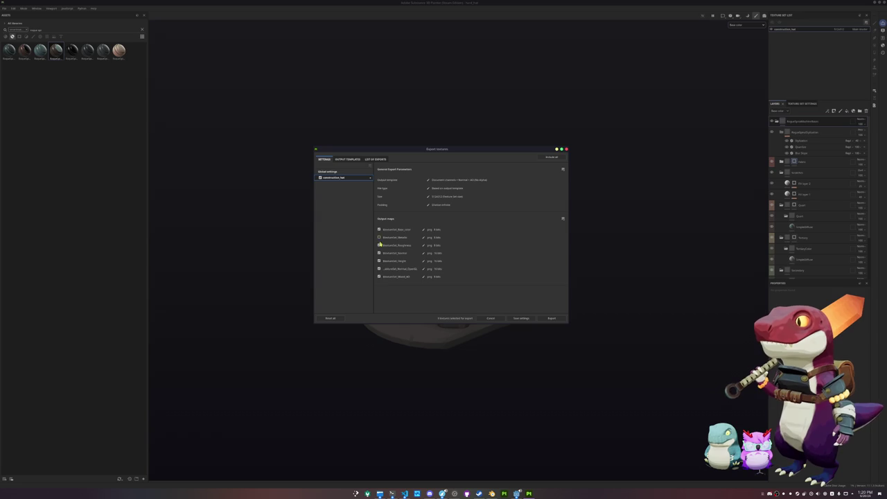
left_click(551, 319)
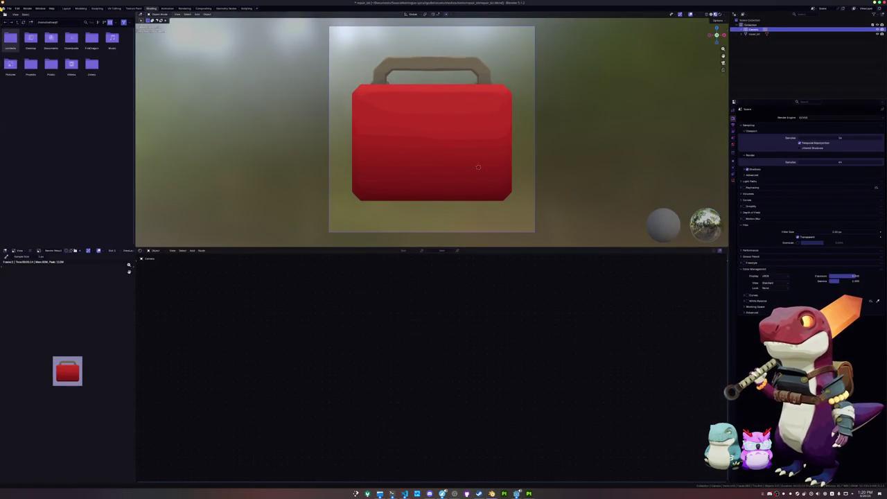
Step: Start a new Blender scene and save it in the hard hat's folder
left_click(9, 8)
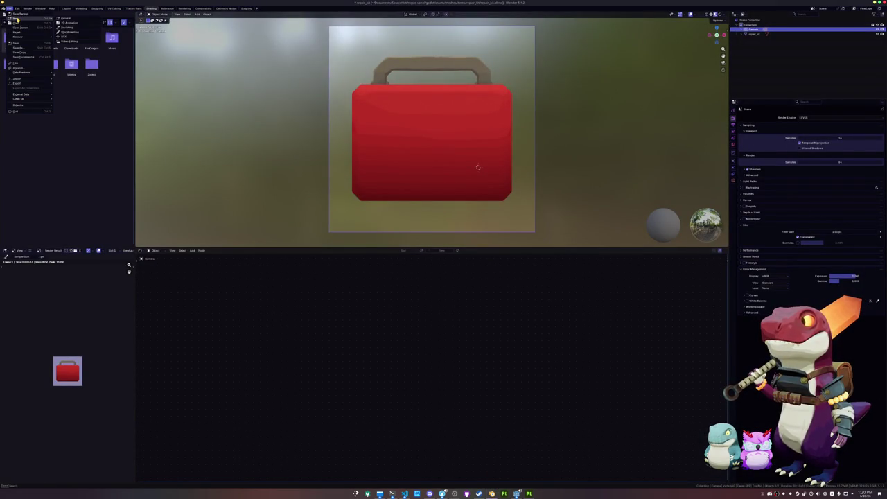
left_click(73, 18)
left_click(479, 254)
key("ctrl+s")
left_click(300, 23)
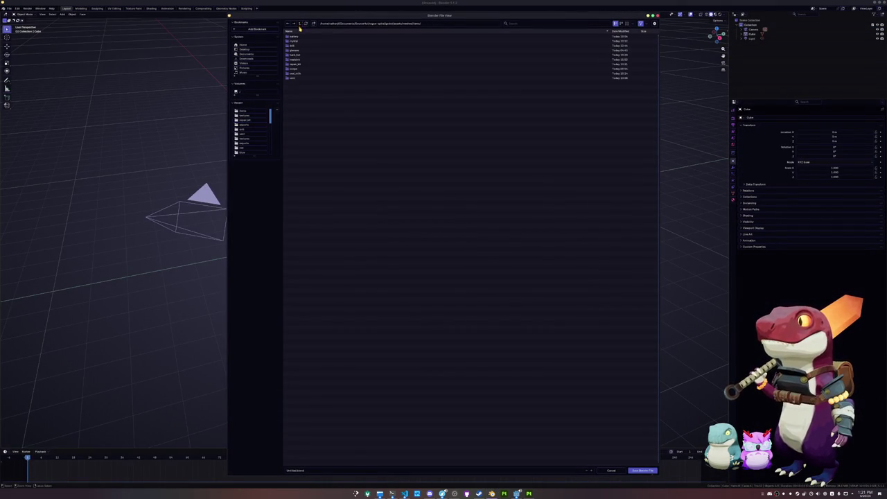
left_click(299, 60)
left_click(313, 471)
key("BackSpace")
key("Return")
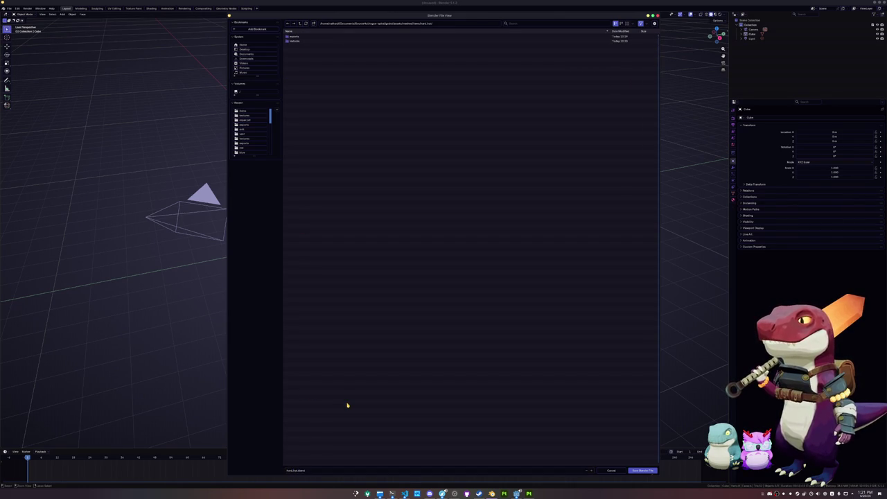
Step: Delete the default camera, cube and light, then save
key("a")
key("Delete")
key("ctrl+s")
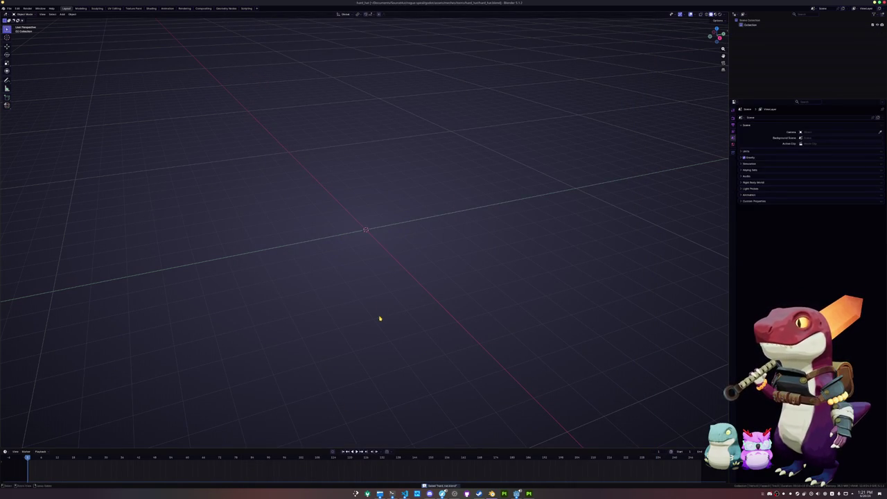
Step: Import hard_hat.glb as glTF 2.0
left_click(9, 9)
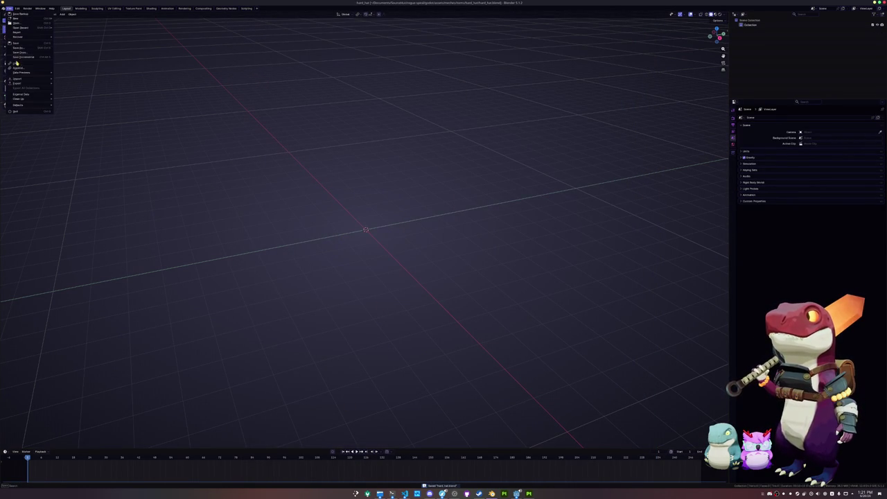
mouse_move(19, 79)
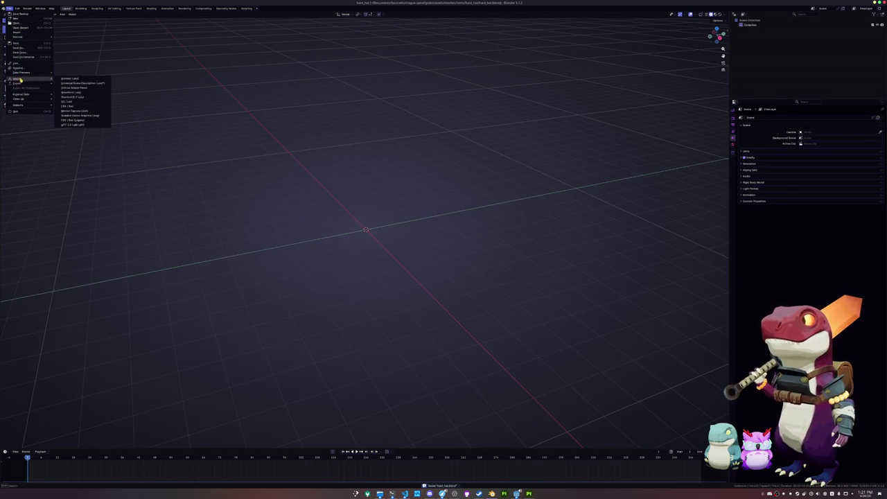
left_click(76, 124)
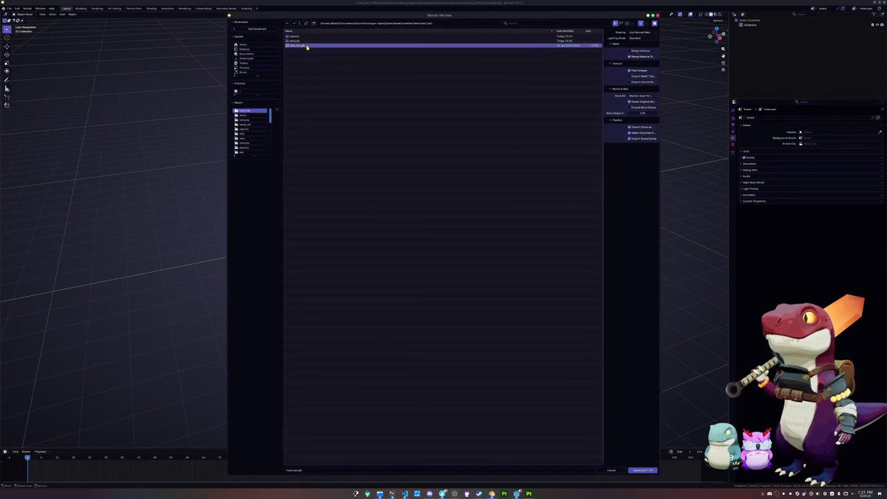
double_click(307, 45)
Step: Lower the hat along Z, apply its transforms so location reads 0, and save
key("g")
key("z")
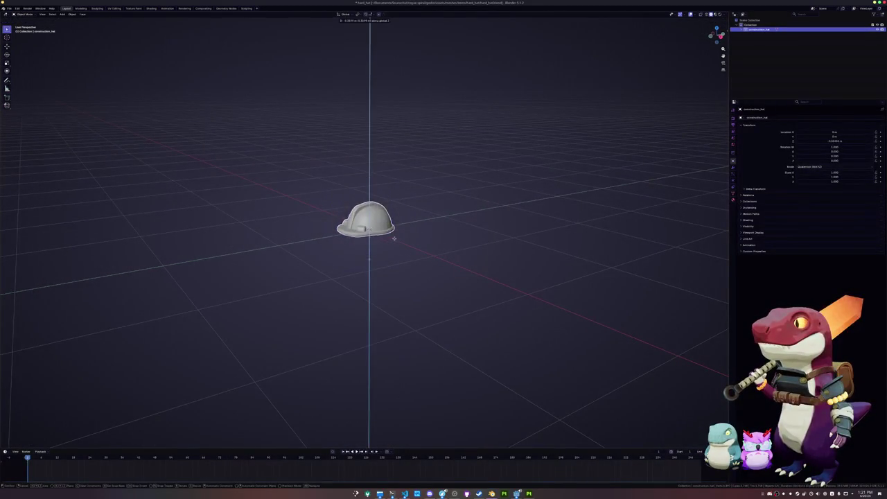
left_click(394, 238)
key("KP_1")
scroll(404, 234, "up", 3)
key("ctrl+a")
left_click(466, 220)
left_click_drag(467, 220, 425, 192)
key("ctrl+s")
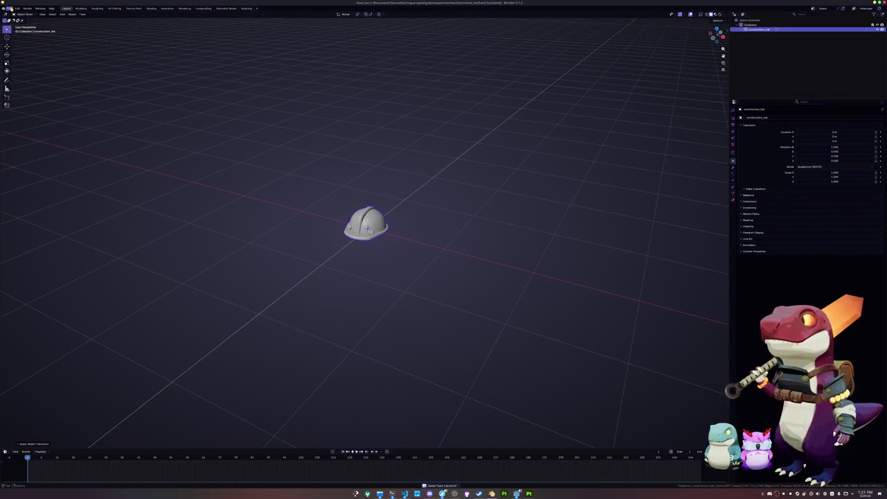
scroll(190, 148, "up", 1)
Step: Export over hard_hat.glb without images or animation, then delete Principled BSDF in Shading
left_click(10, 8)
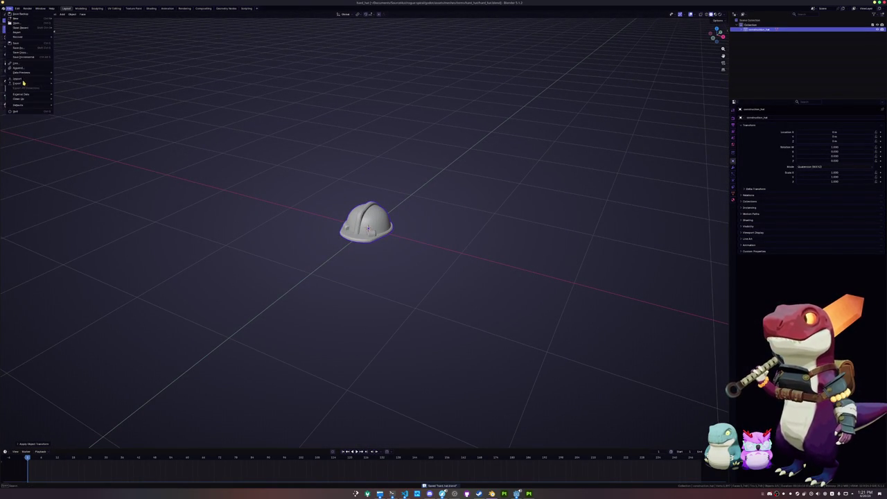
mouse_move(24, 83)
left_click(70, 123)
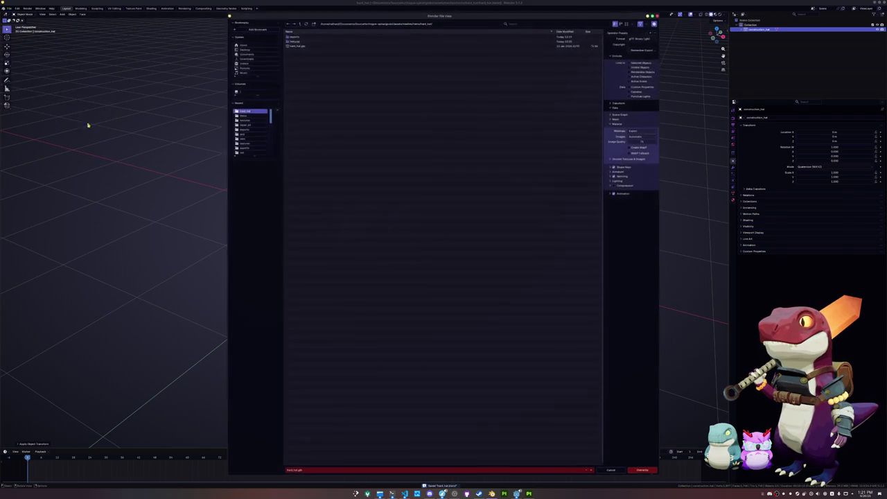
left_click(292, 46)
left_click(629, 138)
left_click(630, 159)
left_click(613, 188)
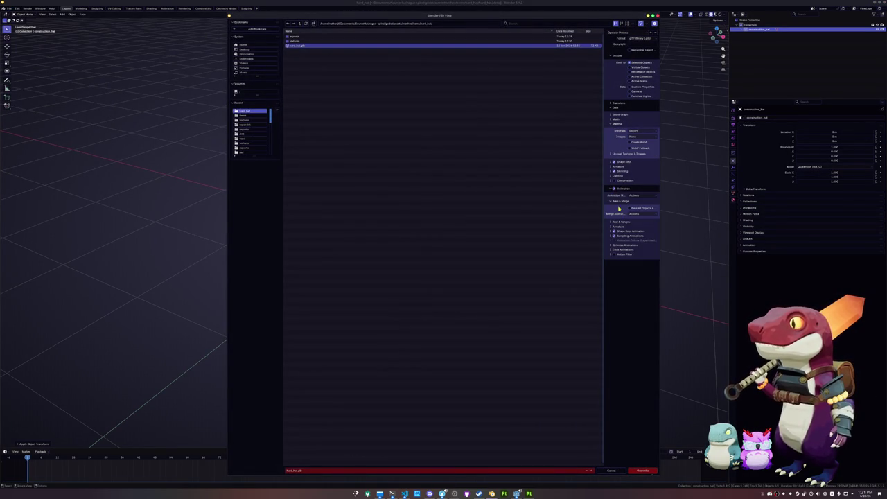
left_click(614, 189)
left_click(641, 471)
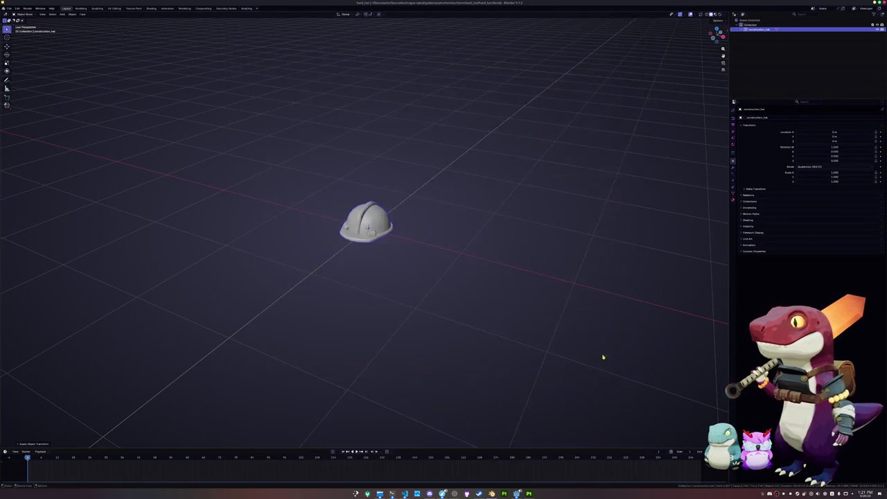
left_click(151, 8)
key("Delete")
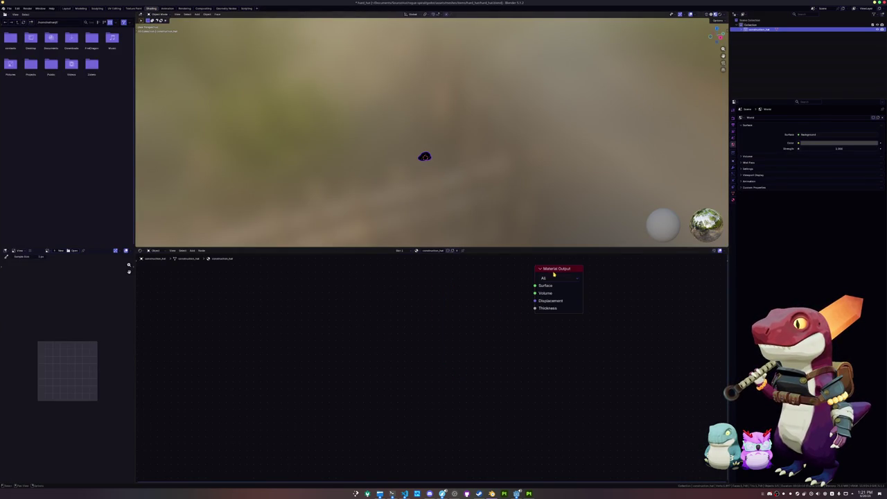
Step: Texture the hat's material with construction_hat_Base_color.png as an image texture
key("ctrl+t")
left_click(502, 308)
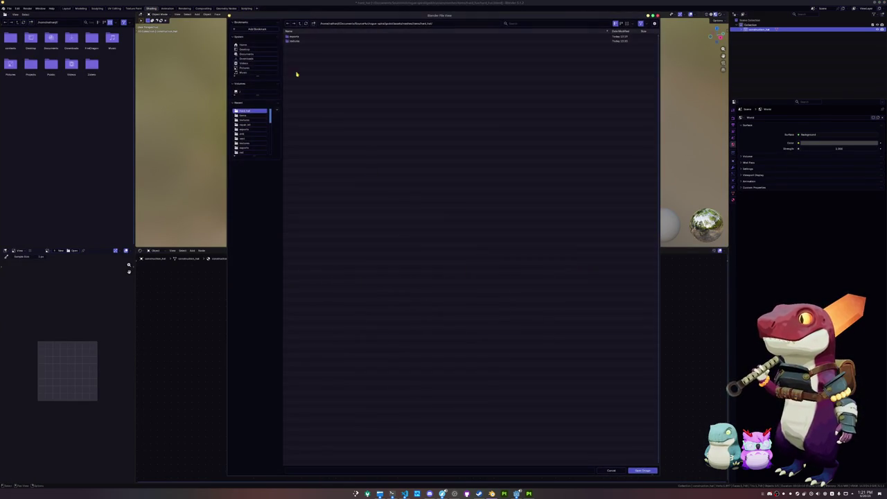
double_click(293, 39)
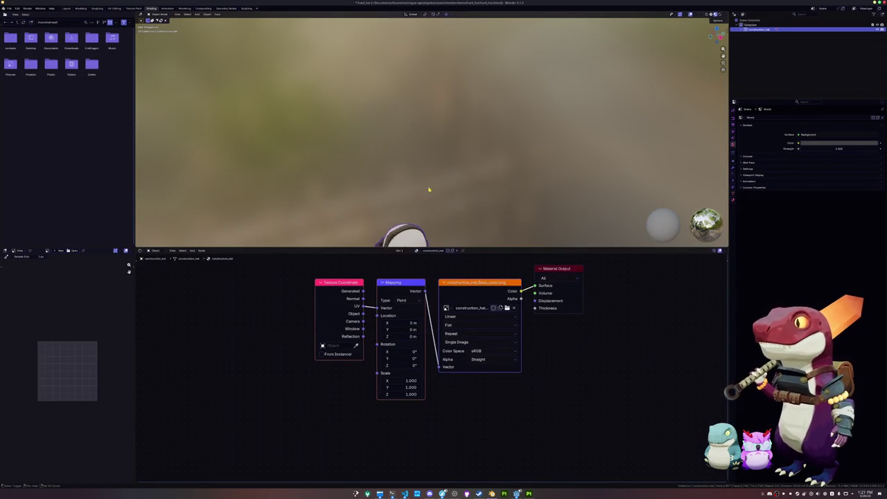
scroll(484, 99, "up", 5)
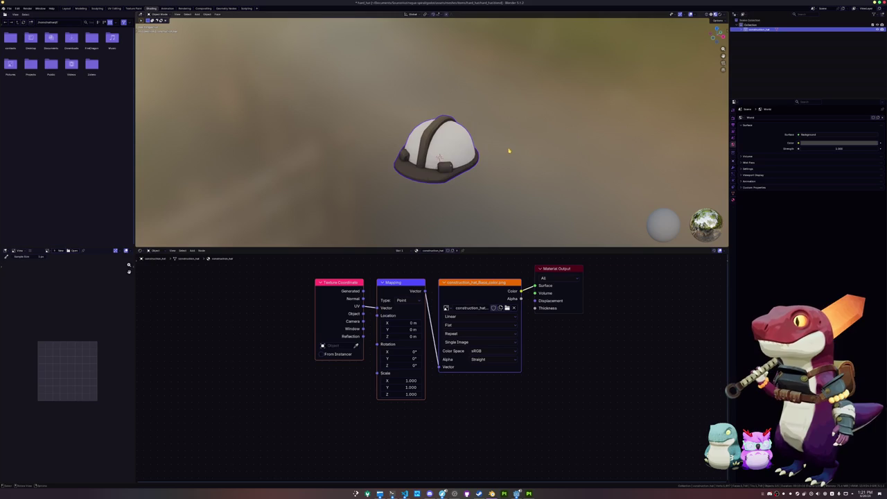
Step: Add a camera, rotate it, and raise it vertically to frame the hat
key("shift+a")
left_click(509, 151)
scroll(509, 150, "down", 2)
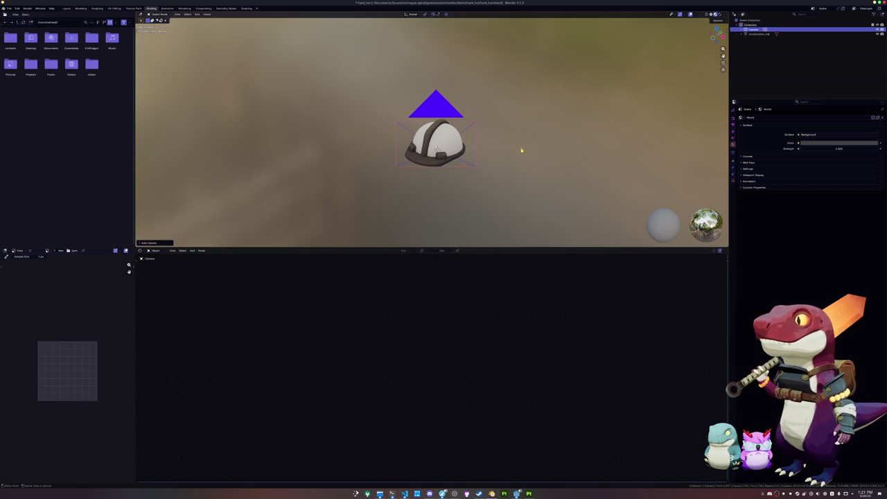
key("r")
left_click(521, 151)
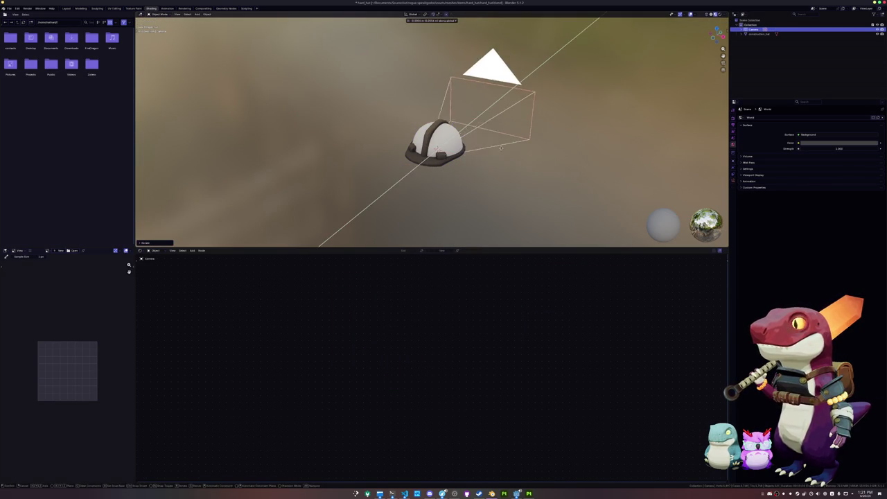
key("KP_0")
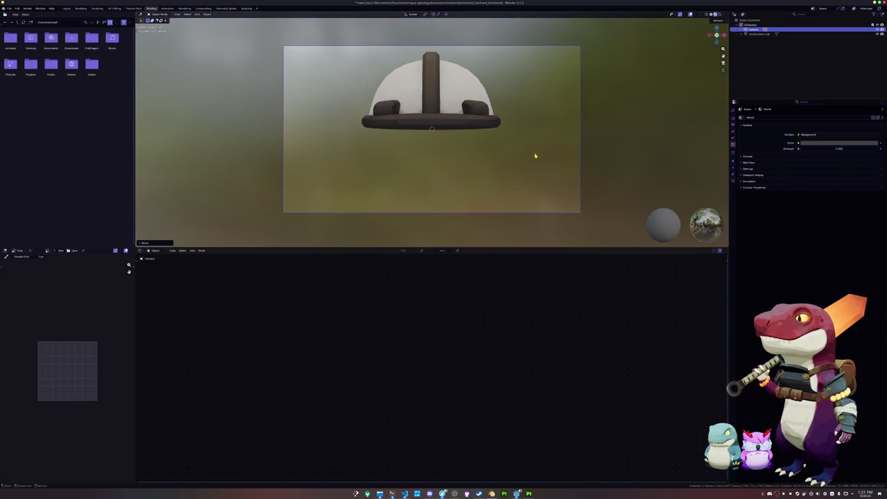
key("g")
key("z")
left_click(532, 148)
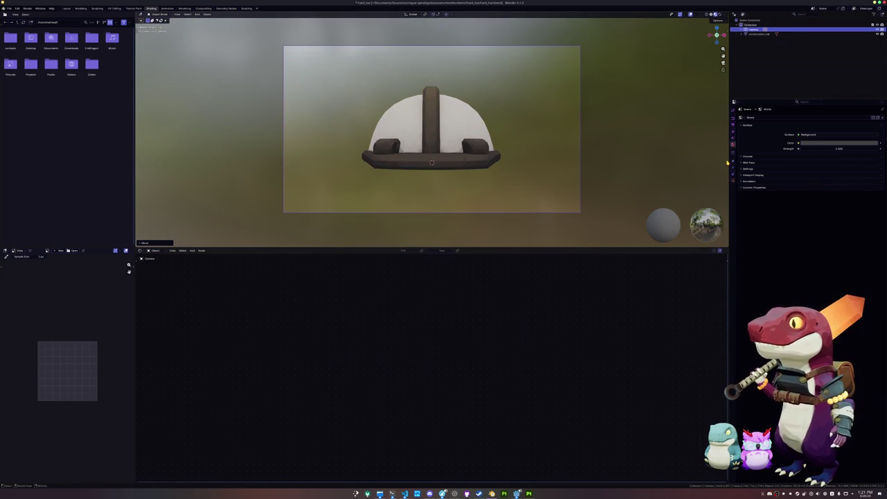
Step: Set the render resolution to 1080x1080 and lengthen the camera's focal length to fill the frame
left_click(734, 118)
left_click(734, 124)
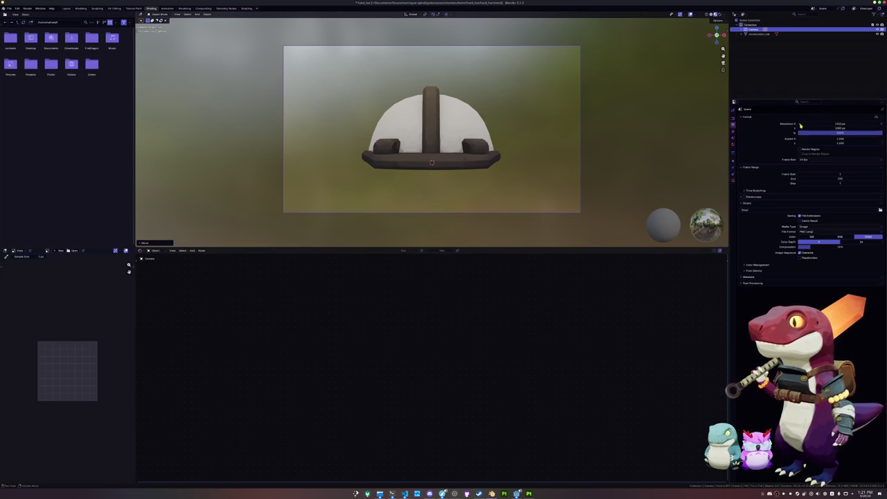
type("1080")
key("Return")
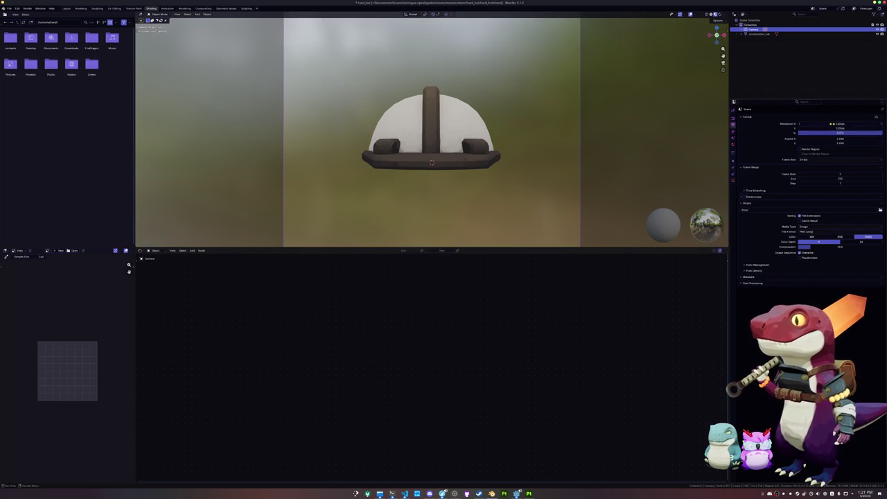
scroll(647, 138, "down", 2)
left_click(733, 182)
left_click_drag(819, 139, 845, 139)
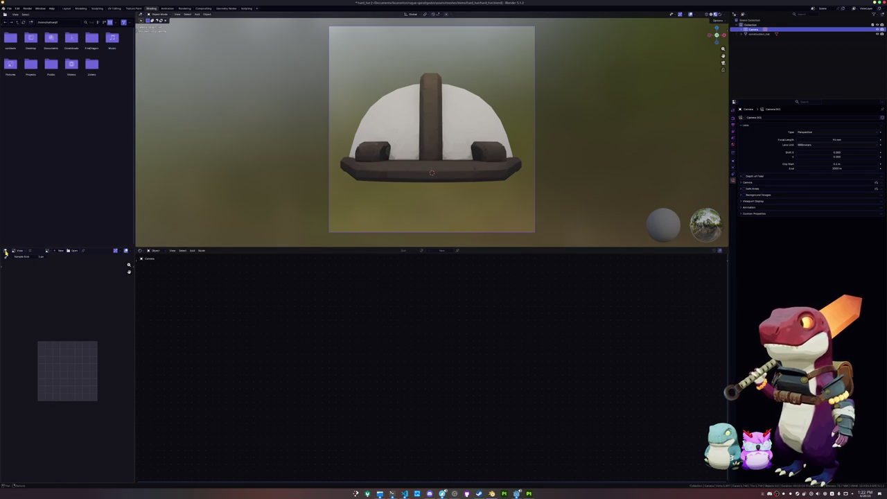
Step: Switch the lower-left area to an image viewer showing the Render Result
left_click(6, 251)
left_click(44, 250)
left_click(44, 250)
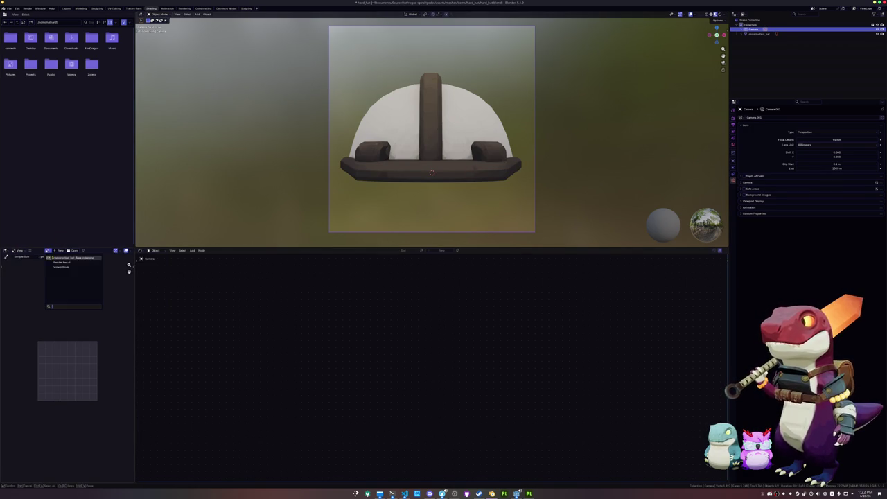
left_click(62, 260)
scroll(57, 286, "up", 2)
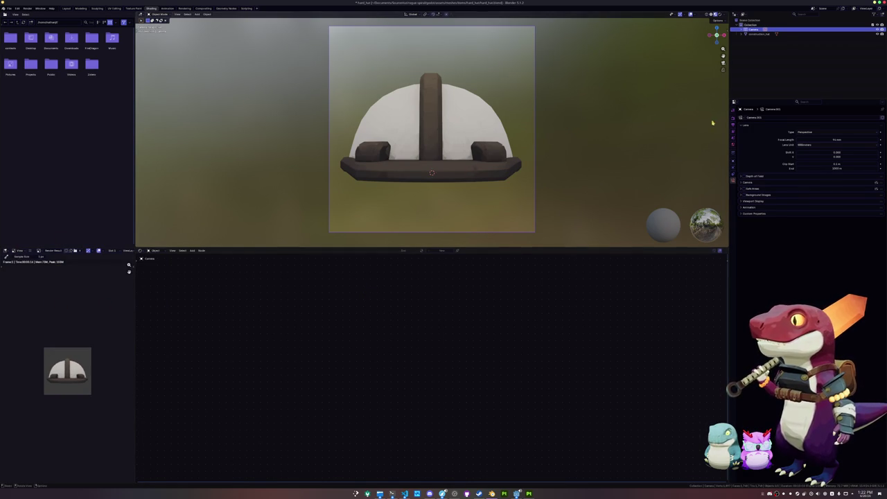
Step: Set the View Transform to Standard and enable Film Transparent in the render properties
left_click(734, 120)
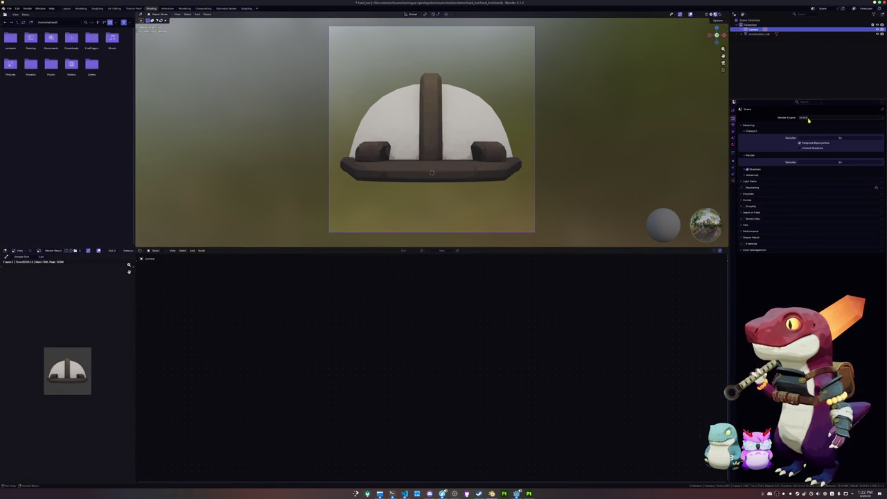
left_click(752, 250)
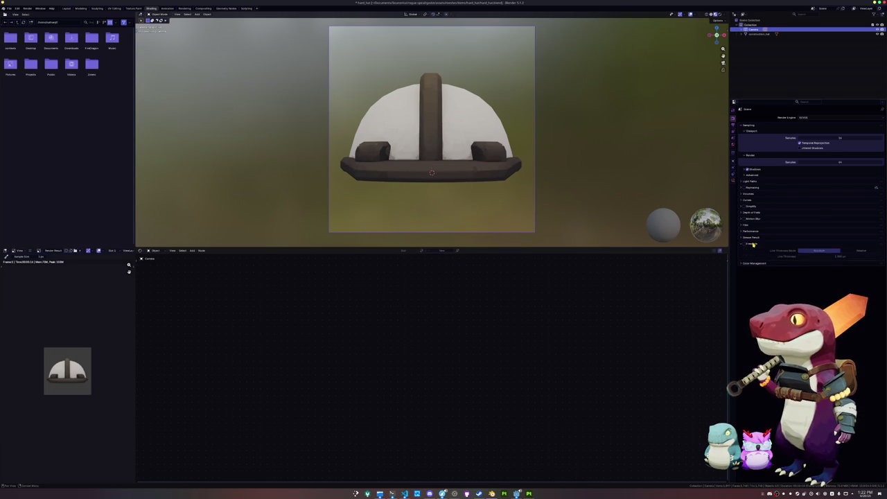
left_click(771, 264)
left_click(768, 267)
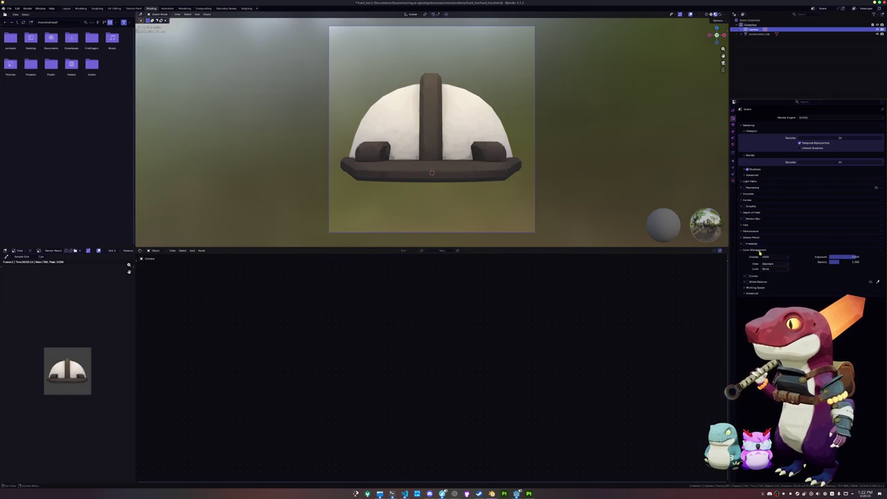
left_click(754, 224)
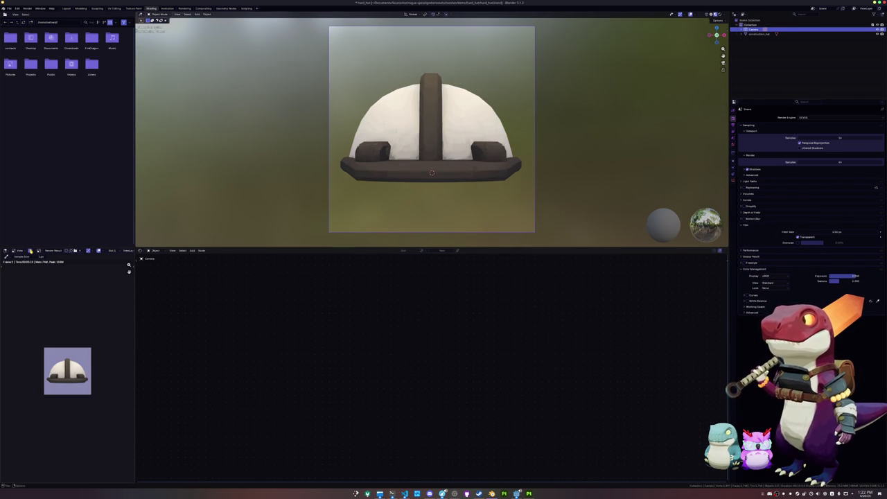
Step: Save the rendered image as hard_hat.png, then return to Godot
left_click(39, 258)
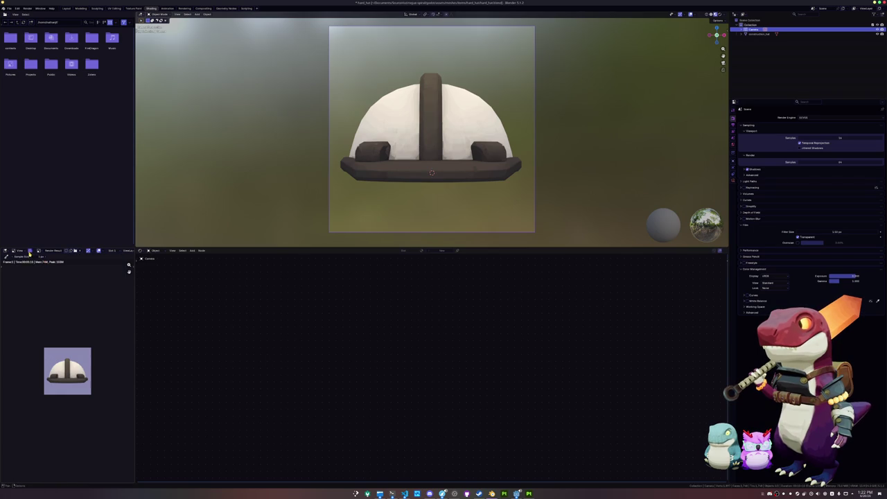
left_click(29, 252)
mouse_move(43, 262)
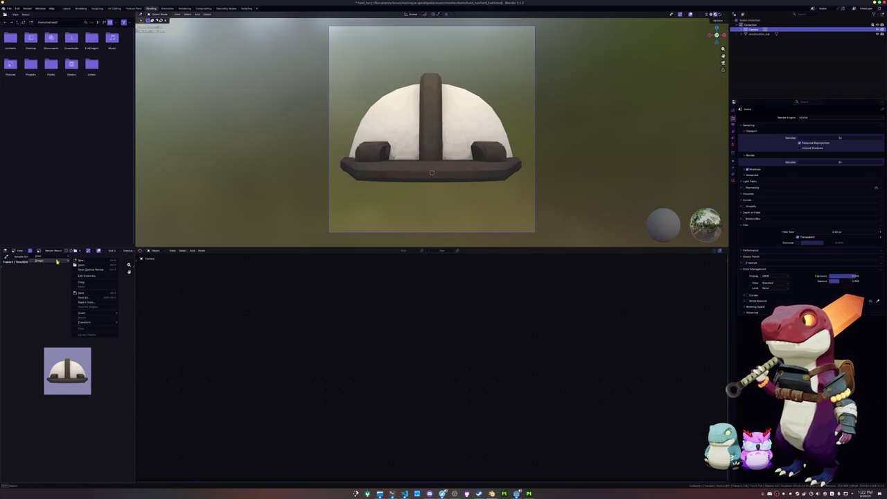
left_click(82, 298)
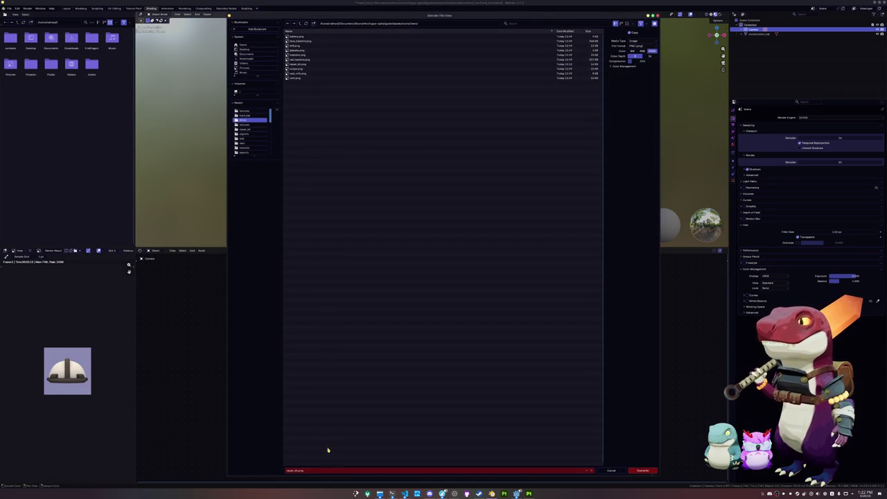
type("hat")
key("Return")
left_click(642, 471)
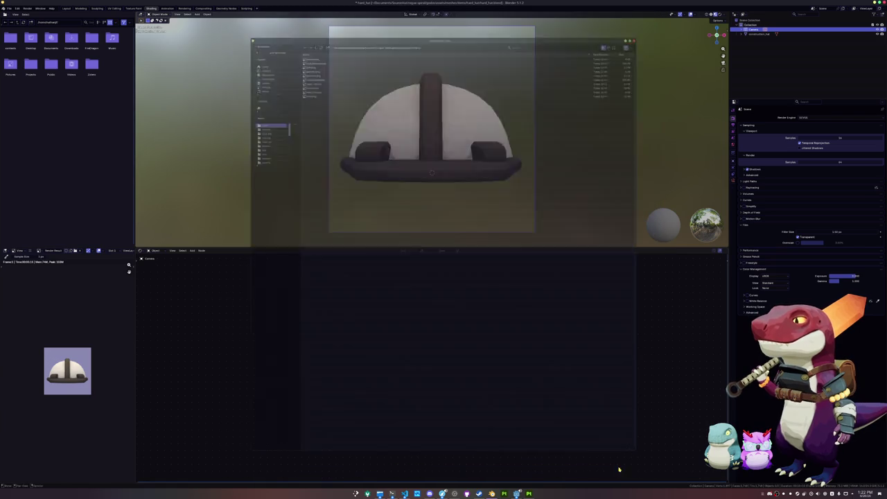
left_click(516, 494)
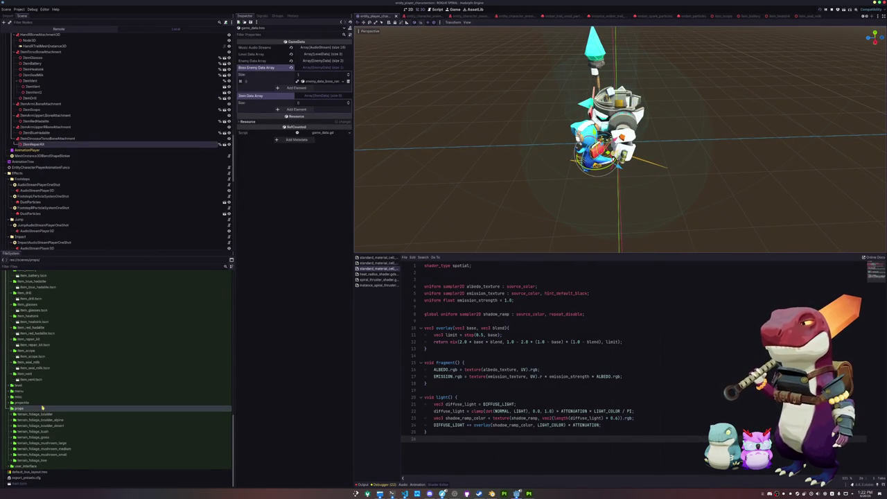
Step: Create a folder named materials inside the hard_hat folder in the FileSystem dock
scroll(43, 395, "up", 15)
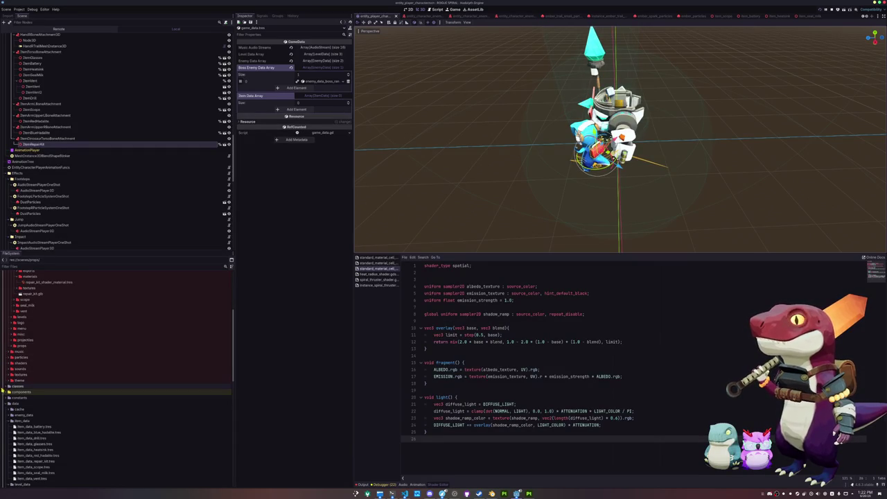
scroll(32, 378, "up", 3)
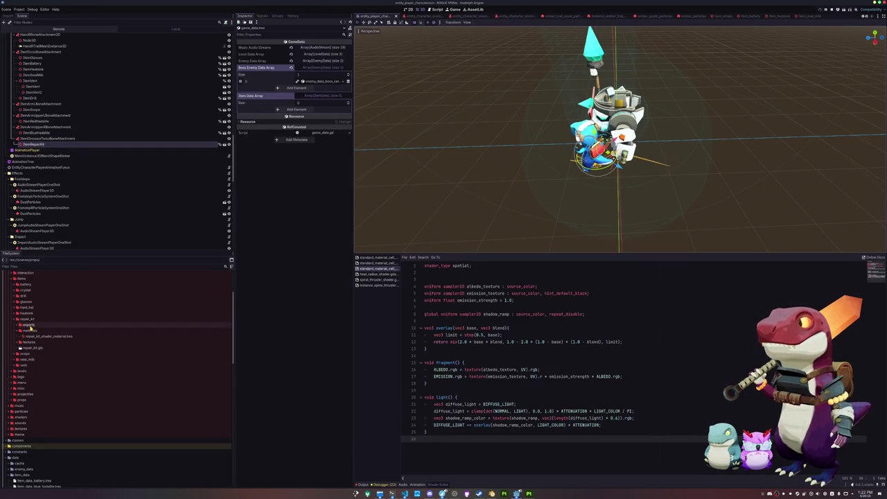
double_click(30, 307)
right_click(32, 307)
mouse_move(63, 314)
left_click(102, 312)
type("materials")
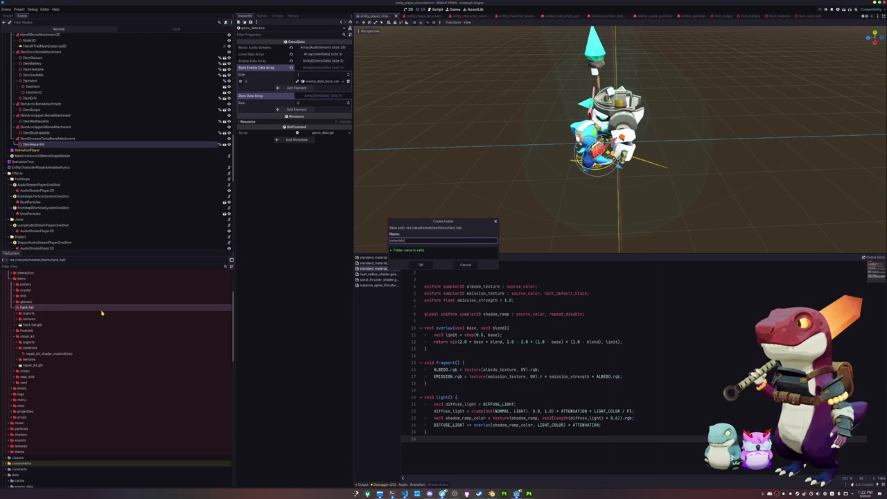
key("Return")
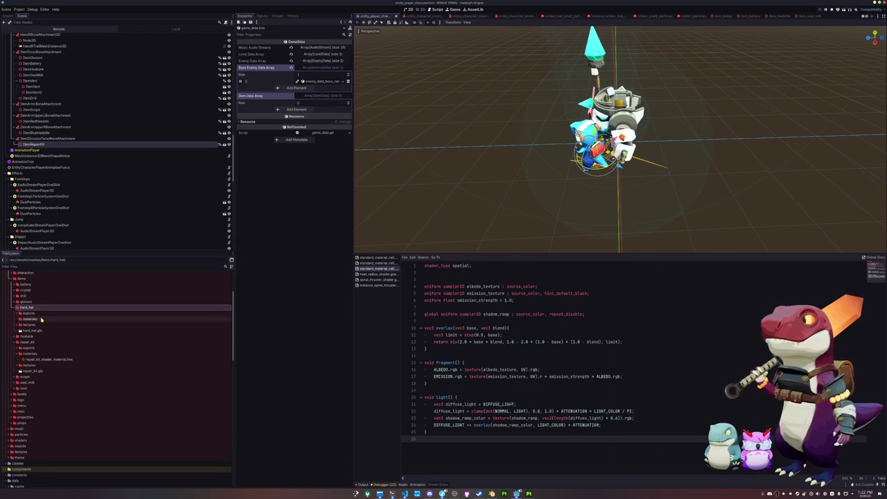
Step: Create a new ShaderMaterial resource hard_hat_shader_material.tres in the materials folder
right_click(42, 320)
mouse_move(70, 325)
left_click(112, 340)
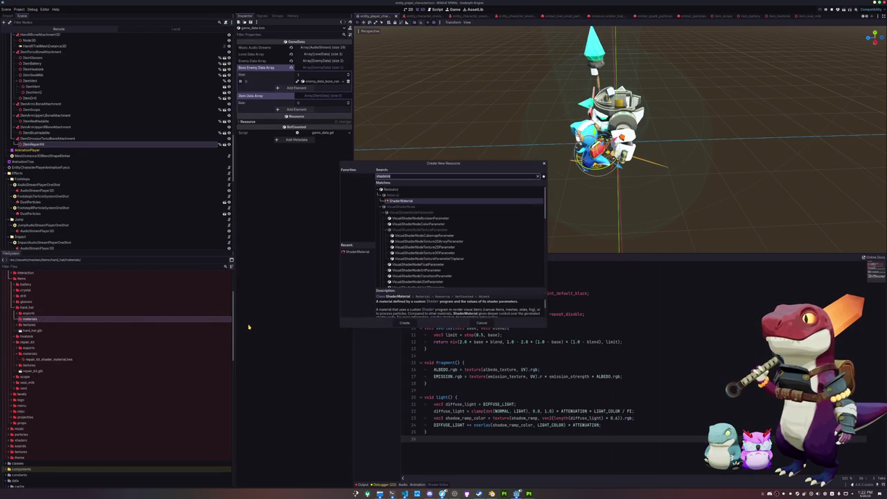
left_click(405, 323)
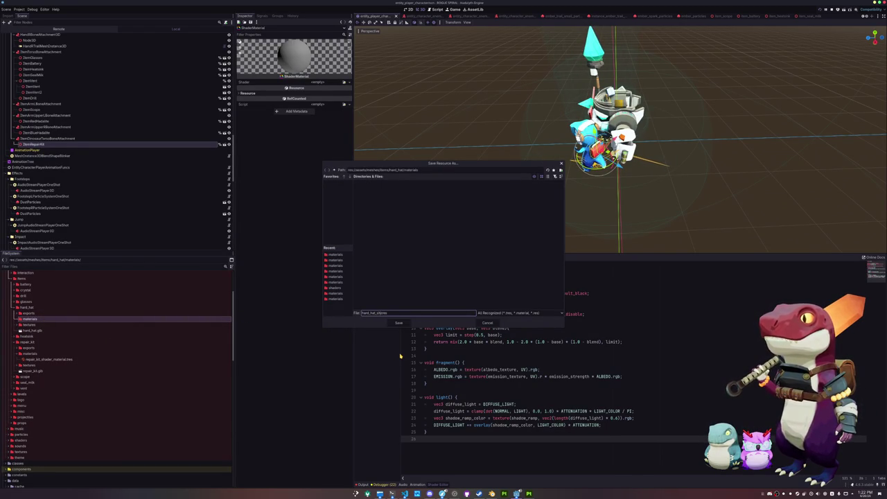
key("Return")
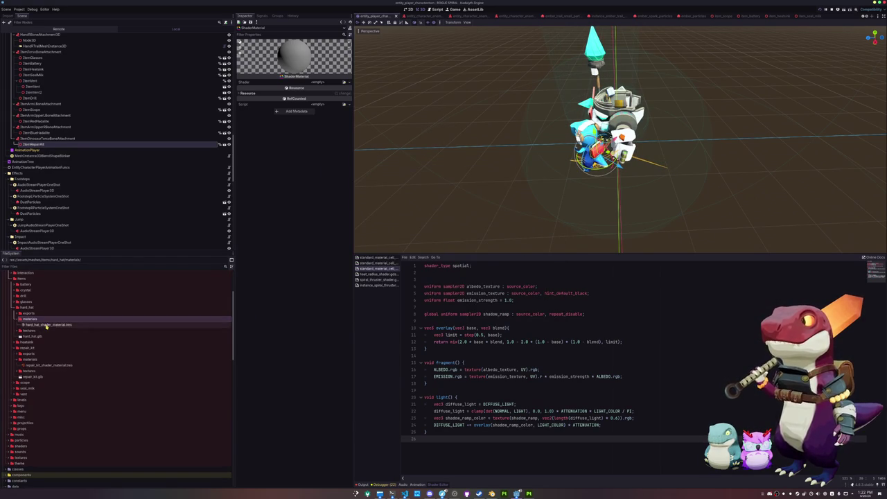
Step: Assign the standard_material_cel shader to the material by quick-loading a 'hard_hat' search
left_click(344, 81)
left_click(336, 151)
type("hard")
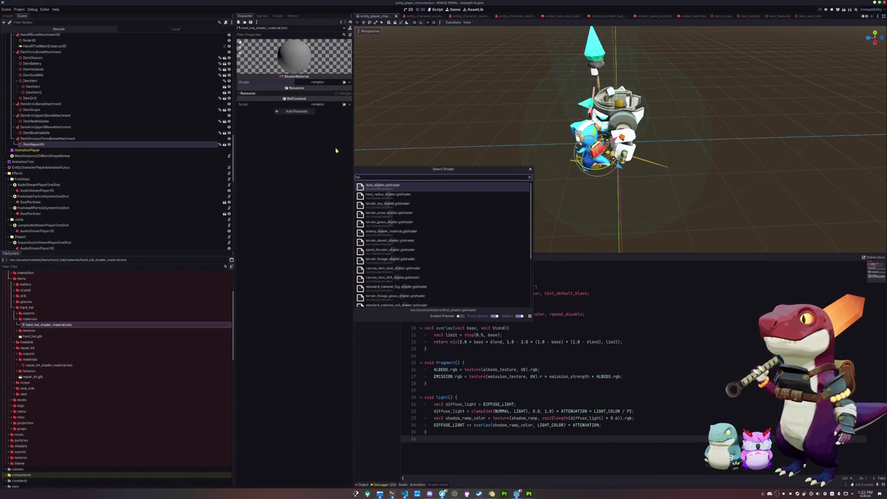
type("_h")
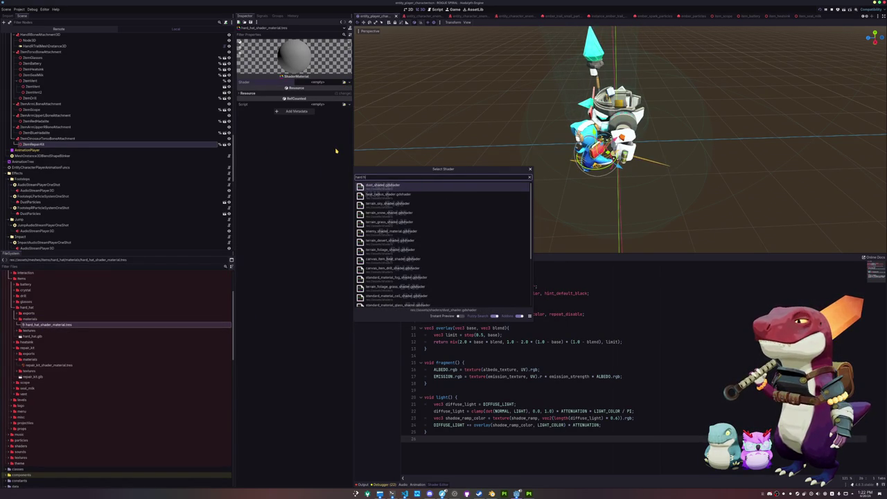
type("at")
key("Return")
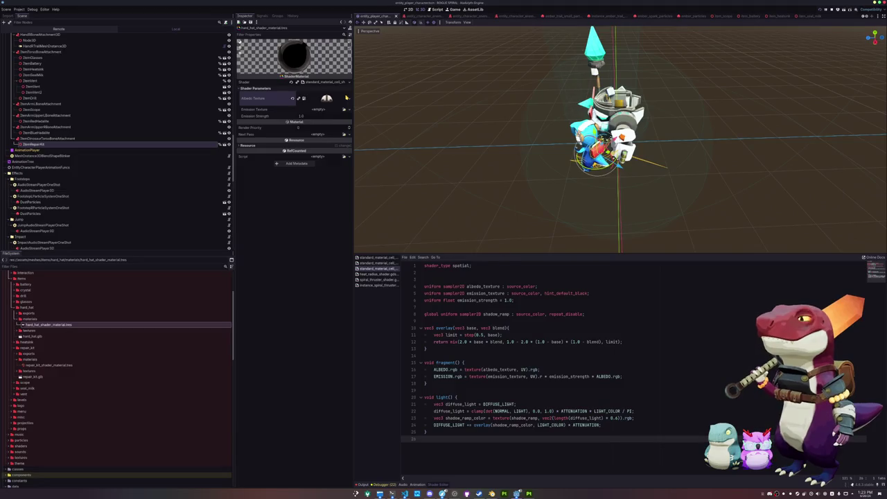
left_click(39, 332)
Step: Duplicate the item_vent folder as item_hard_hat
scroll(39, 332, "down", 5)
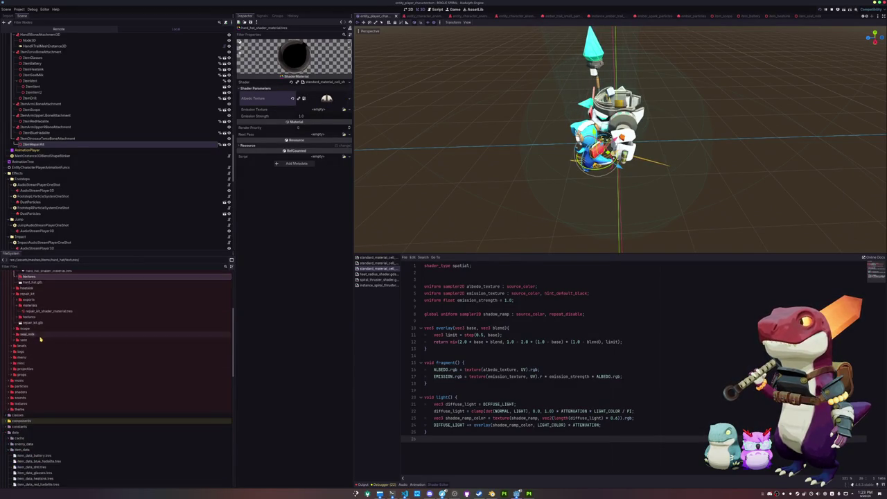
scroll(27, 394, "down", 10)
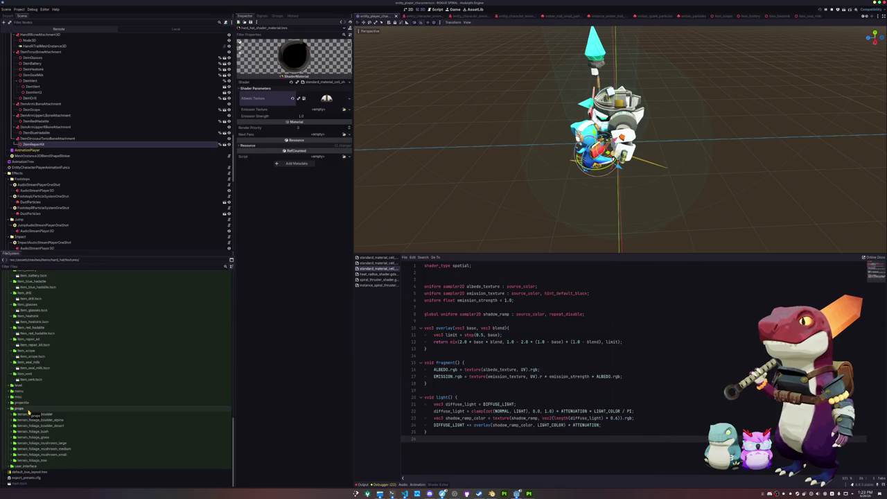
left_click(26, 374)
key("ctrl+d")
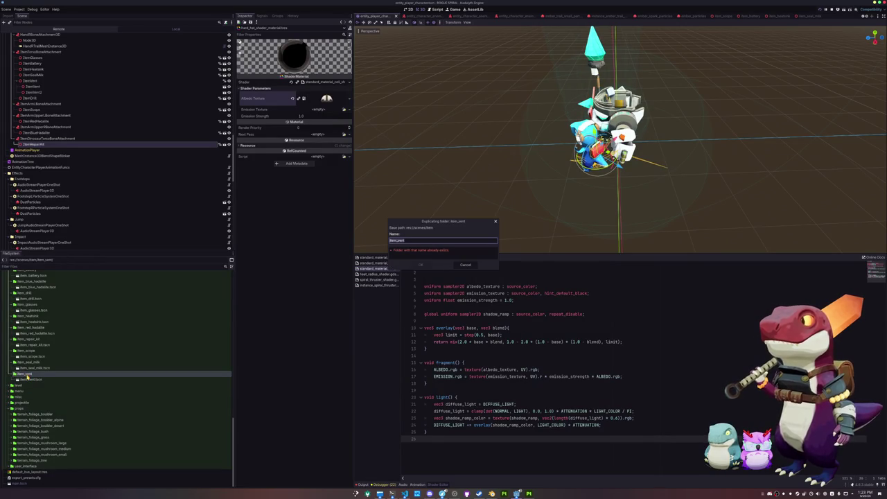
type("item_hard_ha")
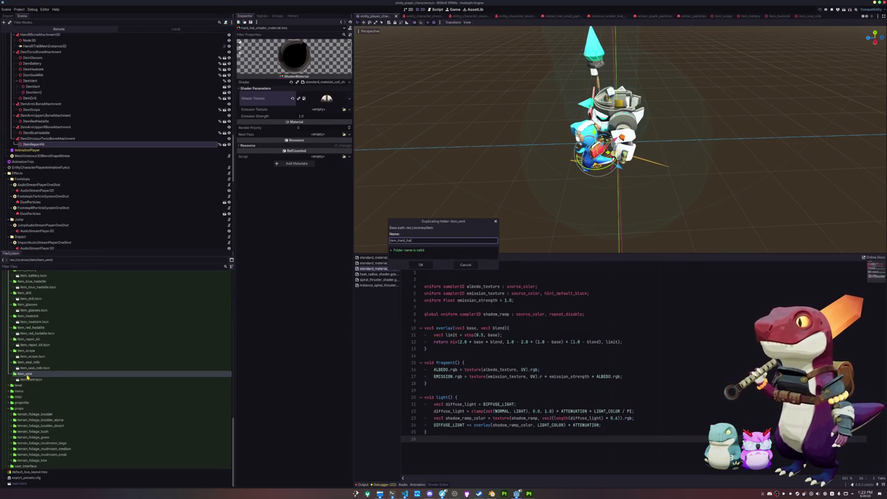
key("Return")
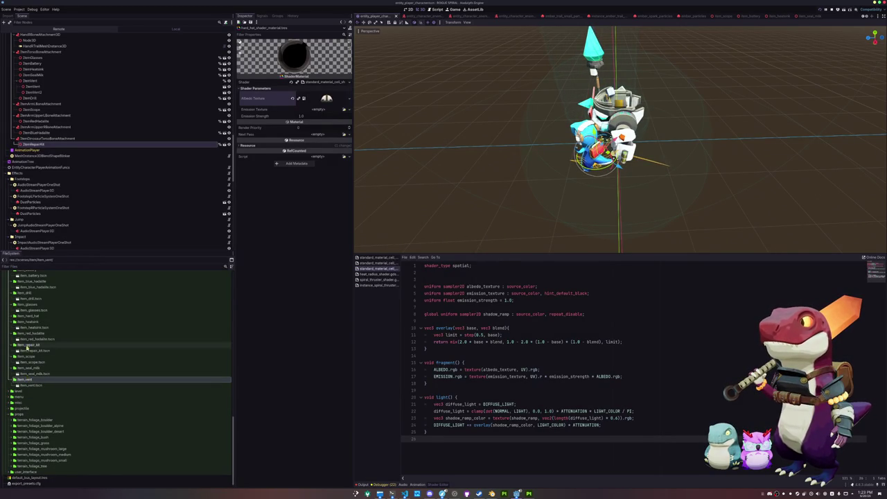
Step: Rename the copied scene to item_hard_hat.tscn and open it
left_click(29, 323)
key("F2")
type("item_hard_hat")
key("Return")
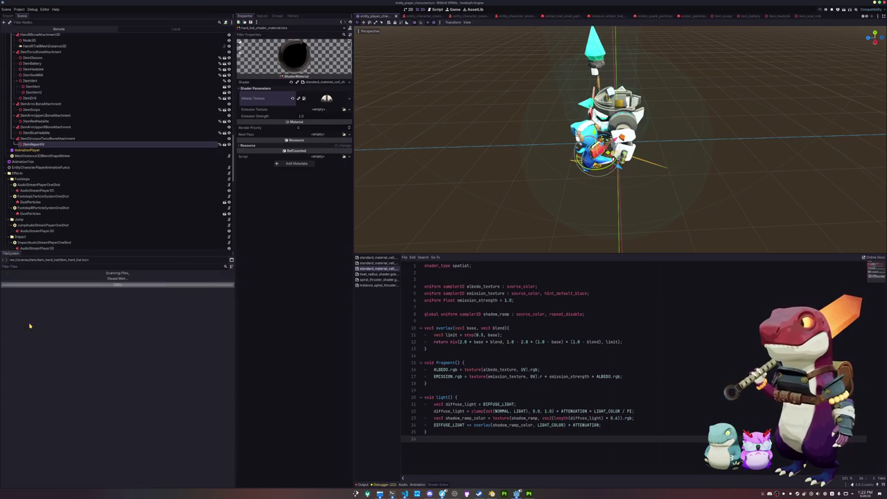
double_click(31, 323)
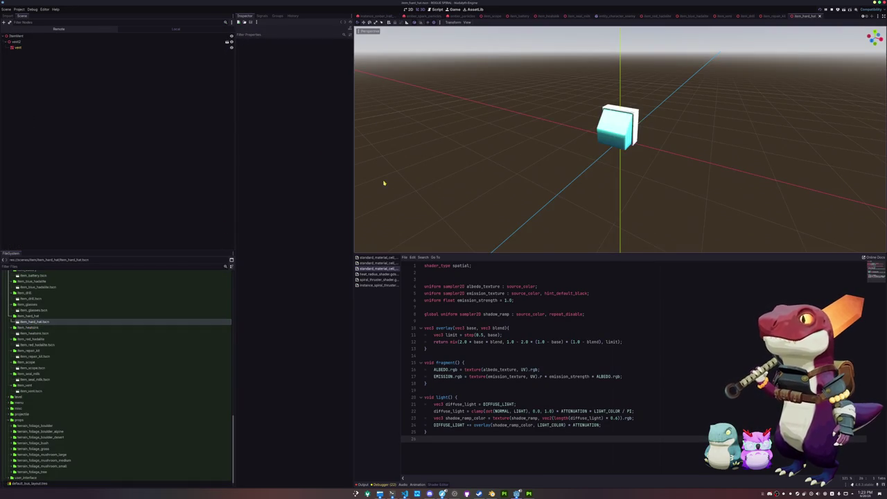
Step: Add hard_hat.glb to the scene with editable children and scale construction_hat to 3
scroll(33, 365, "up", 15)
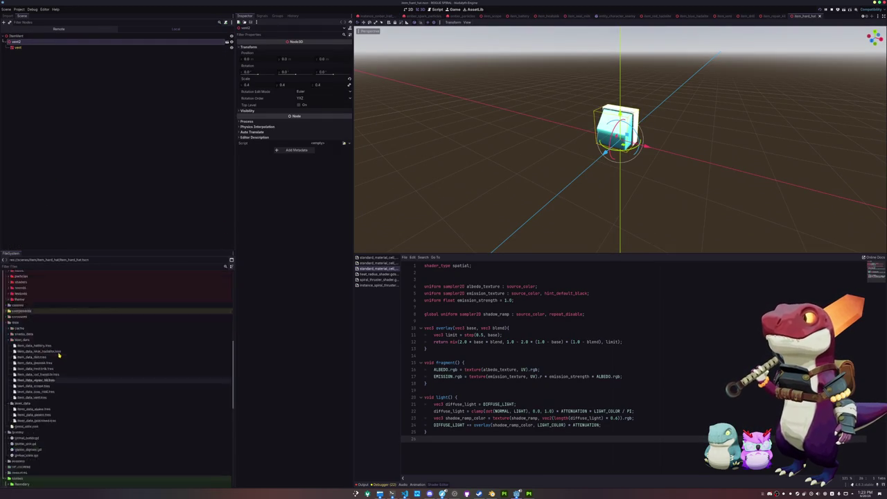
mouse_move(31, 334)
left_mouse_down()
mouse_move(70, 210)
mouse_move(10, 38)
mouse_move(16, 41)
left_mouse_up()
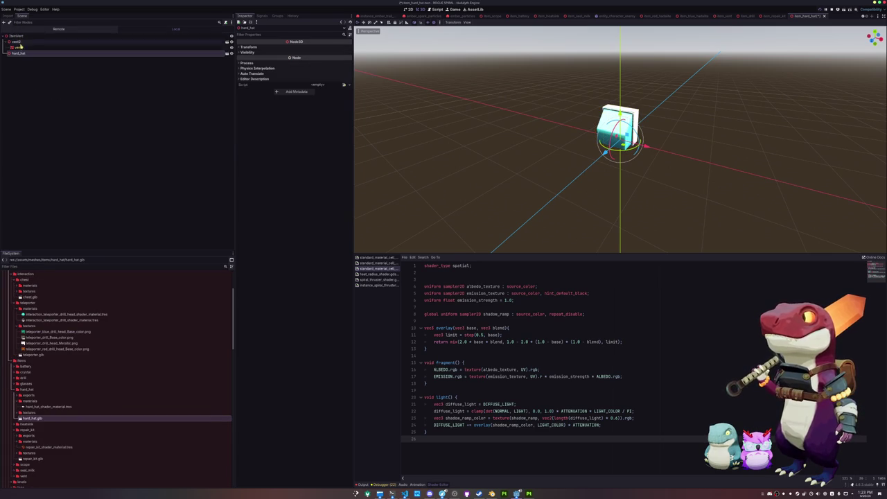
right_click(20, 53)
left_click(43, 171)
left_click(28, 59)
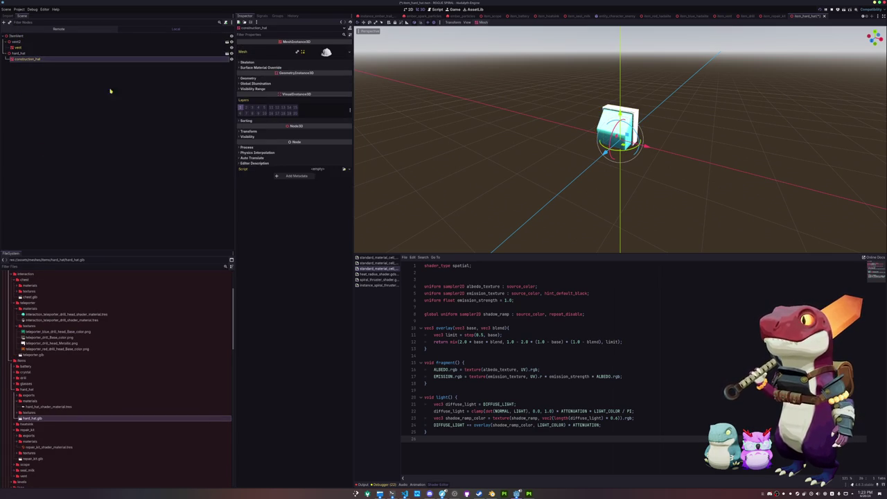
left_click(269, 78)
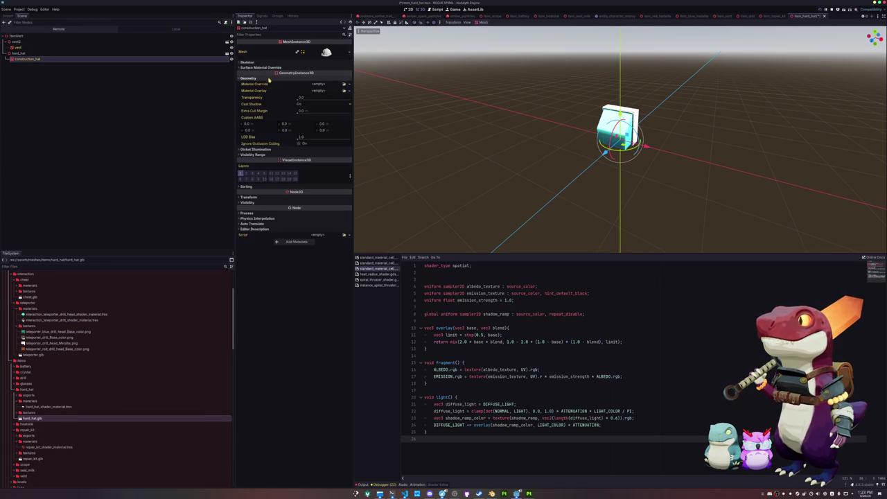
left_click(250, 197)
left_click_drag(250, 234, 289, 235)
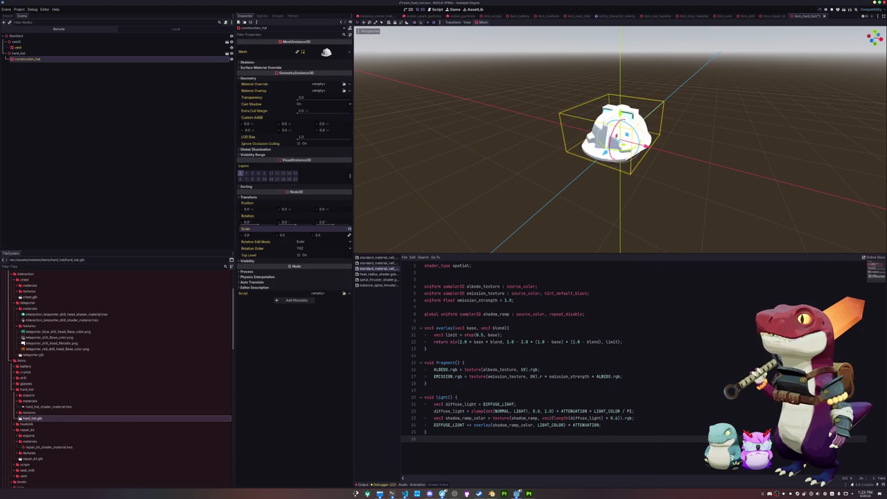
Step: Delete the old vent2 node and save the item_hard_hat scene
left_click(21, 47)
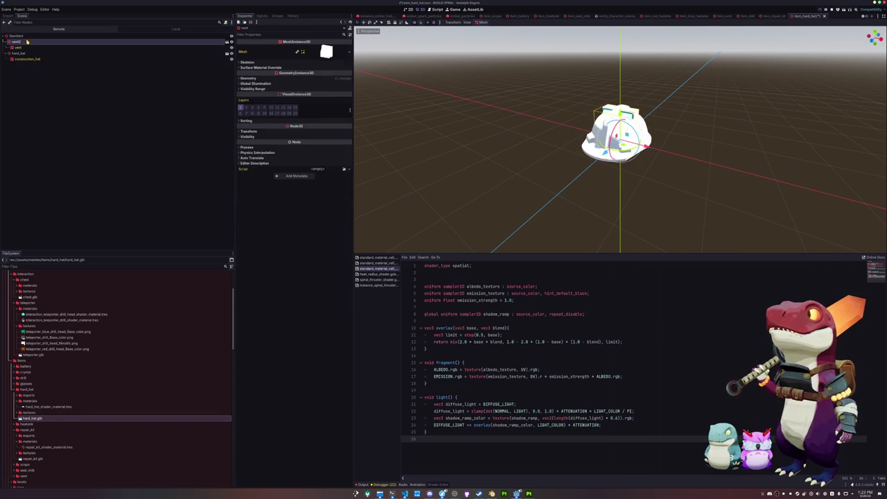
left_click(28, 41)
key("Delete")
key("Return")
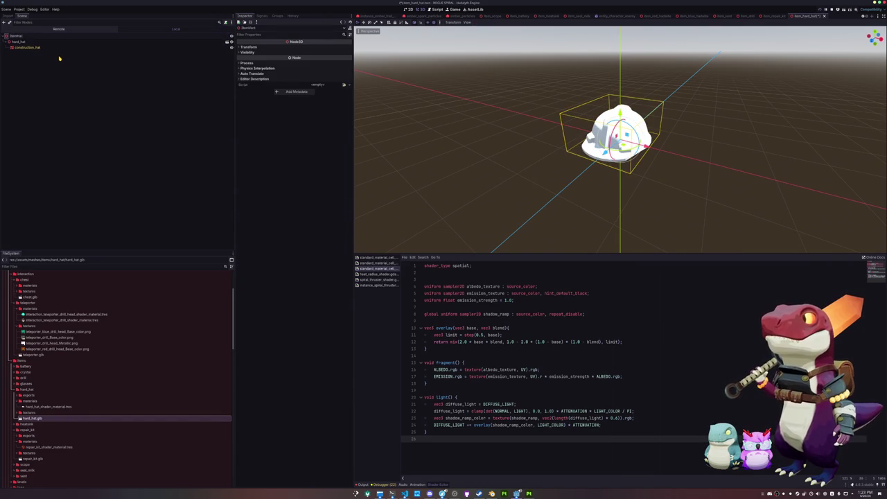
key("ctrl+s")
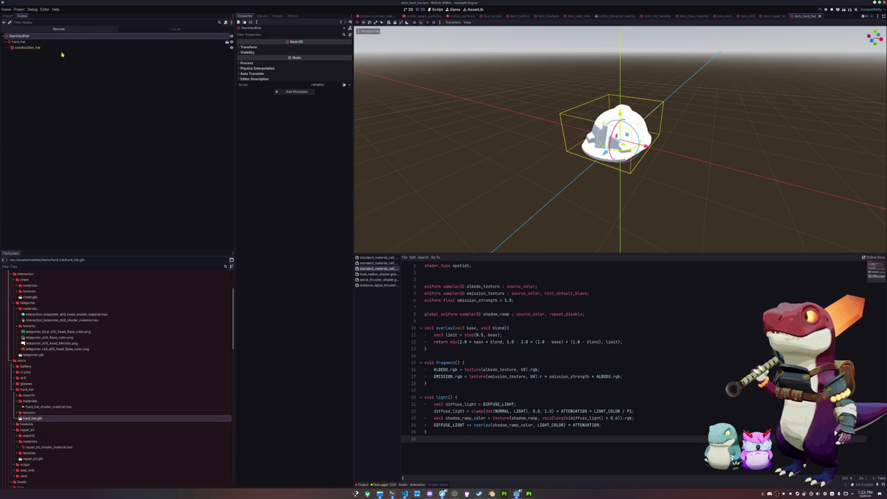
left_click(59, 48)
left_click(344, 84)
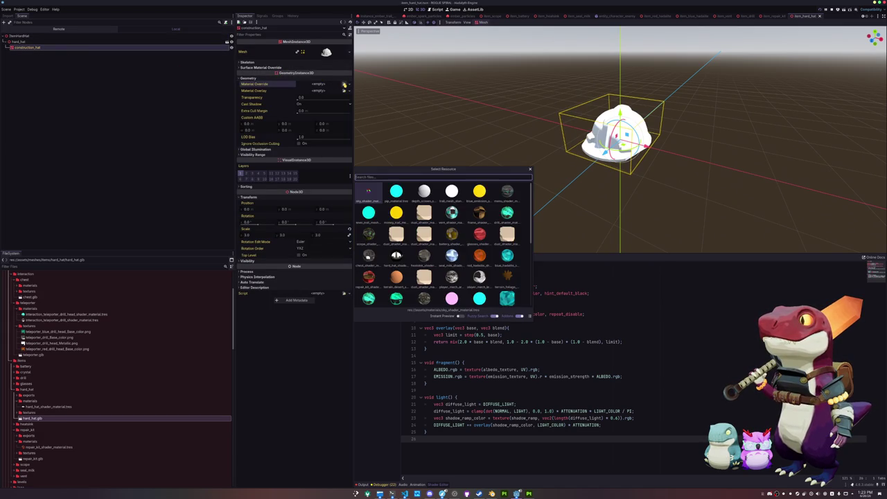
Step: Set construction_hat's material override to hard_hat_shader_material and inspect its albedo texture
type("thard")
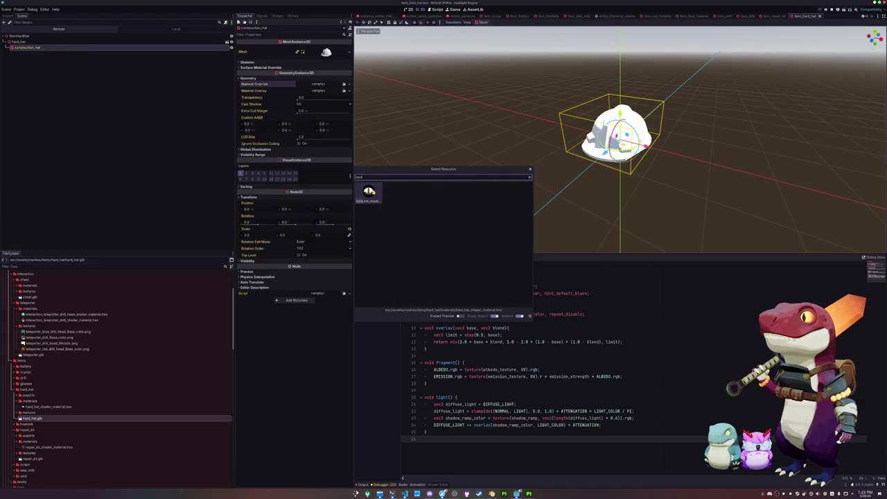
double_click(374, 192)
scroll(458, 172, "up", 5)
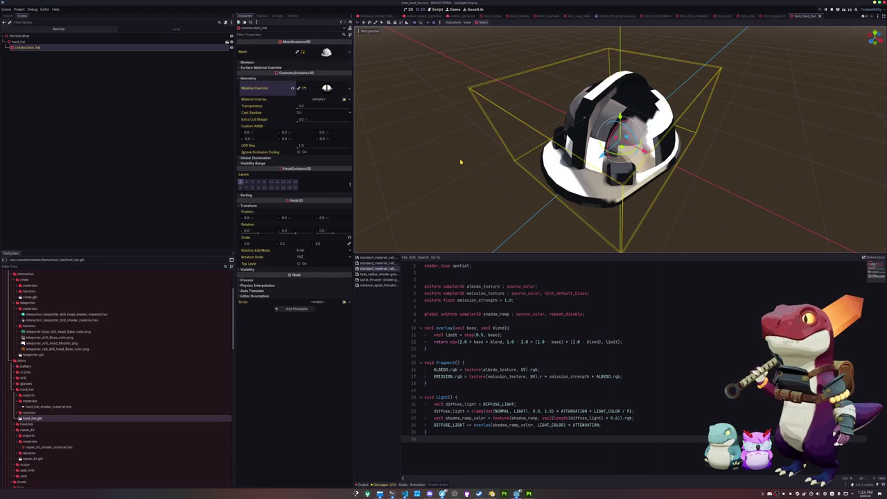
left_click(323, 88)
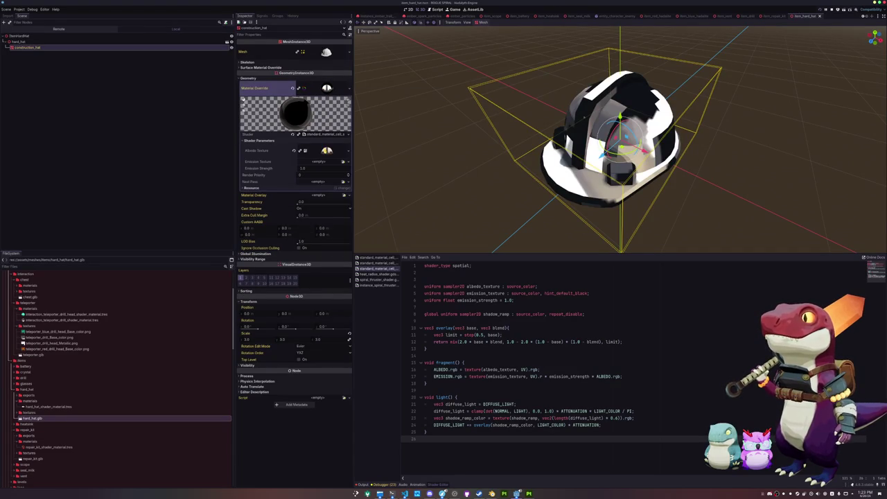
left_click(325, 149)
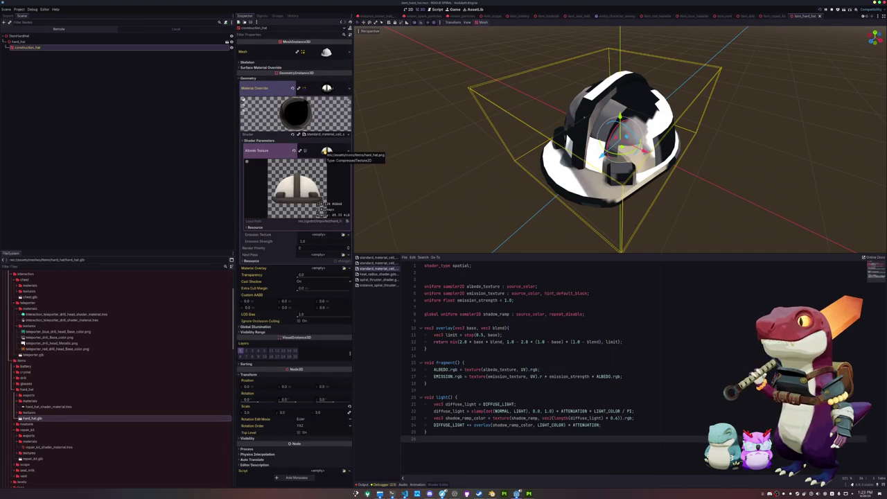
left_click(326, 150)
key("alt+Tab")
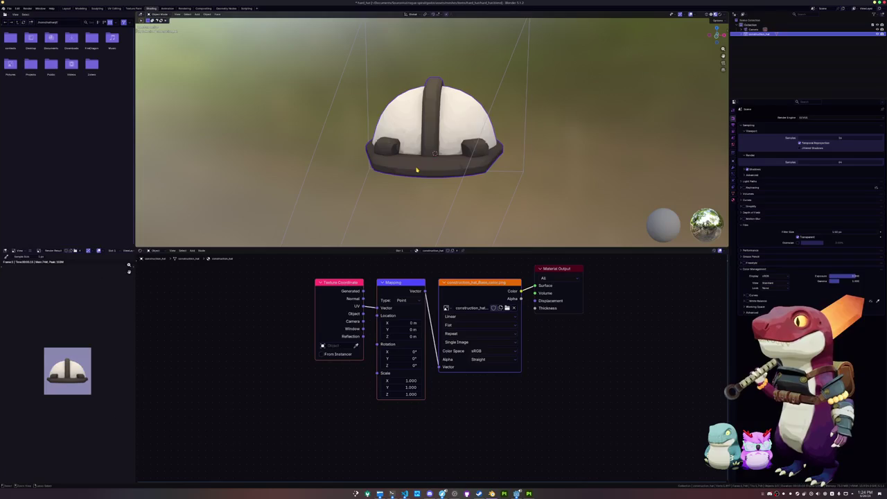
Step: Compare the hat's UV layout against its base colour texture in Blender's UV Editing workspace
key("Tab")
left_click(115, 8)
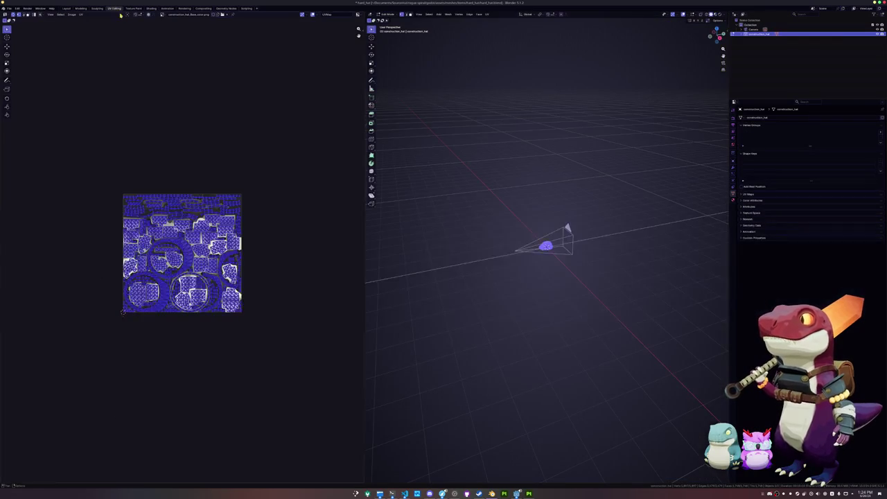
scroll(189, 267, "up", 6)
key("Tab")
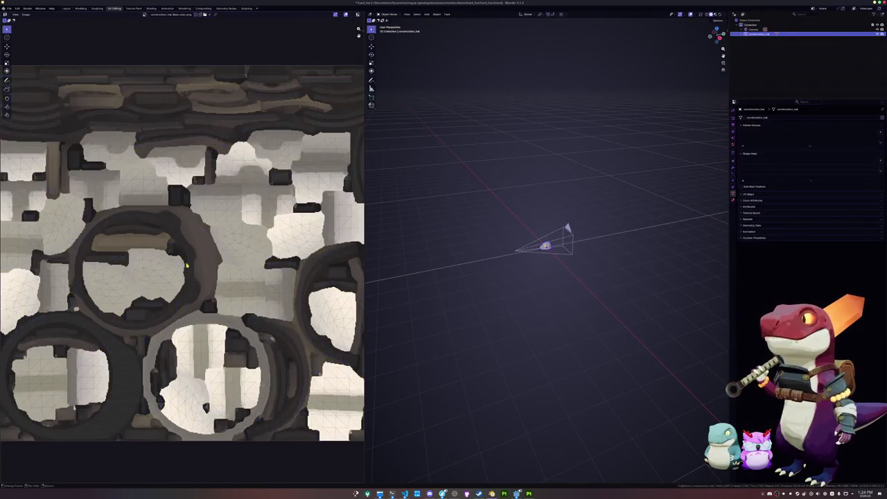
key("Tab")
key("Tab")
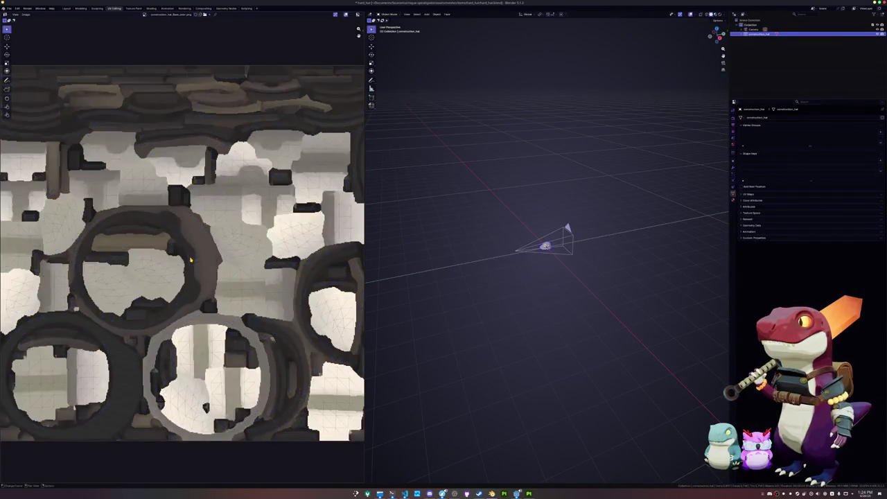
key("Home")
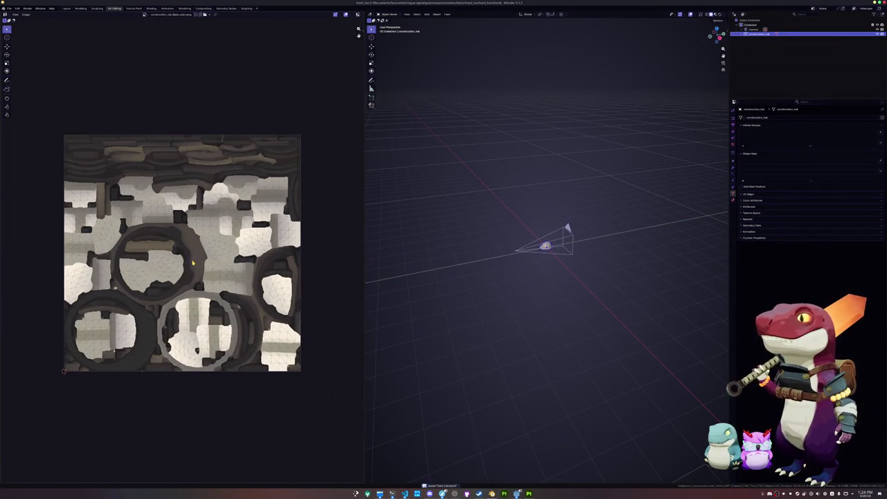
key("alt+Tab")
left_click(331, 154)
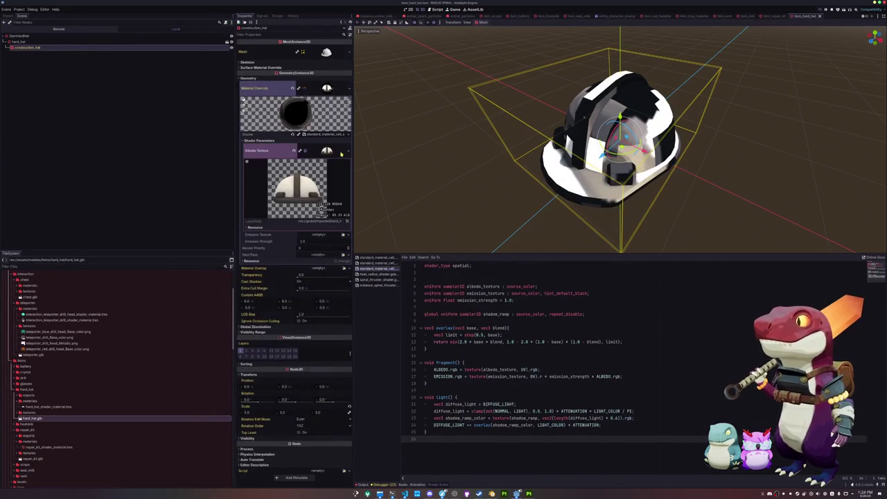
Step: Replace the albedo texture with the construction_hat base colour texture and save the scene
left_click(351, 154)
left_click(313, 269)
type("hat")
double_click(398, 194)
key("ctrl+s")
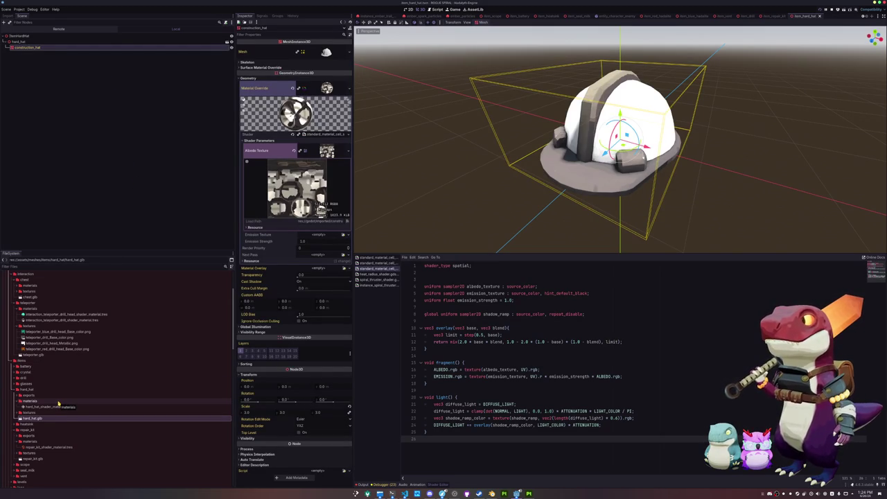
scroll(58, 400, "down", 10)
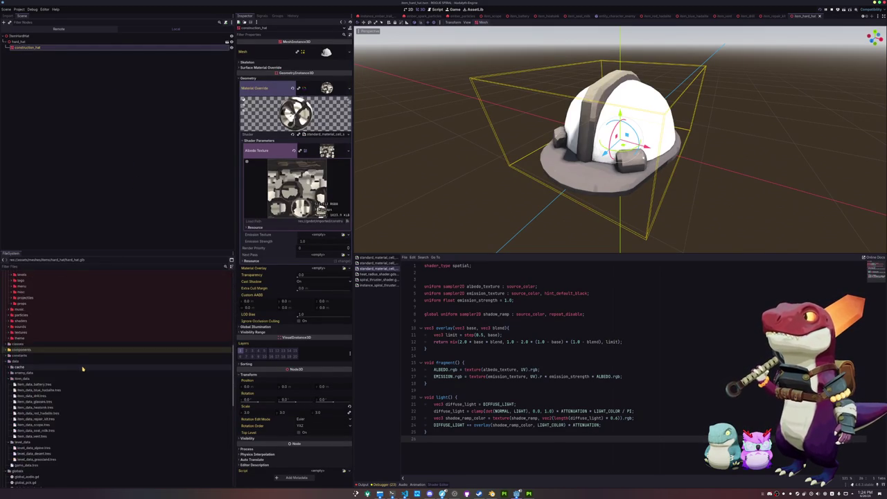
Step: Duplicate item_data_vent.tres as item_data_hard_hat.tres
left_click(59, 382)
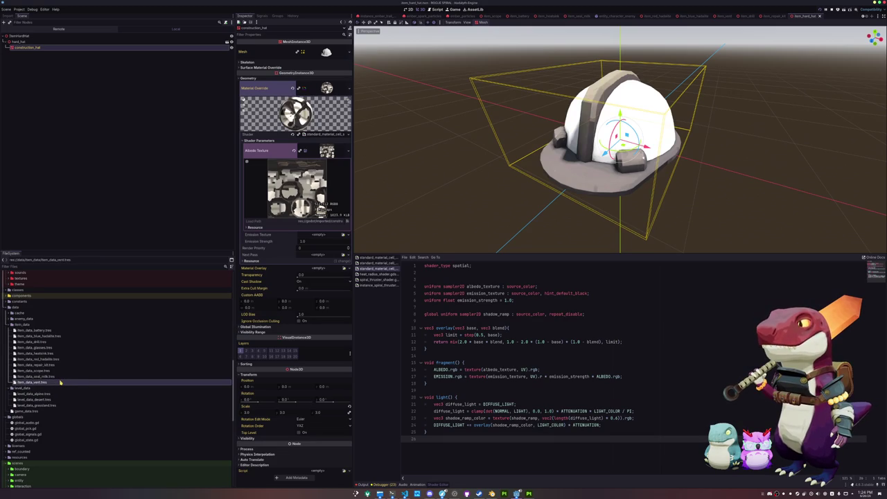
key("ctrl+d")
type("ha")
key("Return")
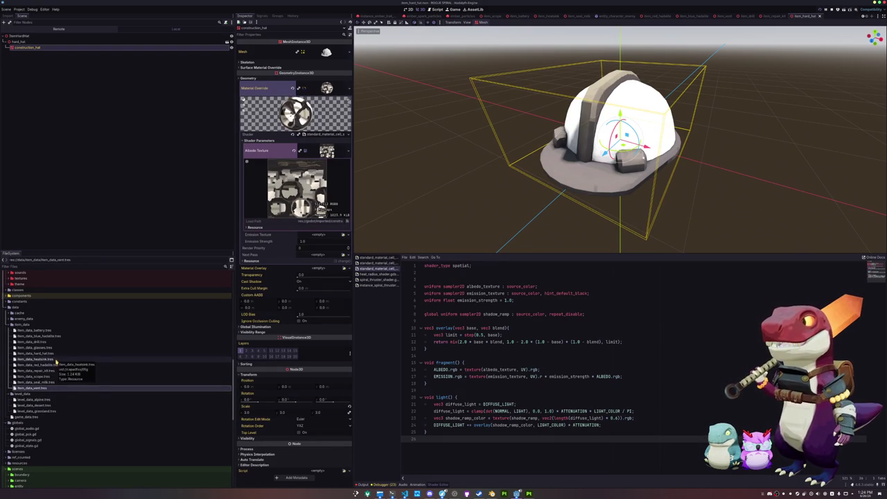
Step: Set the Hard Hat item's icon to the hard_hat texture
left_click(42, 353)
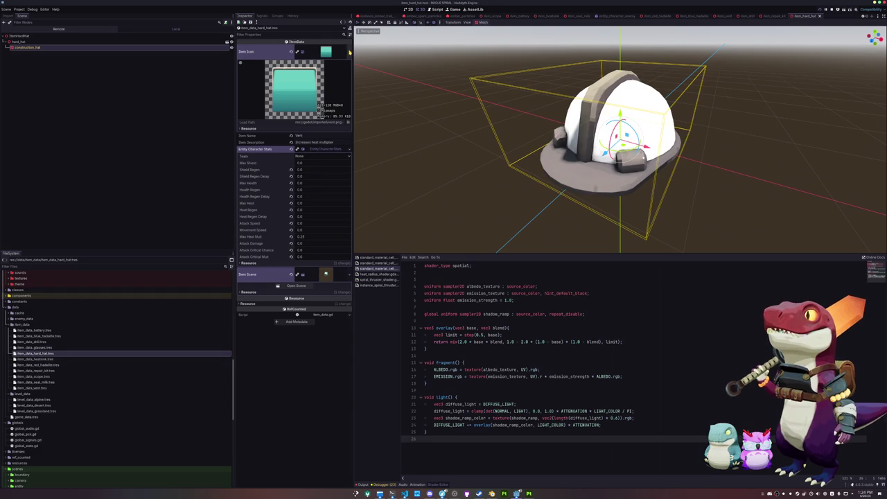
left_click(351, 53)
left_click(320, 171)
type("hard")
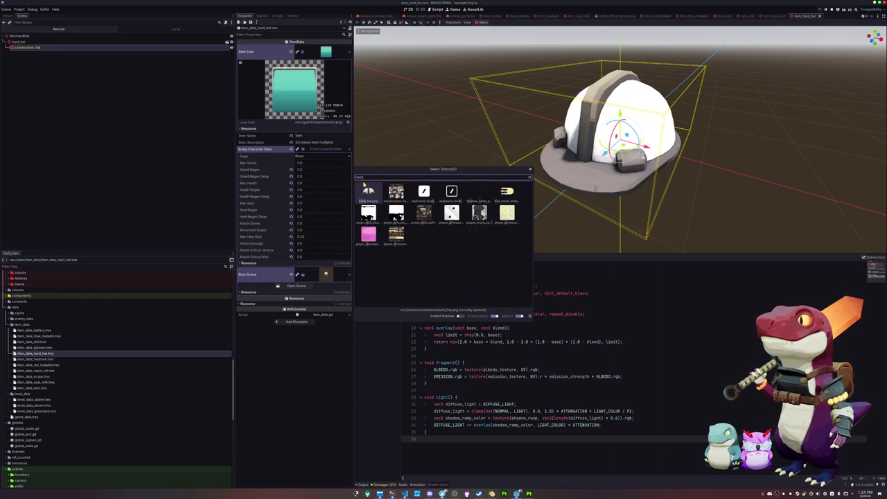
left_click(369, 193)
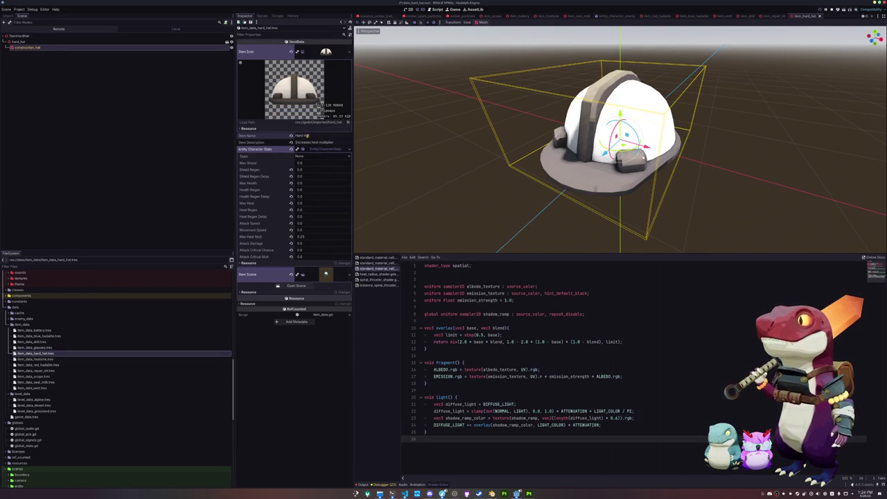
Step: Rewrite the description, reset Max Heat Mult to 1.0, set Max Health to 50, and save
left_click(335, 142)
key("BackSpace")
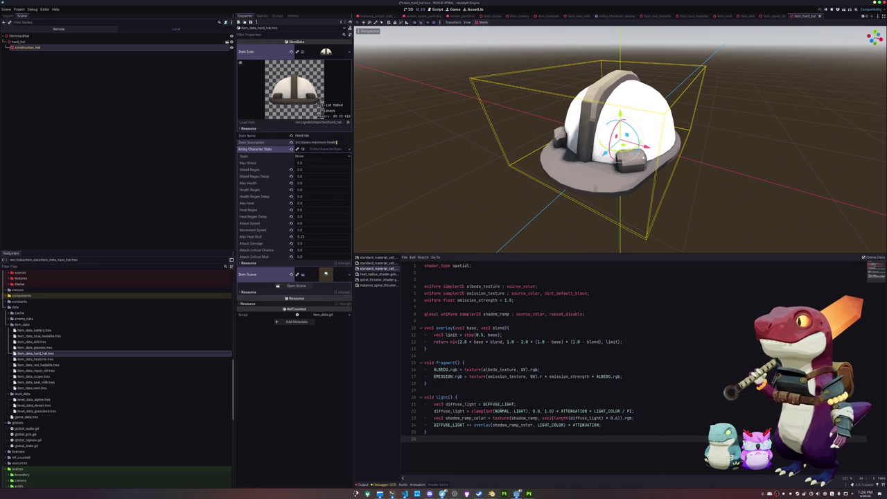
left_click(298, 149)
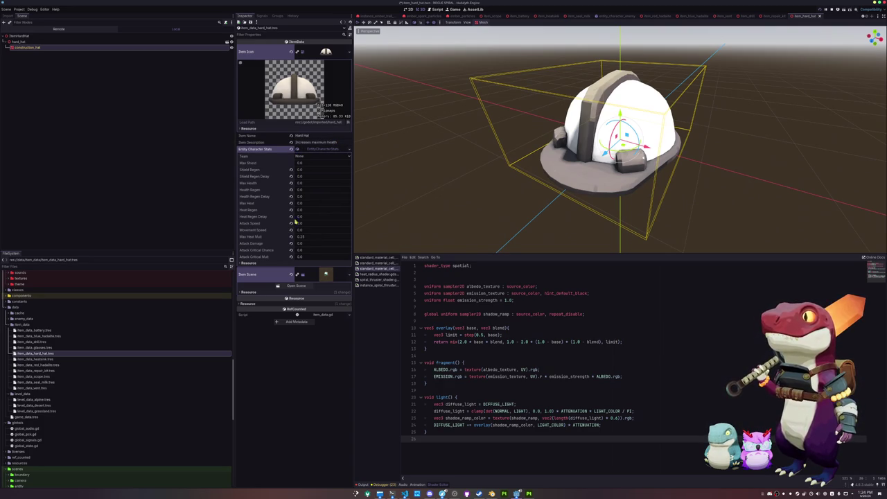
left_click(292, 237)
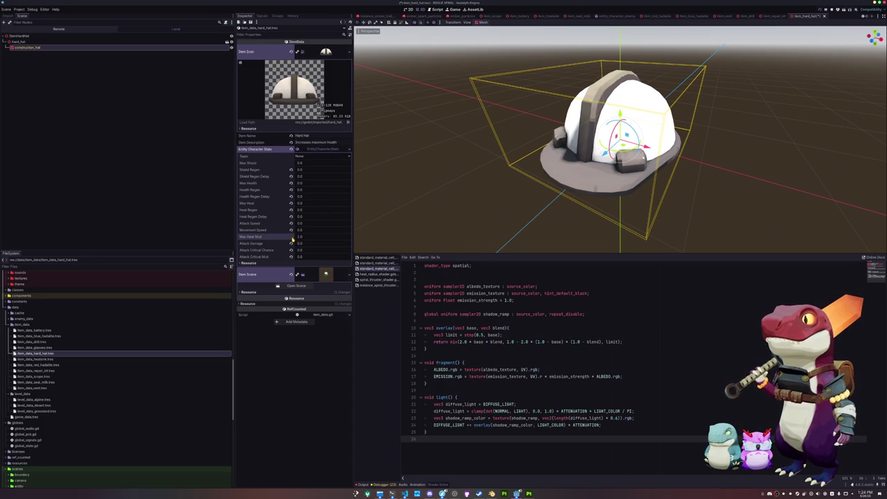
left_click(301, 183)
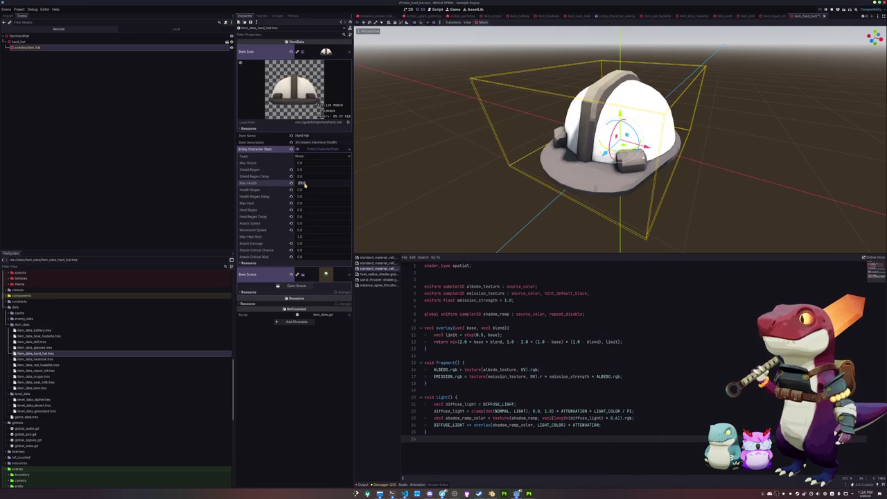
key("ctrl+s")
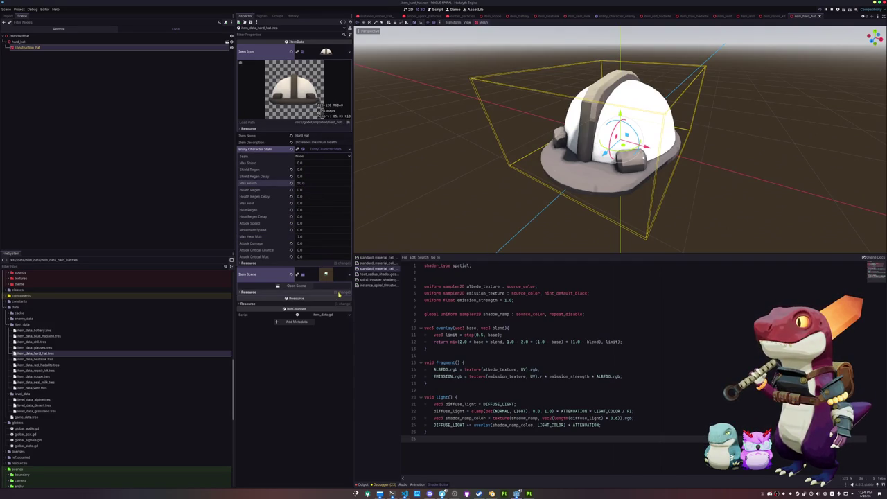
Step: Assign item_hard_hat.tscn as the item's scene
left_click(350, 276)
left_click(332, 301)
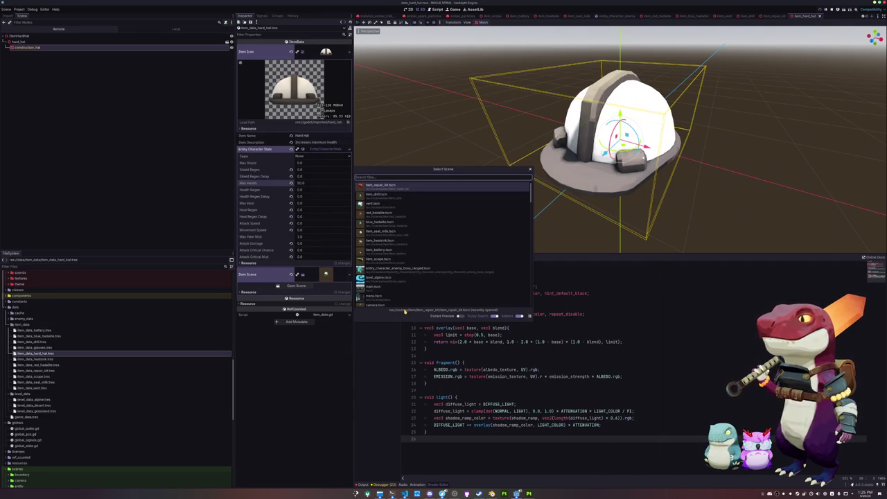
type("hard")
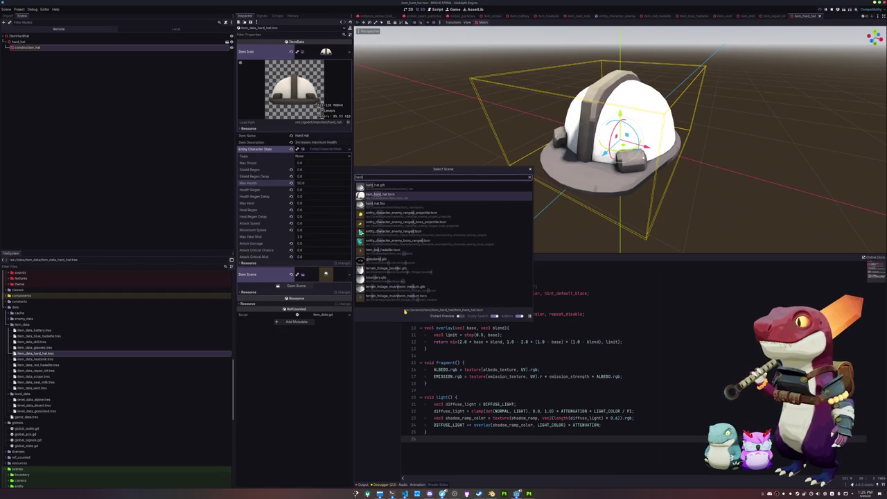
key("Return")
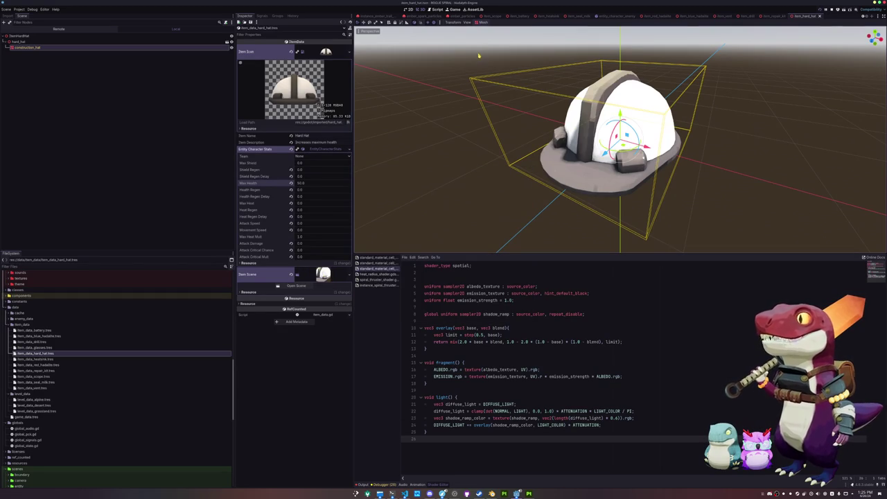
Step: Bring up the player character scene and orbit around the character
scroll(461, 17, "down", 3)
mouse_move(458, 20)
left_mouse_down()
mouse_move(534, 18)
mouse_move(519, 90)
left_mouse_up()
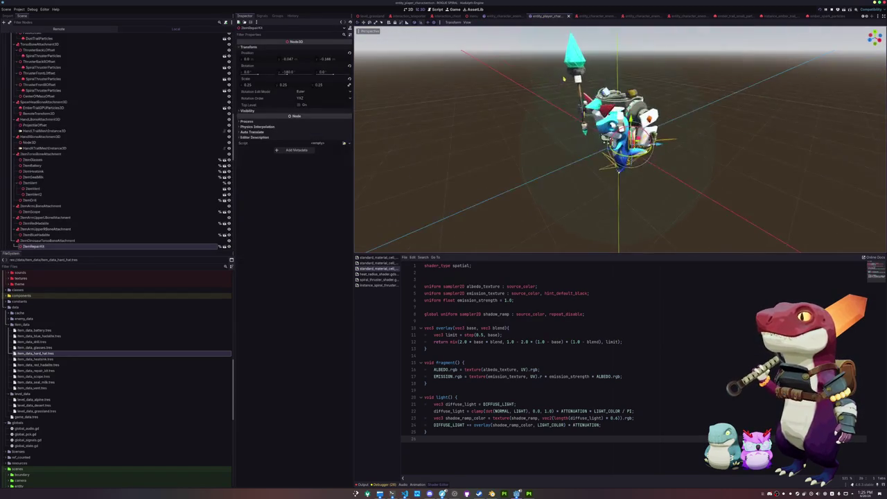
scroll(506, 83, "up", 5)
left_click_drag(458, 93, 455, 105)
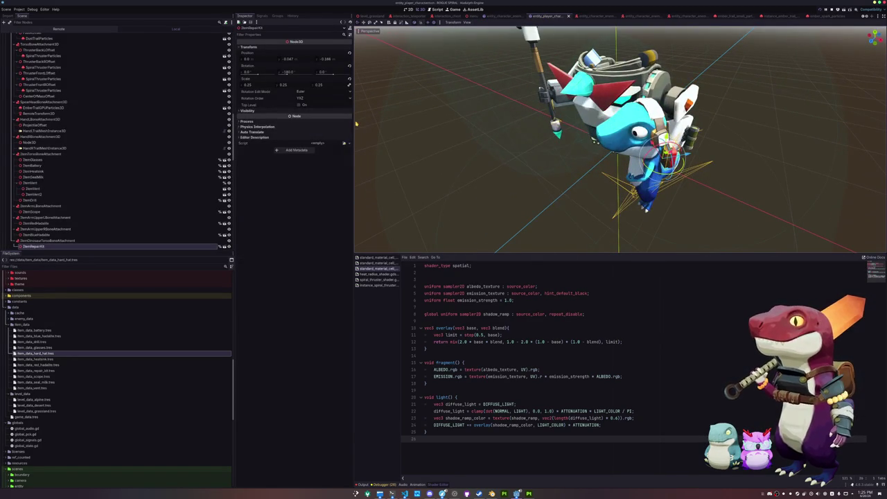
scroll(59, 204, "down", 2)
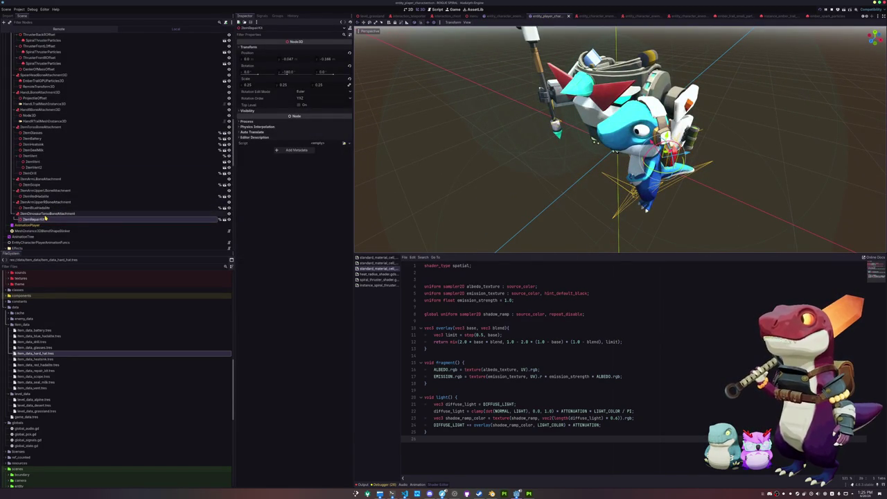
scroll(32, 107, "up", 10)
scroll(32, 107, "up", 5)
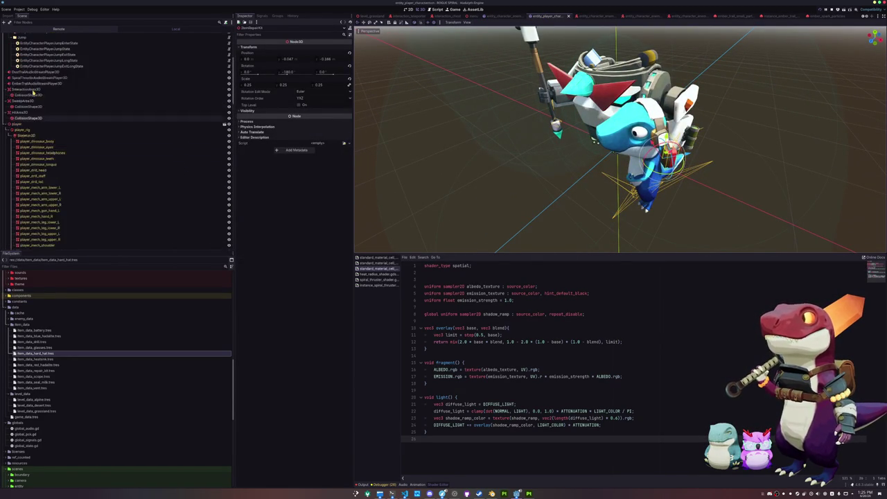
Step: Add a BoneAttachment3D child to Skeleton3D named ItemDinosaurHeadBoneAttachment
left_click(26, 136)
right_click(26, 135)
left_click(36, 137)
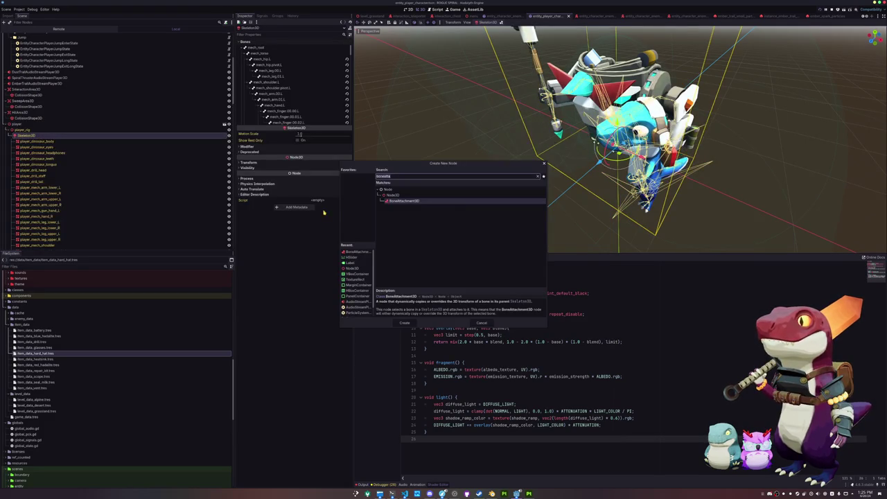
left_click(404, 323)
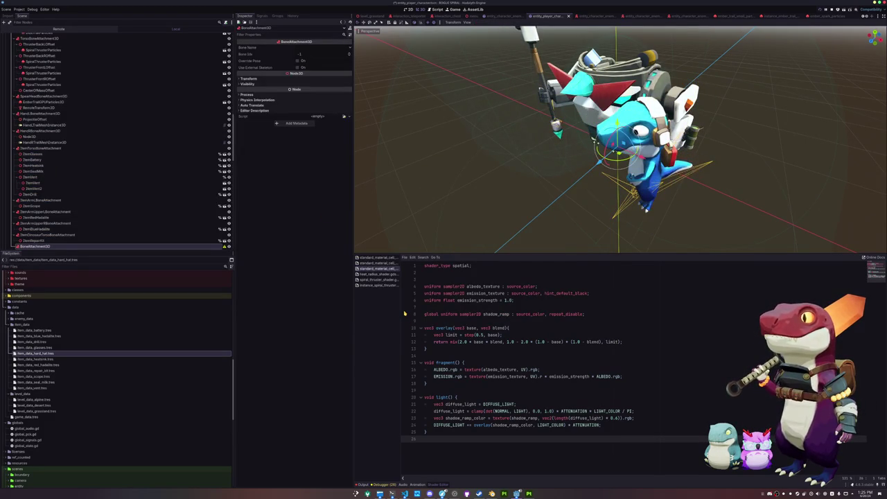
scroll(174, 194, "down", 3)
type("ItemDinosaurHead")
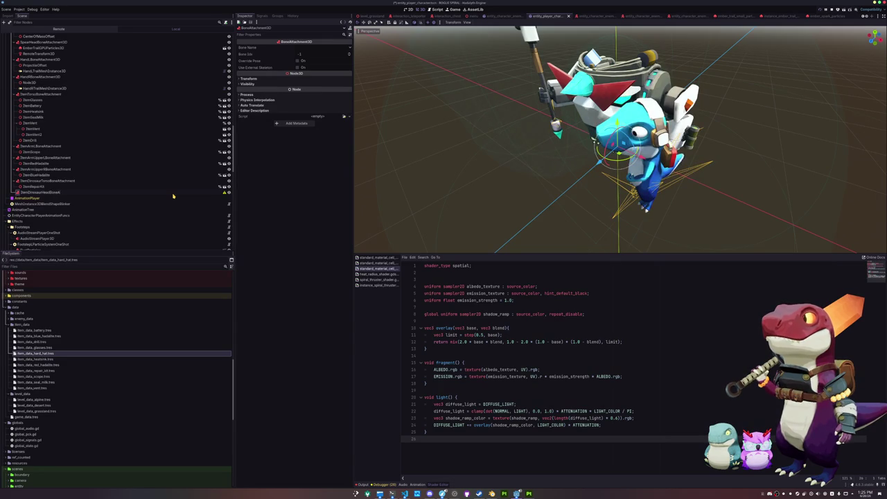
key("Return")
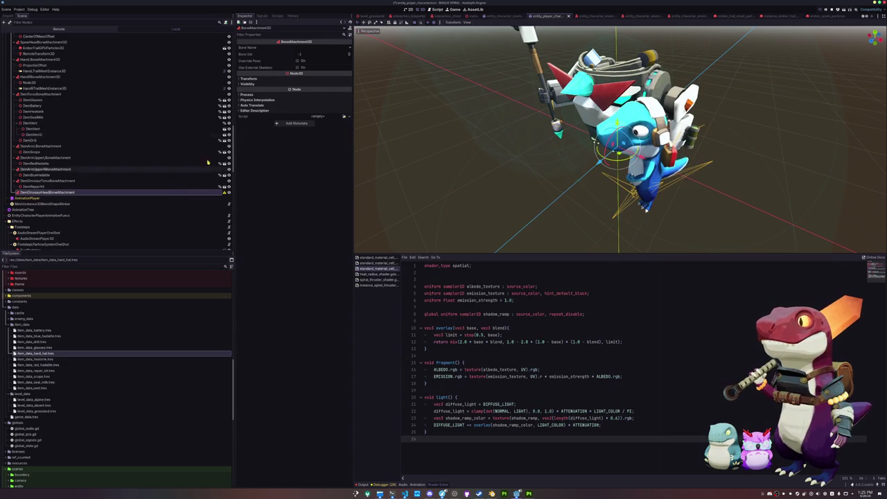
Step: Bind the attachment to the dinosaur_head bone and place the ItemHardHat instance under it
left_click(308, 46)
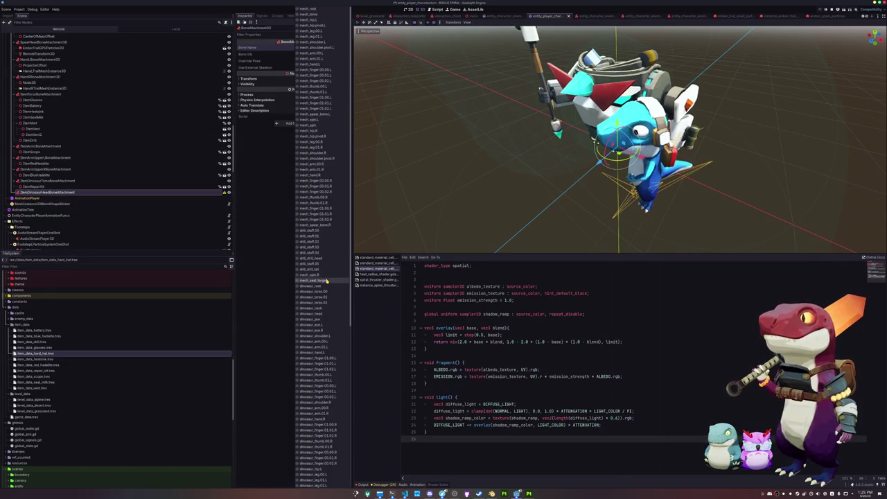
scroll(321, 291, "down", 4)
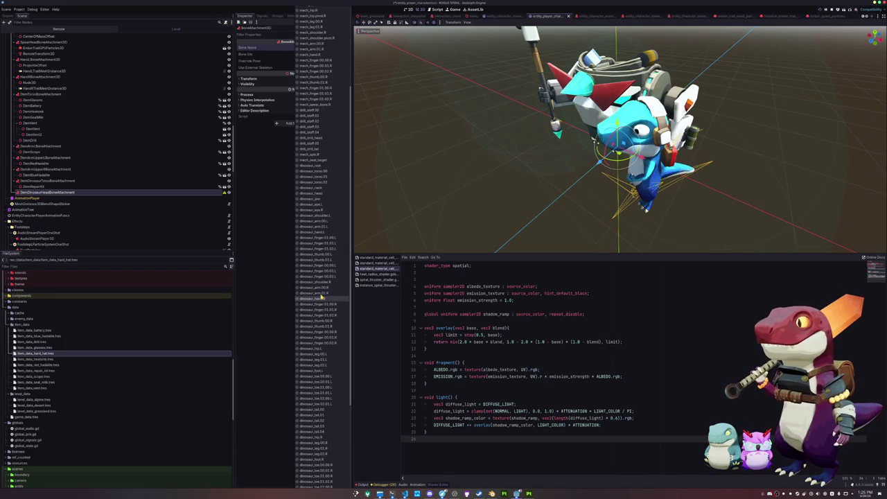
left_click(298, 192)
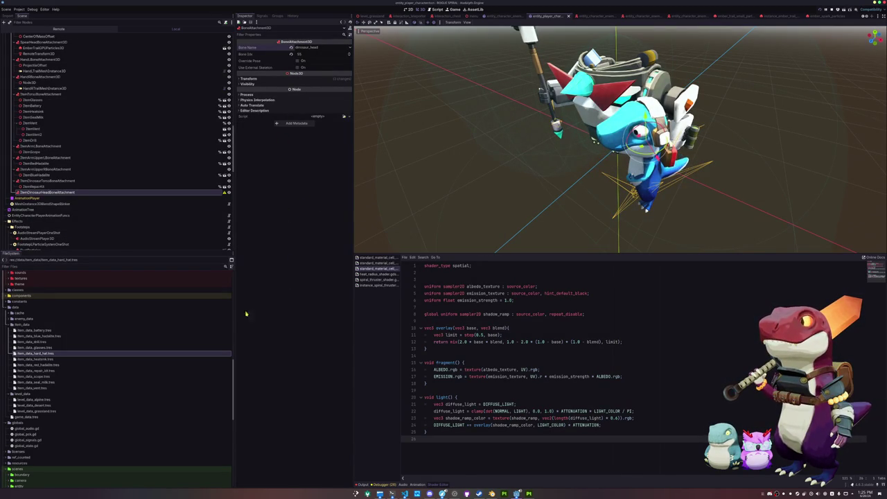
scroll(53, 416, "down", 10)
scroll(41, 371, "up", 3)
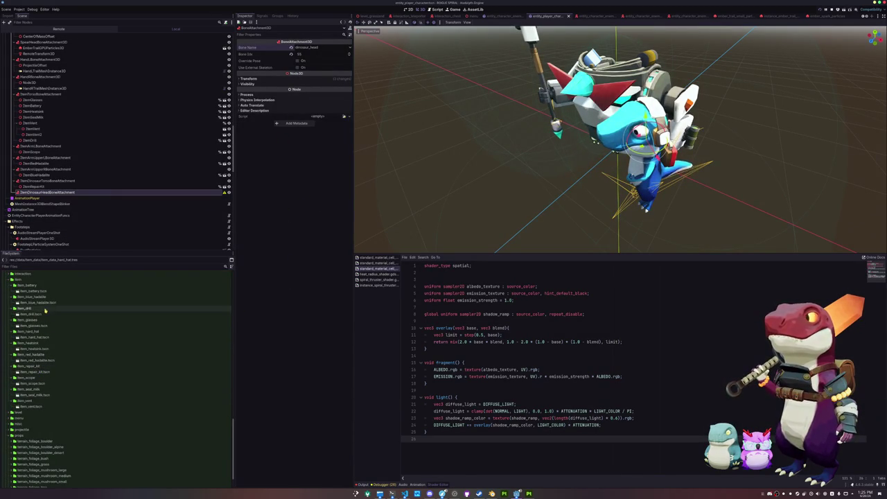
mouse_move(35, 375)
left_mouse_down()
mouse_move(87, 232)
mouse_move(62, 192)
left_mouse_up()
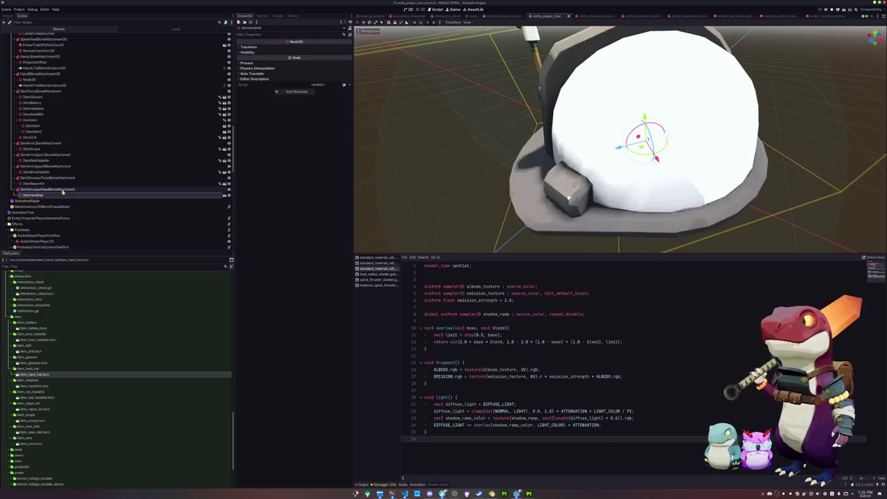
Step: Make ItemHardHat accessible as a unique name, leaving Editable Children off
right_click(65, 195)
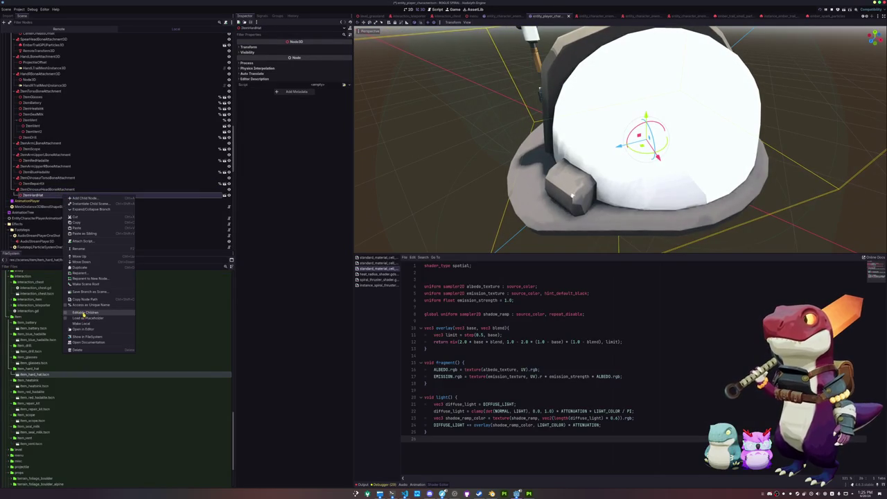
left_click(82, 313)
right_click(69, 197)
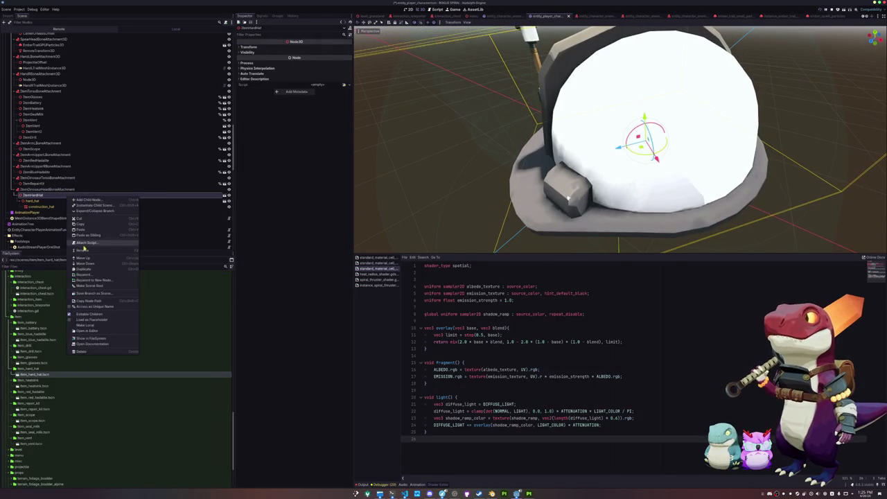
left_click(81, 312)
left_click(409, 253)
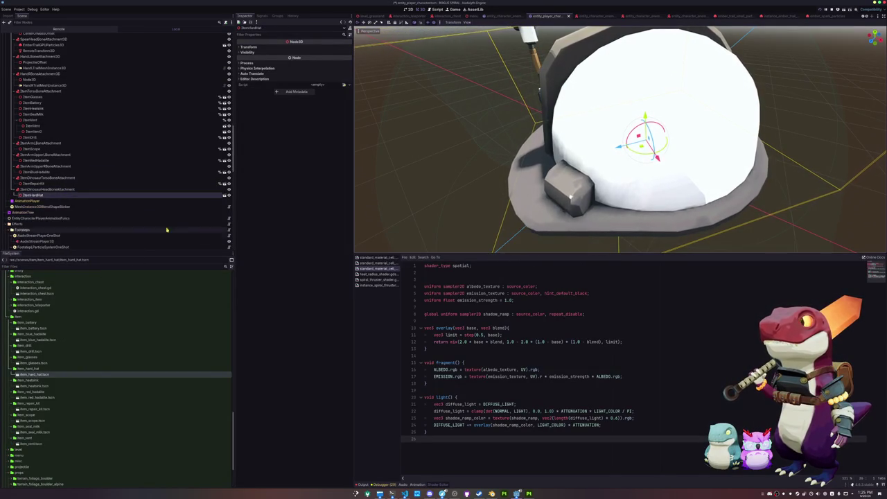
right_click(83, 195)
left_click(106, 304)
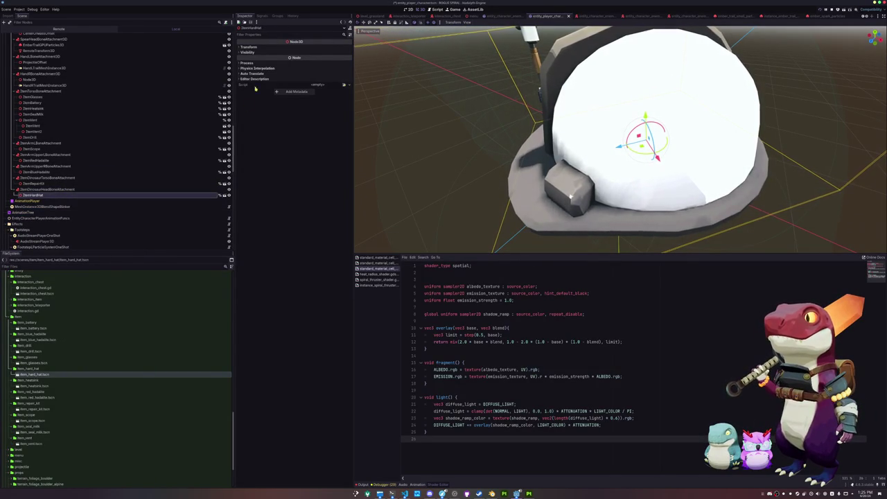
Step: Shrink the hard hat's scale to about 0.18 so it sits on the dinosaur's head
left_click(249, 47)
left_click_drag(258, 86, 229, 85)
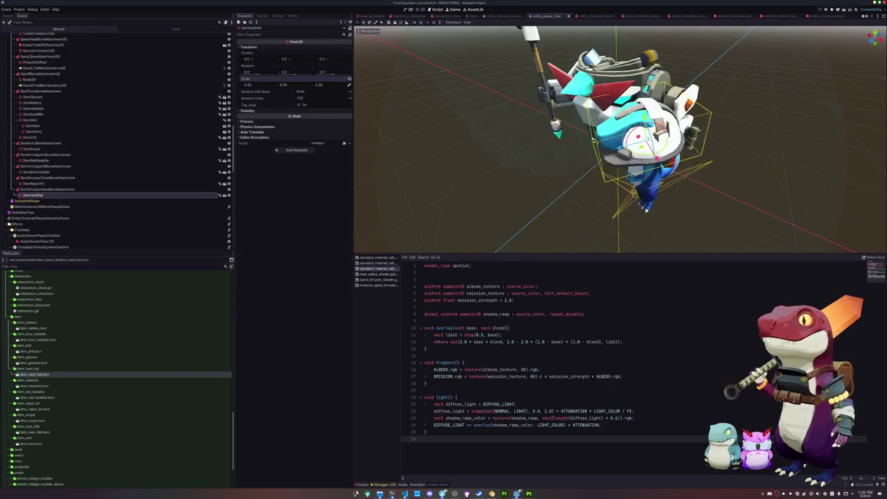
left_click_drag(431, 109, 522, 176)
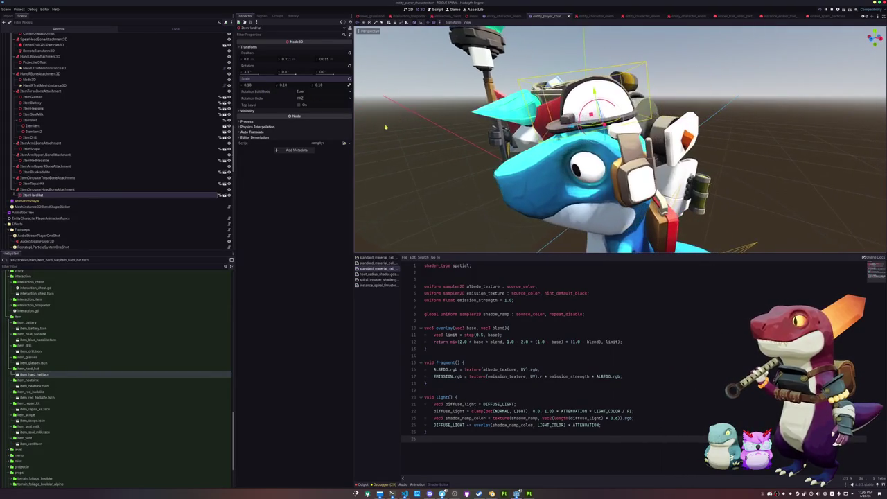
scroll(137, 169, "up", 15)
left_click(221, 36)
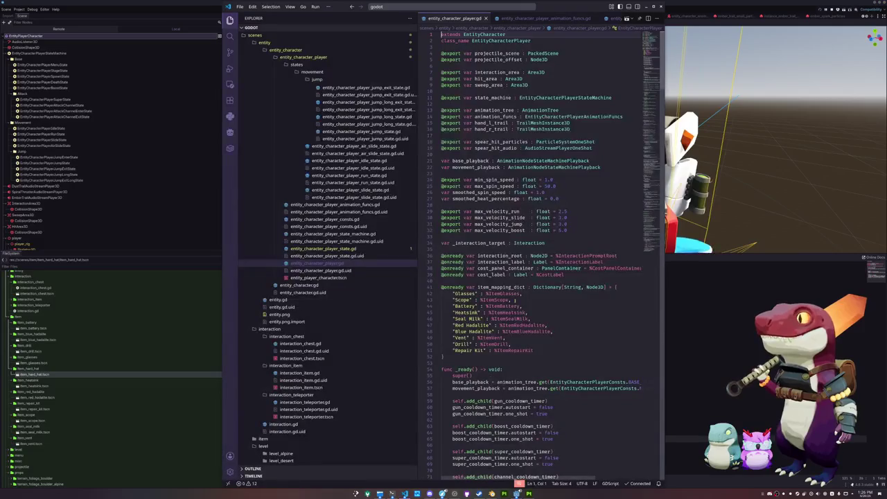
Step: Add a "Hard Hat": %ItemHardHat entry after %ItemRepairKit in item_mapping_dict
type(",")
key("Return")
type("\"Hard Hat\" :")
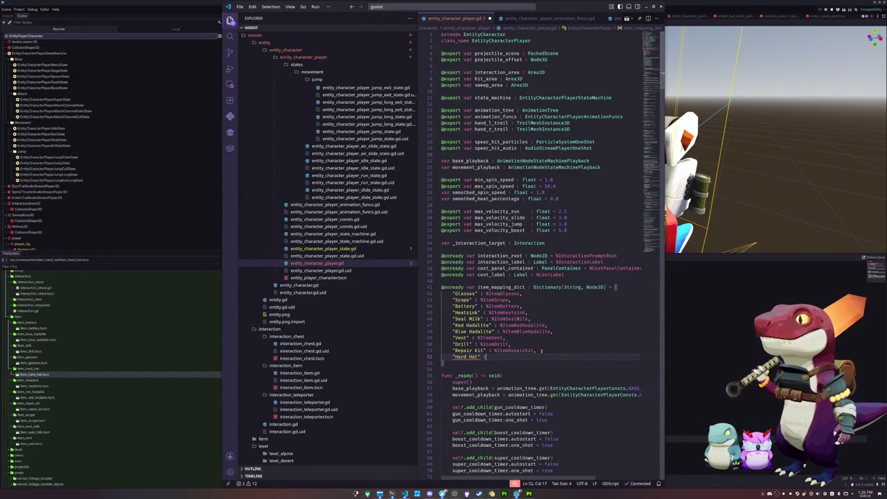
type("ItemHardHat")
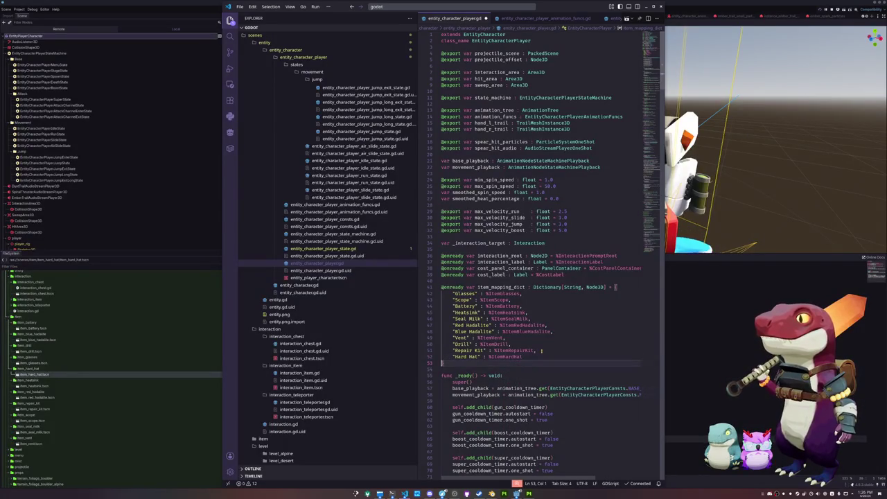
type("}")
key("Down")
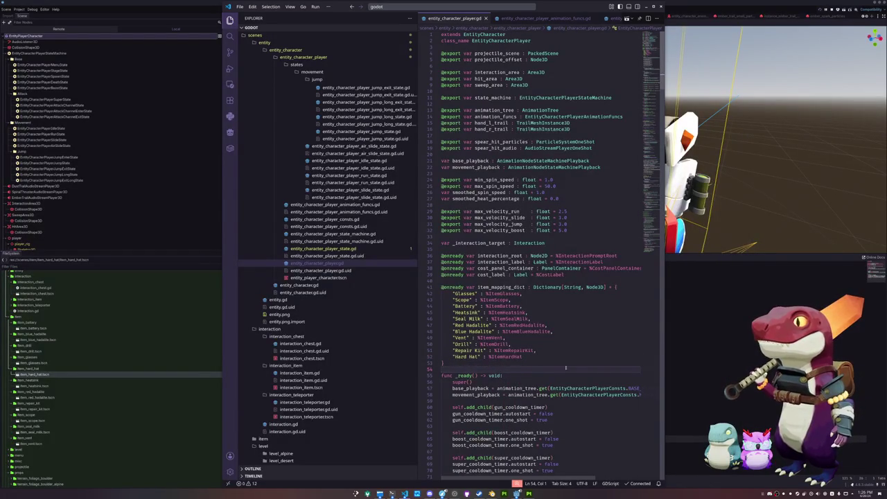
key("alt+Tab")
left_click(531, 366)
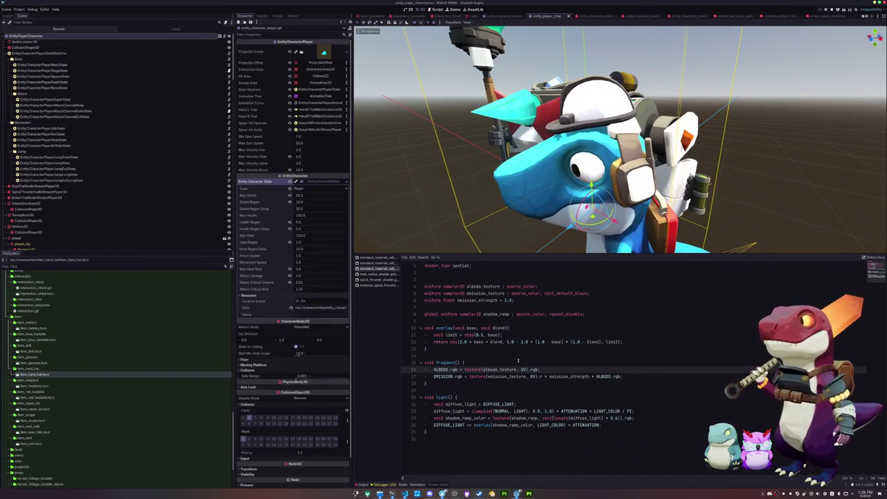
Step: Fill game_data's Item Data Array with the 11 item files, battery to vent, and start a new game
scroll(115, 339, "up", 5)
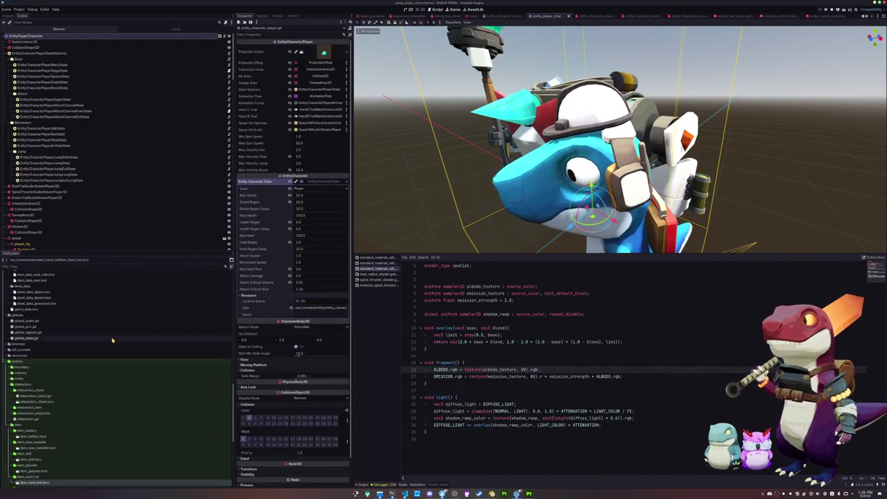
scroll(115, 339, "up", 5)
left_click(29, 390)
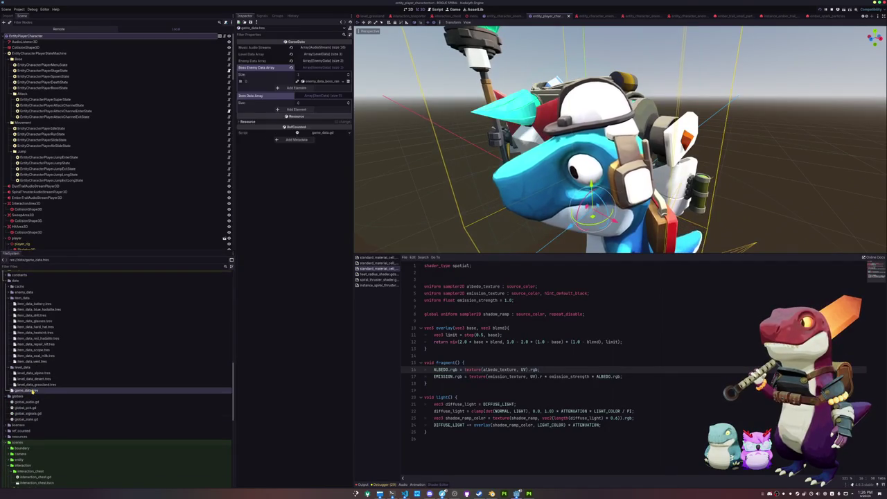
left_click(34, 304)
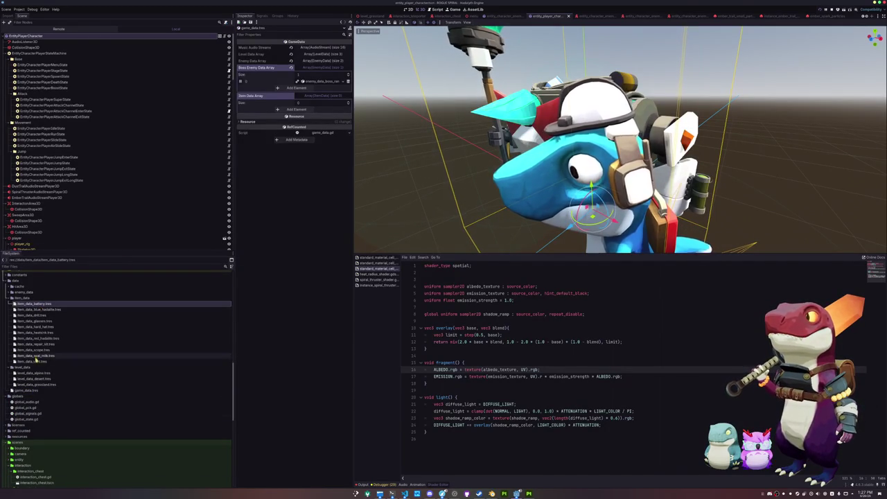
left_click(35, 360, "shift")
mouse_move(34, 360)
left_mouse_down()
mouse_move(326, 118)
mouse_move(319, 99)
left_mouse_up()
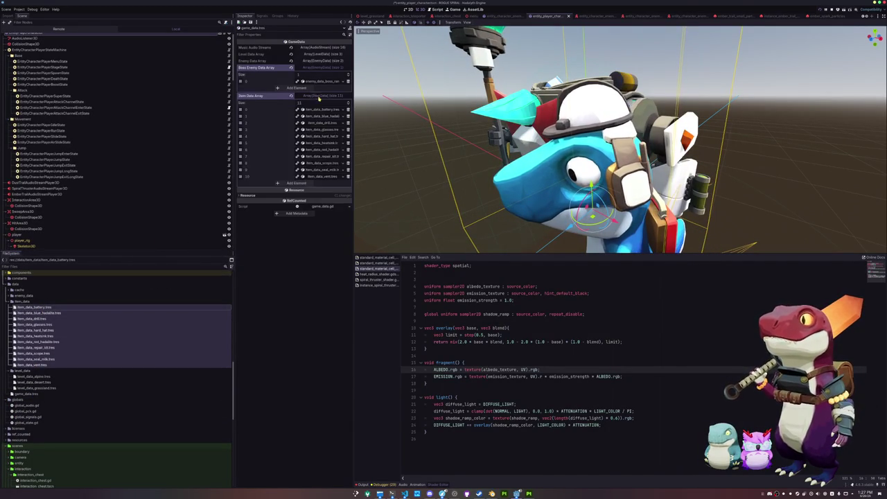
key("F5")
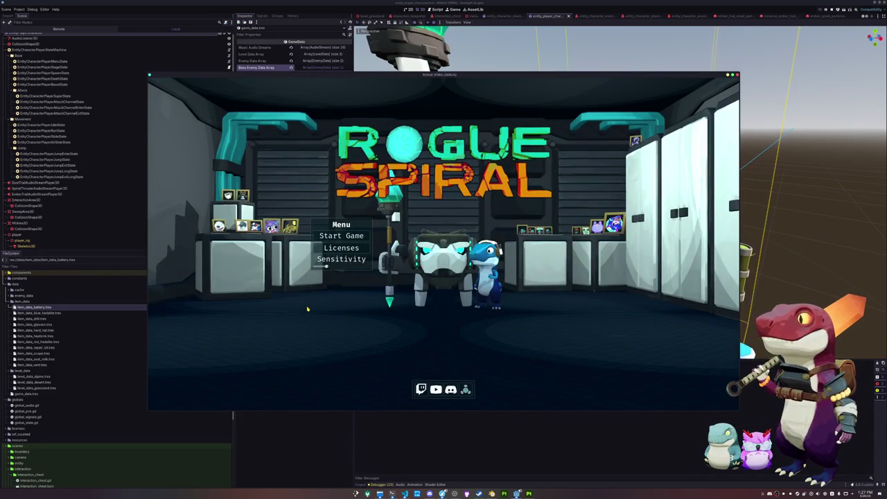
left_click(329, 240)
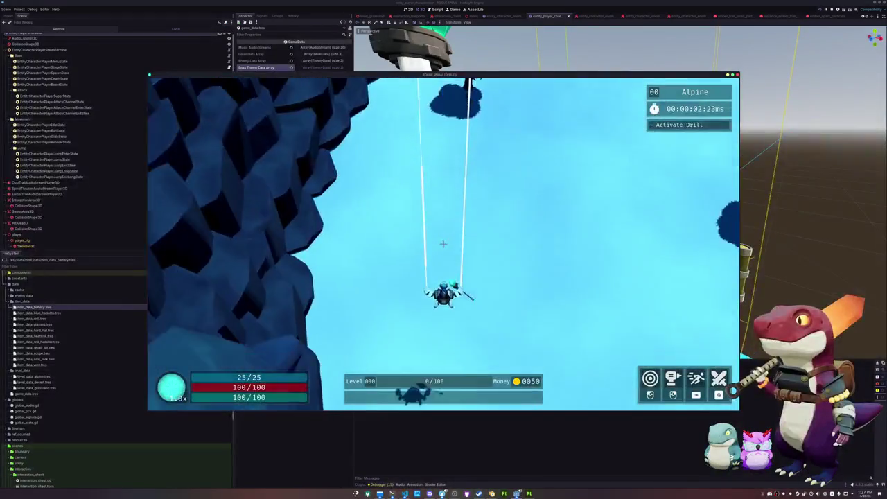
Step: Run through the Alpine level, buying Red Hadalite and taking the Glasses from a chest
key("w")
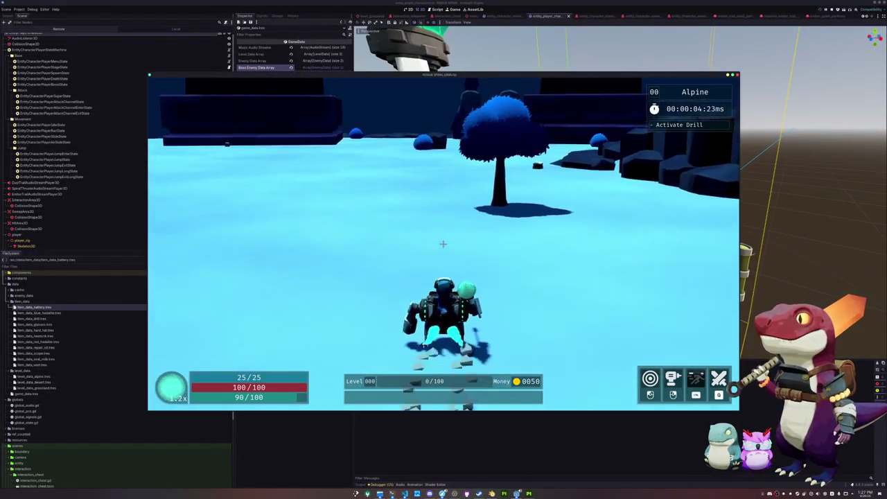
key("d")
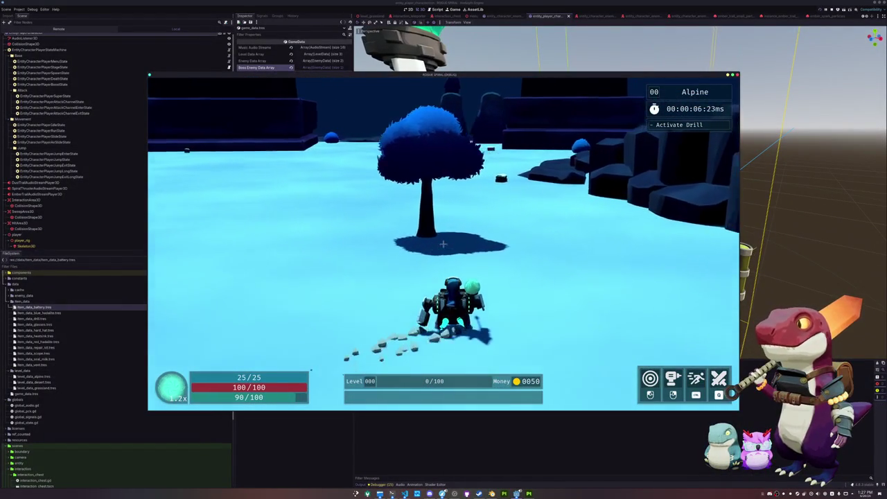
key("w")
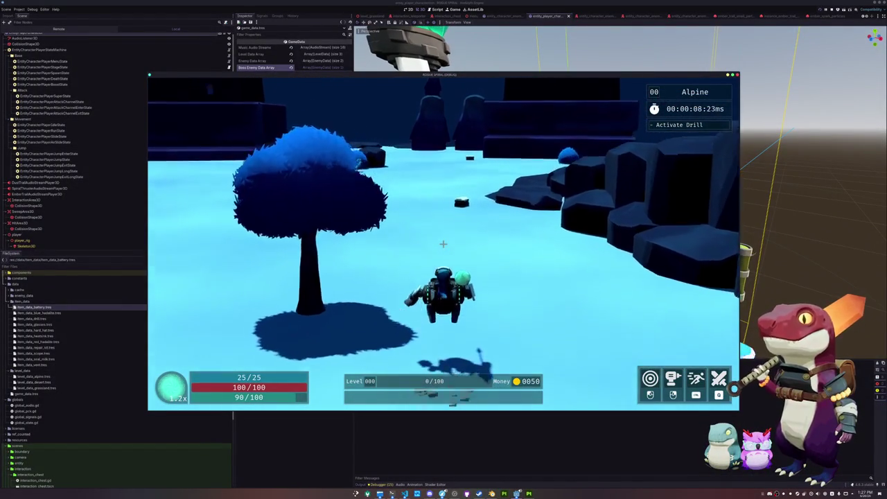
key("w")
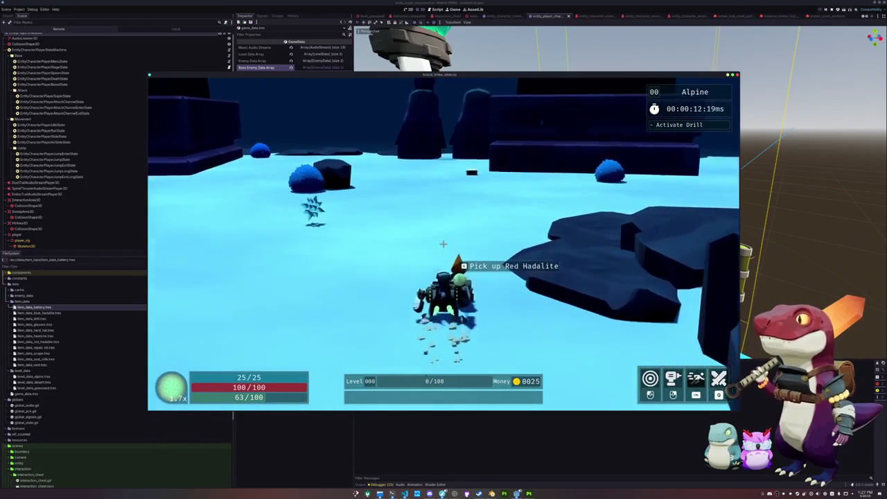
key("e")
key("w")
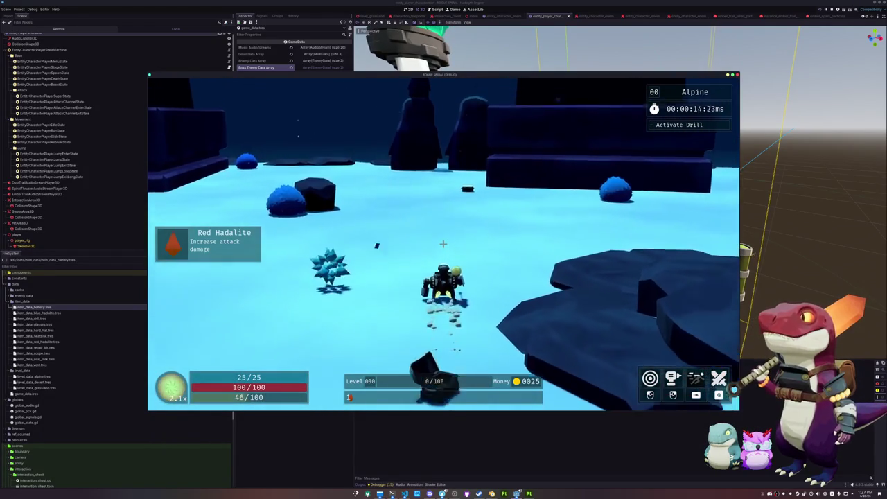
key("w")
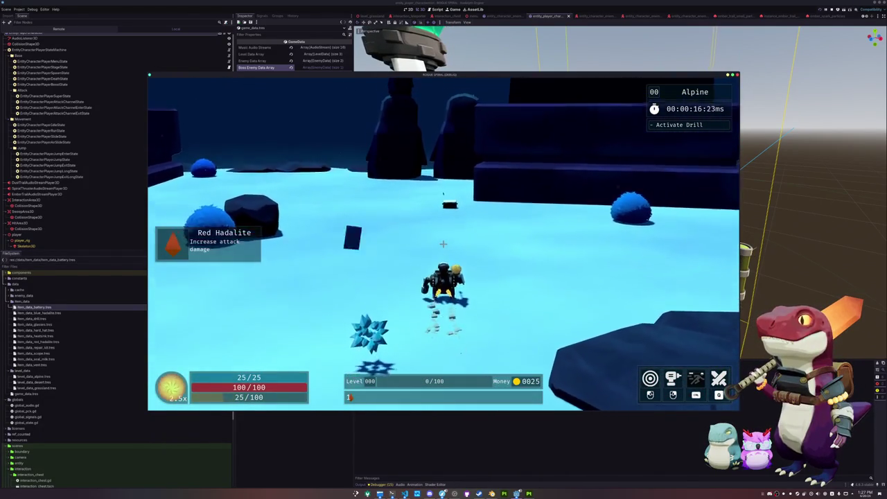
key("w")
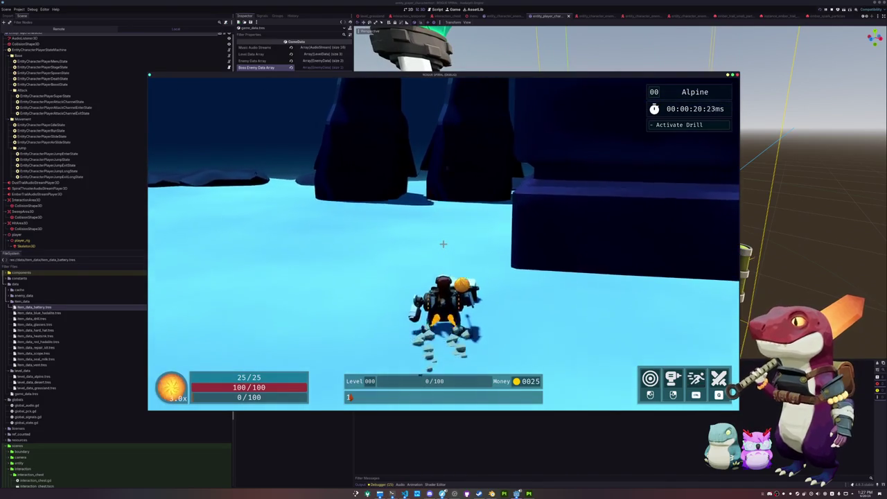
key("e")
key("w")
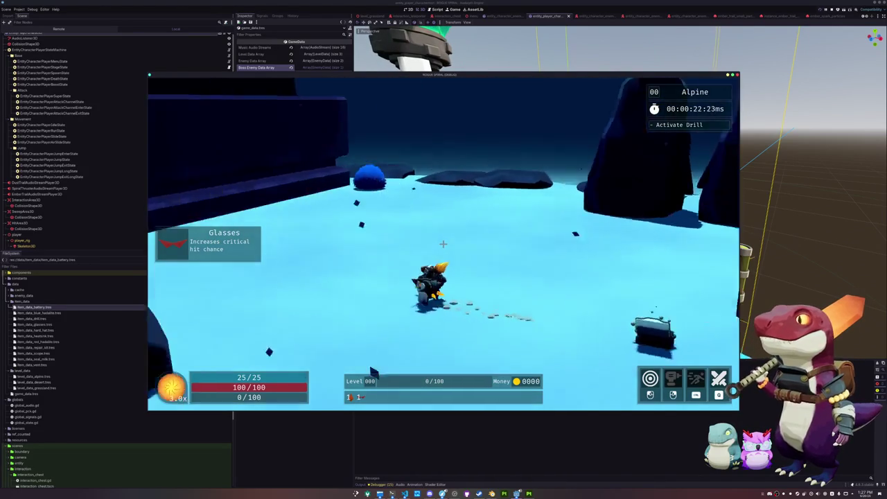
key("w")
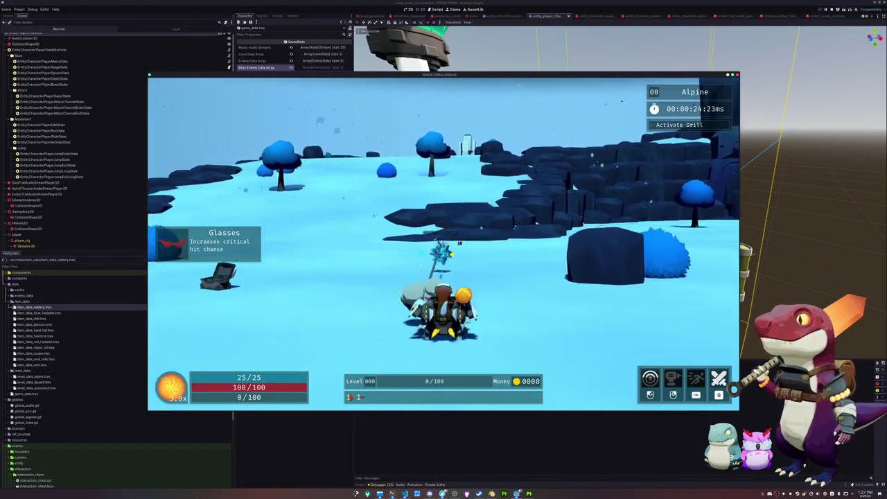
key("w")
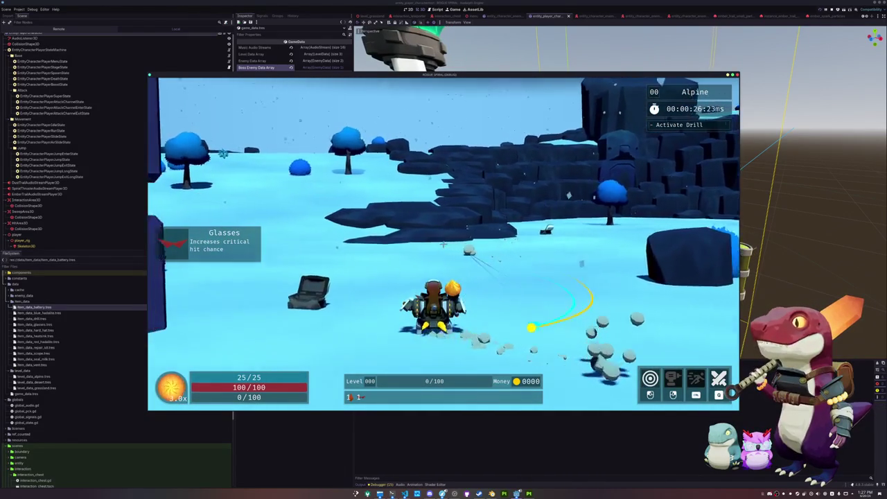
Step: Defeat a rock enemy and run across the snowfield to the drill tower
key("w")
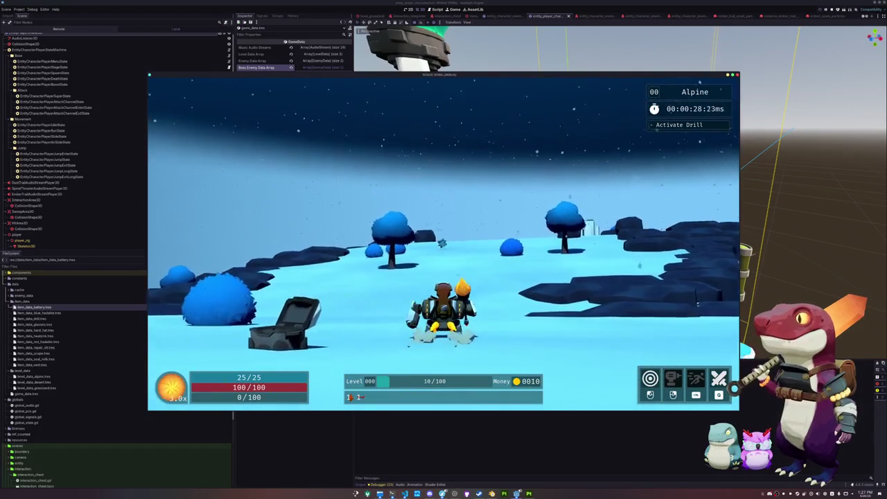
key("w")
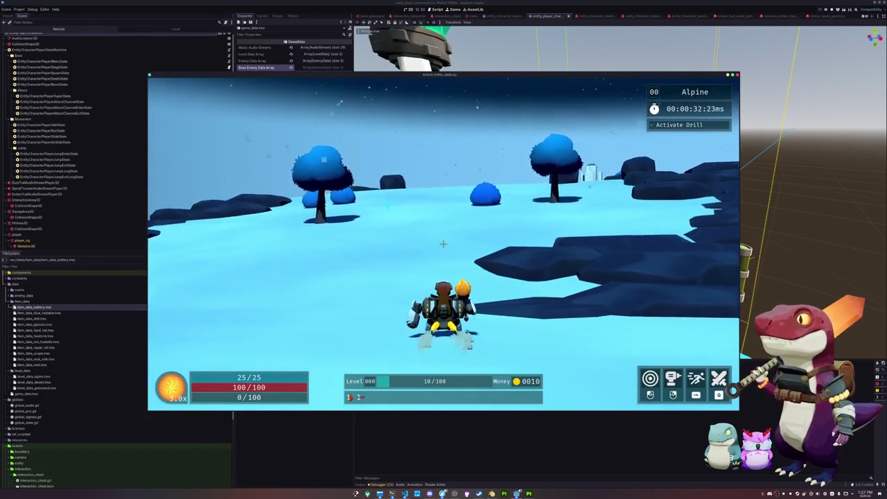
key("w")
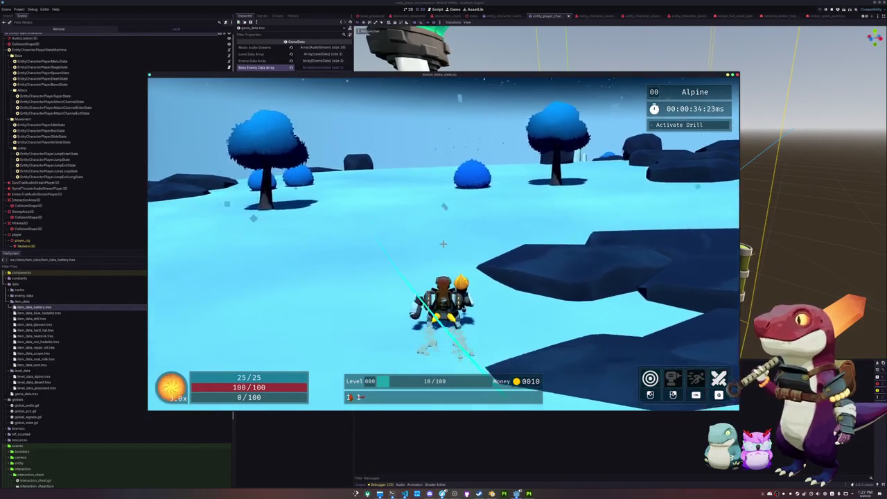
key("w")
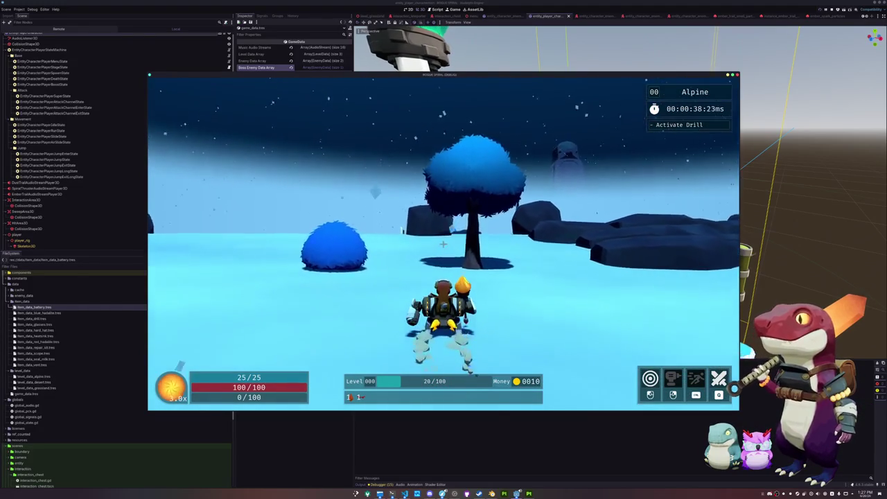
key("w")
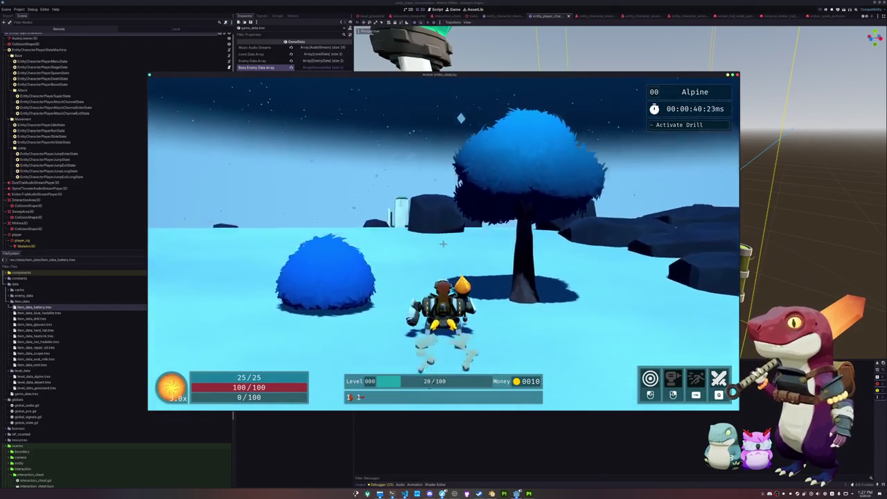
key("w")
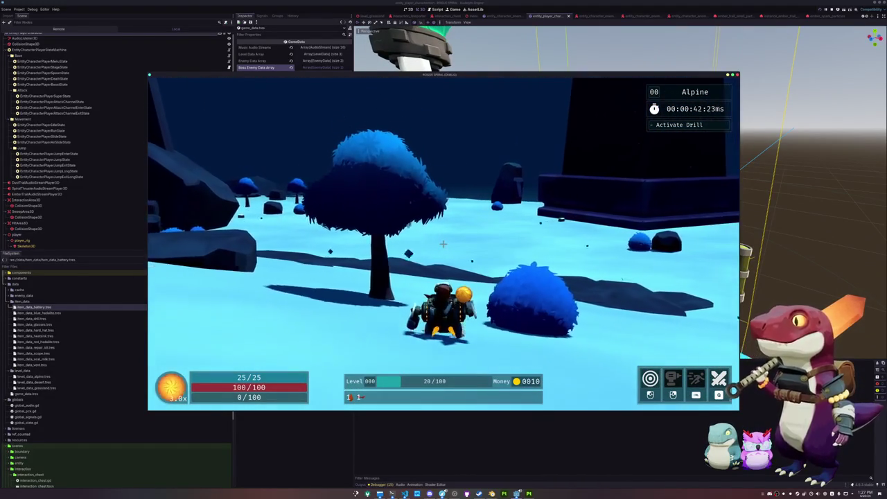
key("w")
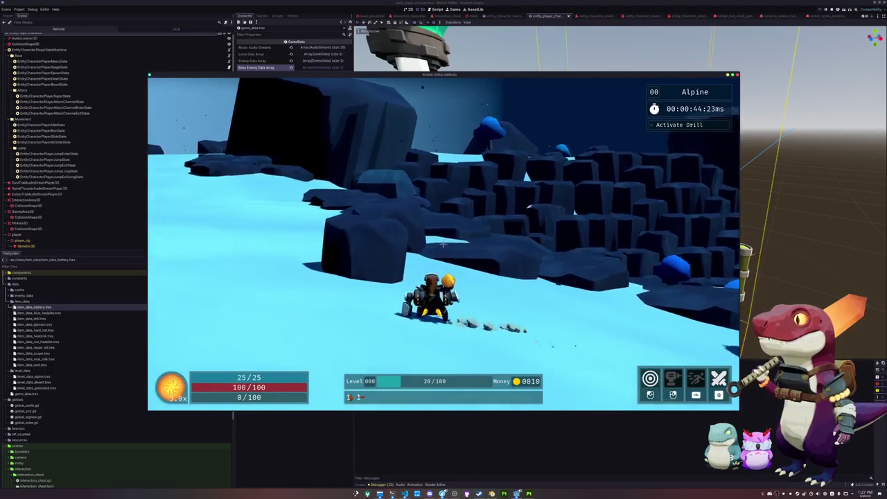
key("w")
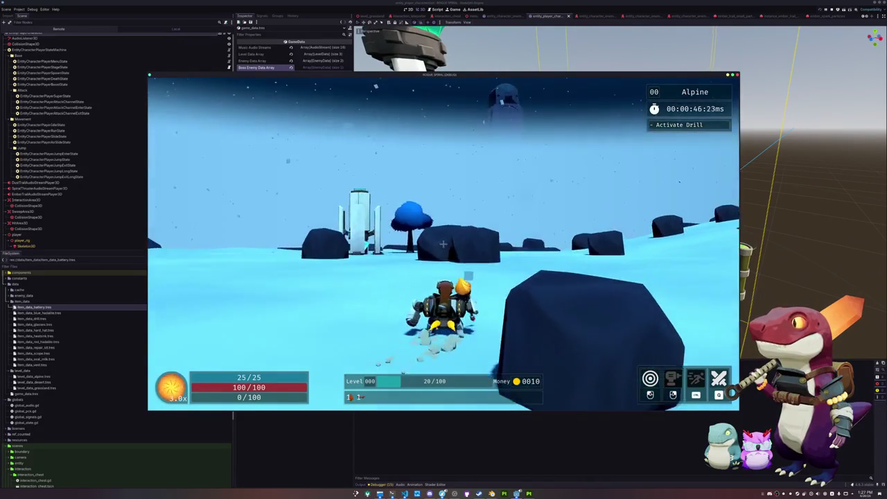
key("w")
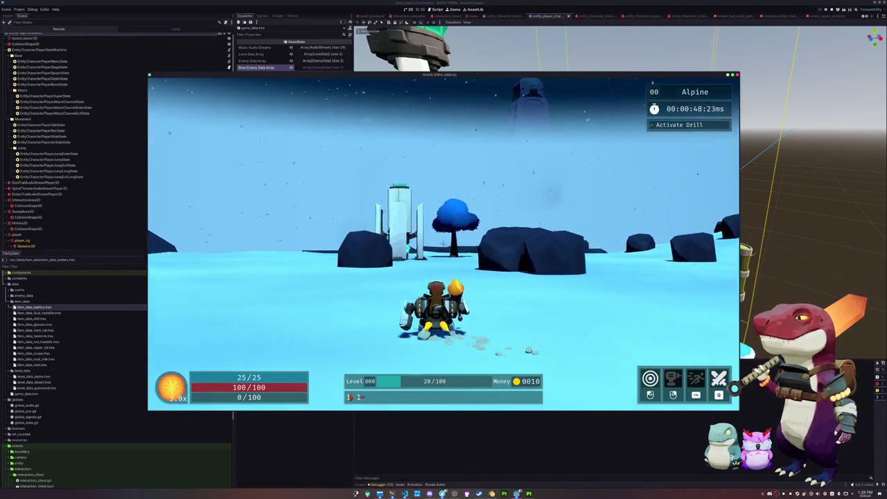
key("w")
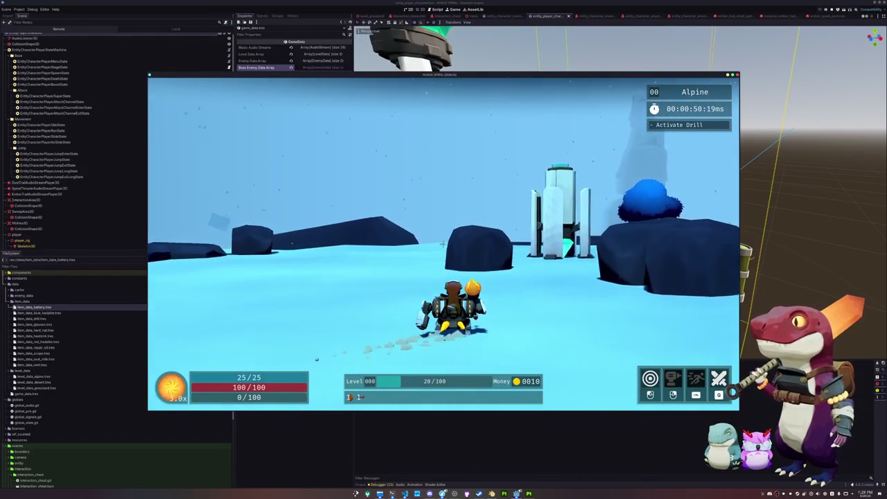
key("w")
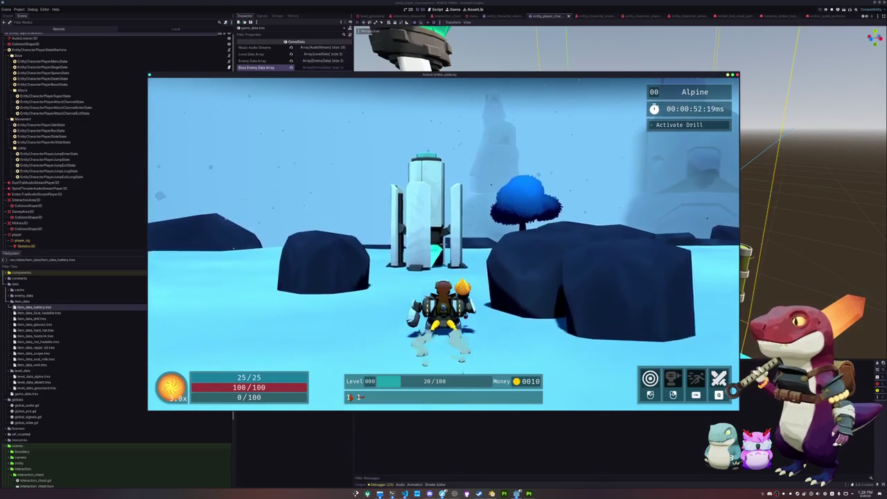
key("w")
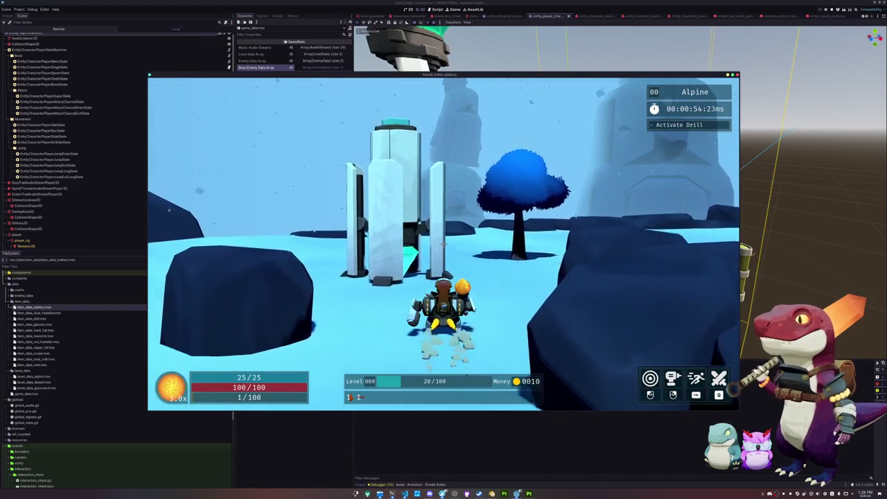
Step: Activate the drill, kill the crystal boss, collect its drops, and exit the game
key("w")
key("e")
key("w")
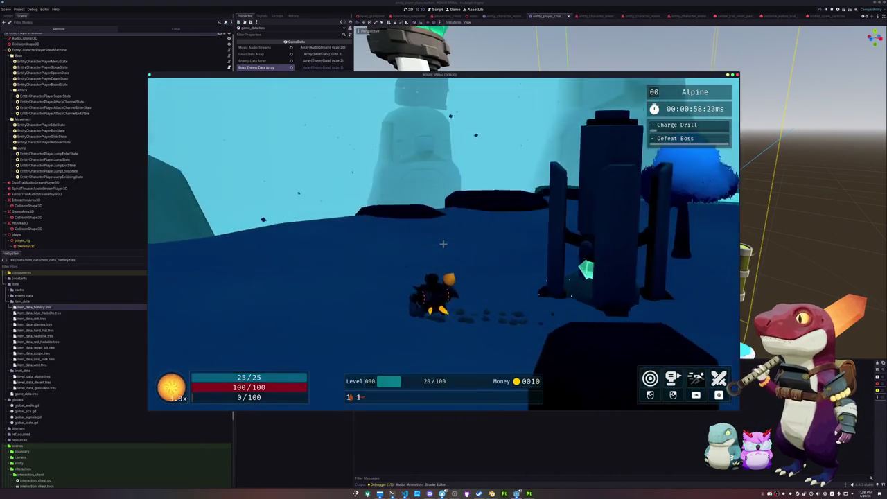
key("w")
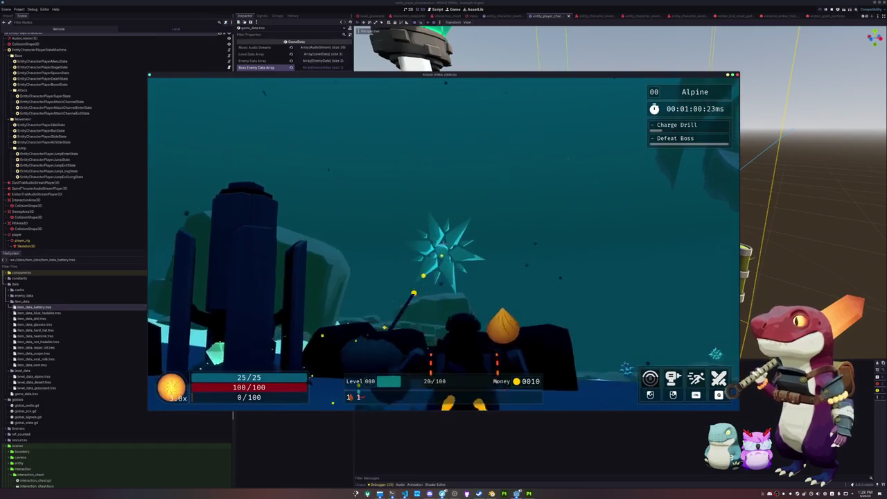
key("w")
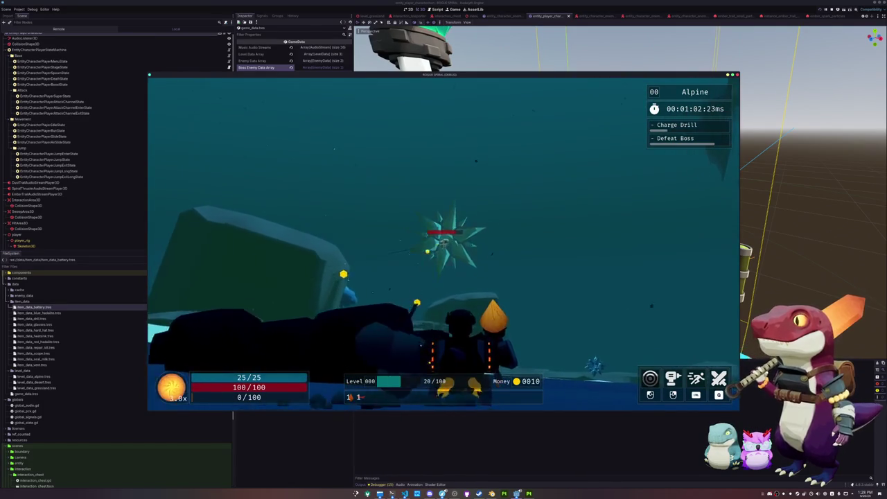
key("w")
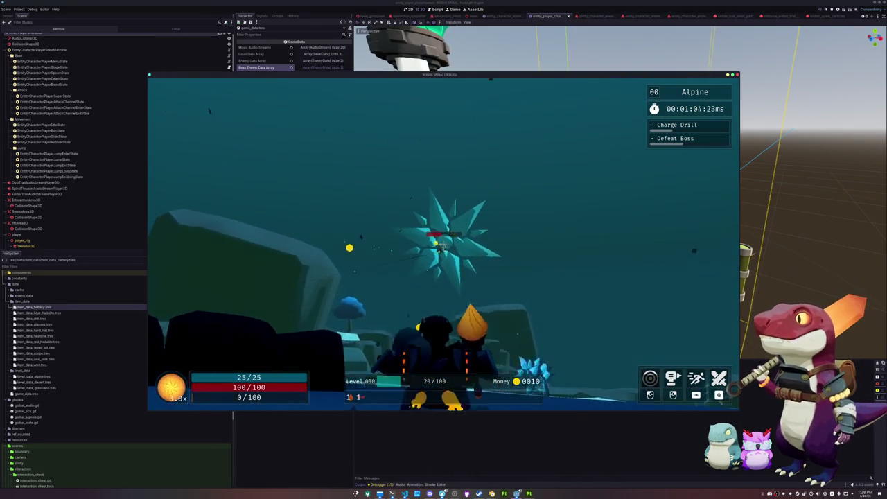
key("w")
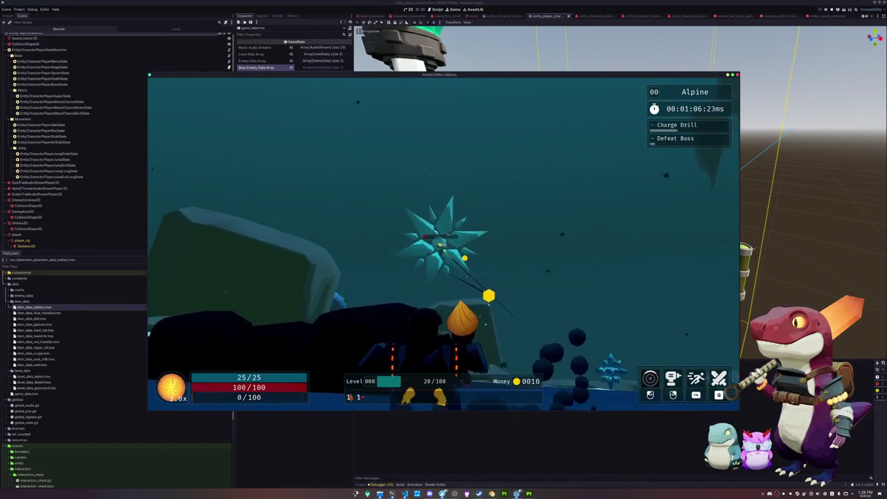
key("w")
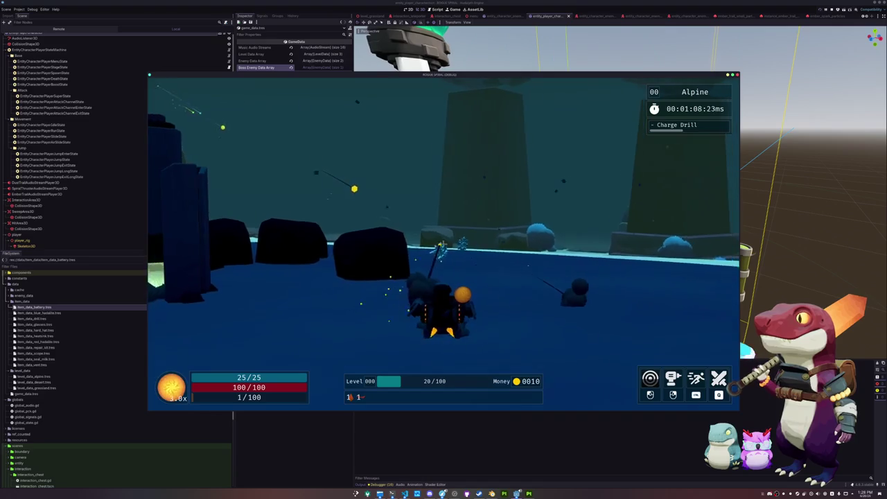
key("w")
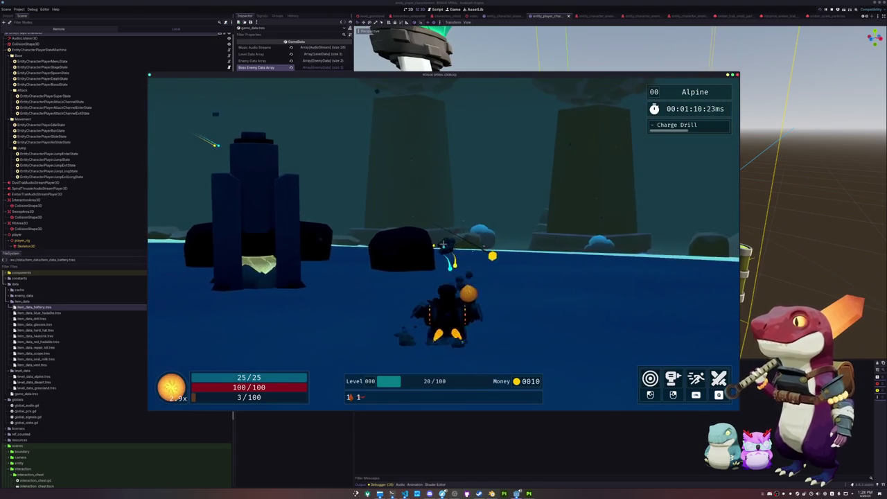
key("w")
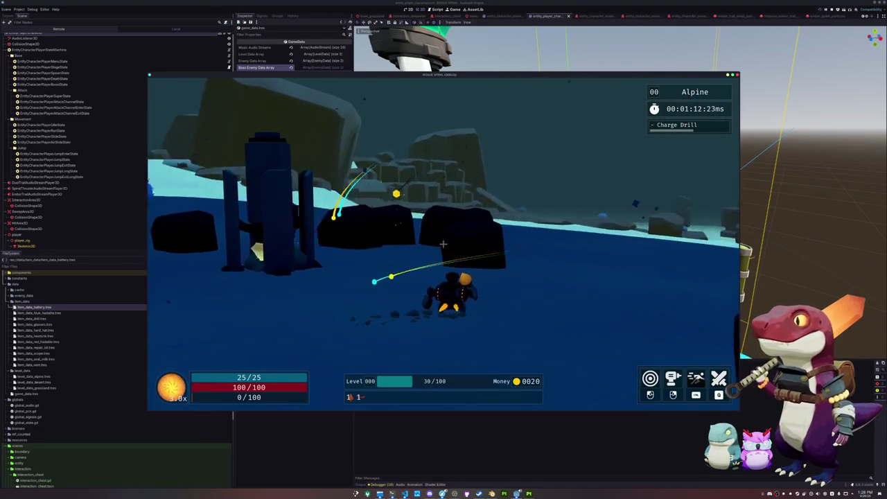
key("w")
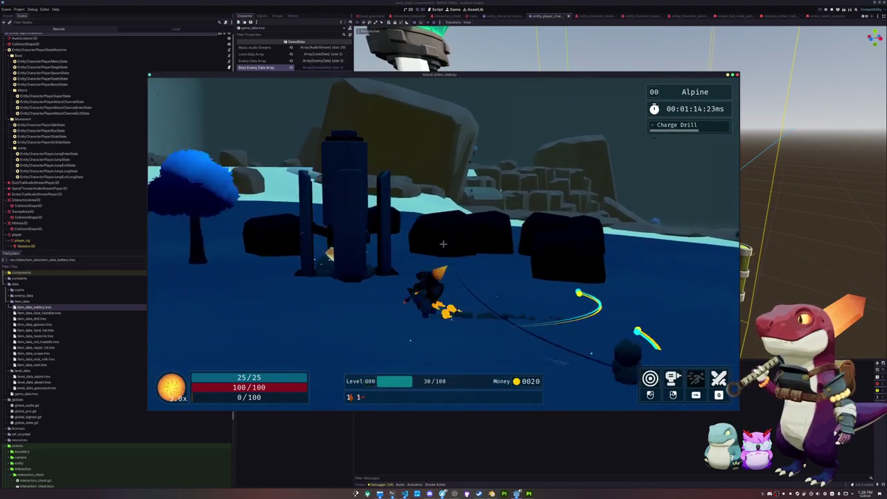
key("Escape")
left_click(443, 317)
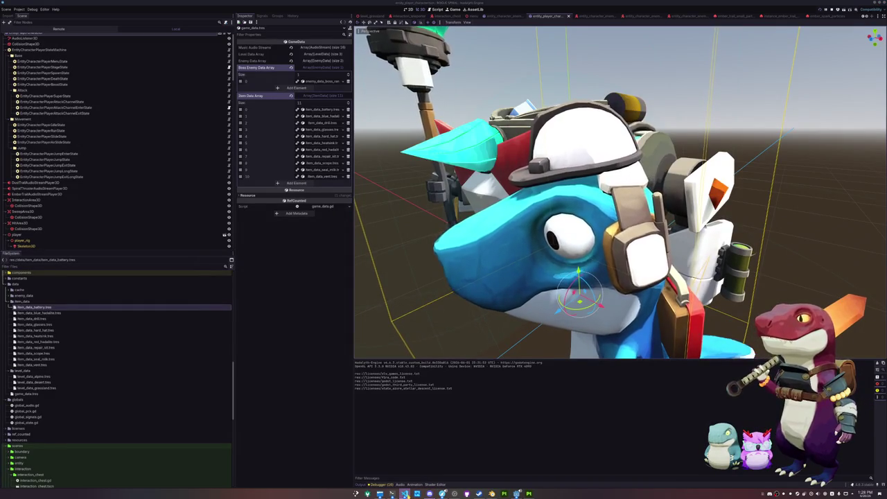
Step: Open global_state.gd and locate the line setting enemy.level from player.level
left_click(404, 494)
left_click(474, 400)
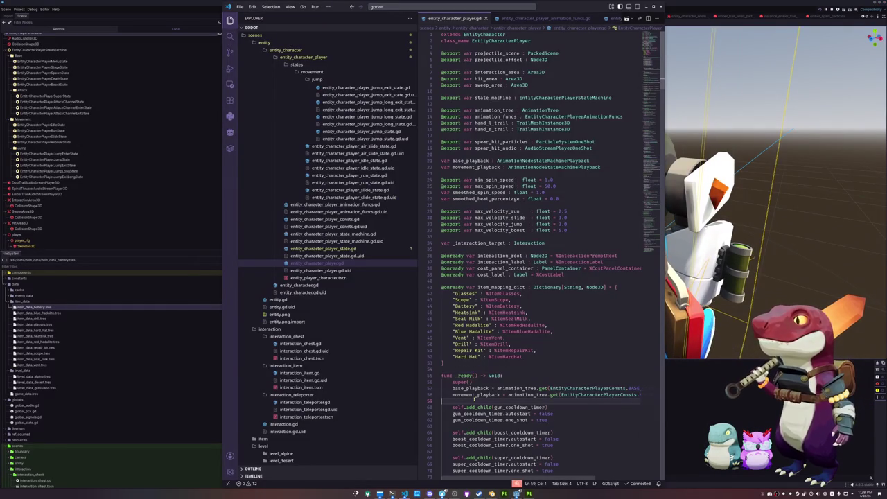
left_click(501, 8)
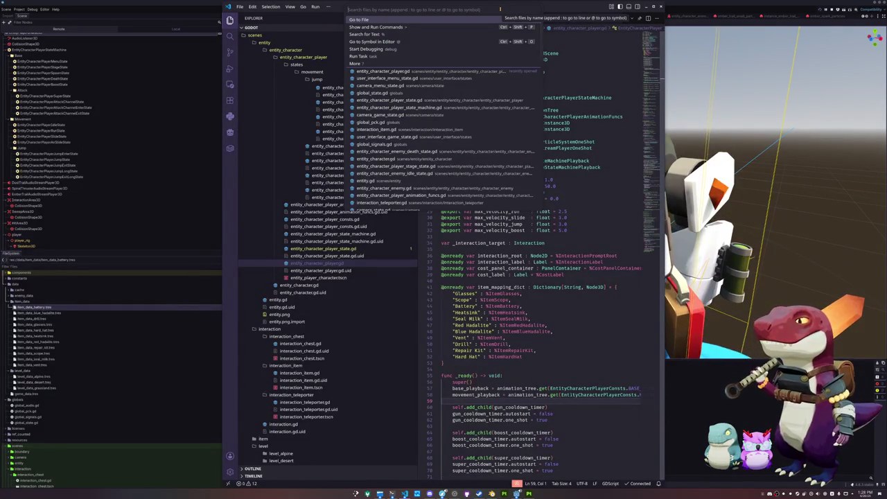
type("global_data")
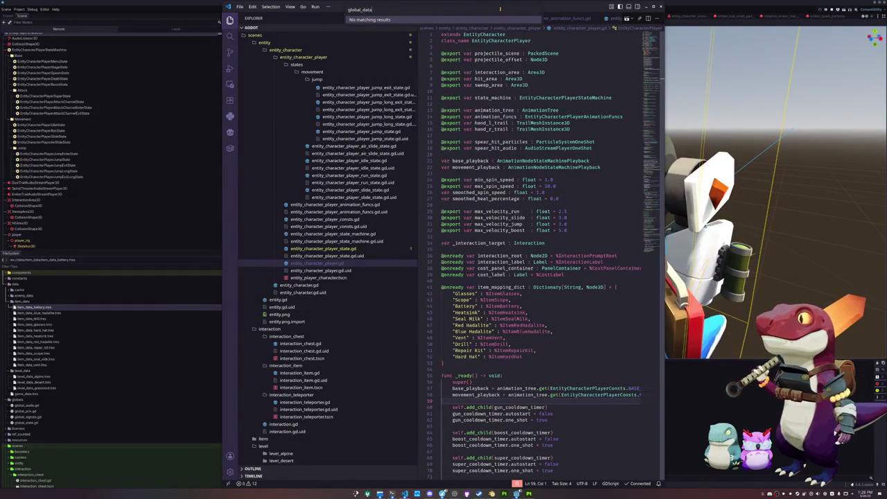
key("BackSpace")
key("BackSpace")
key("BackSpace")
type("state")
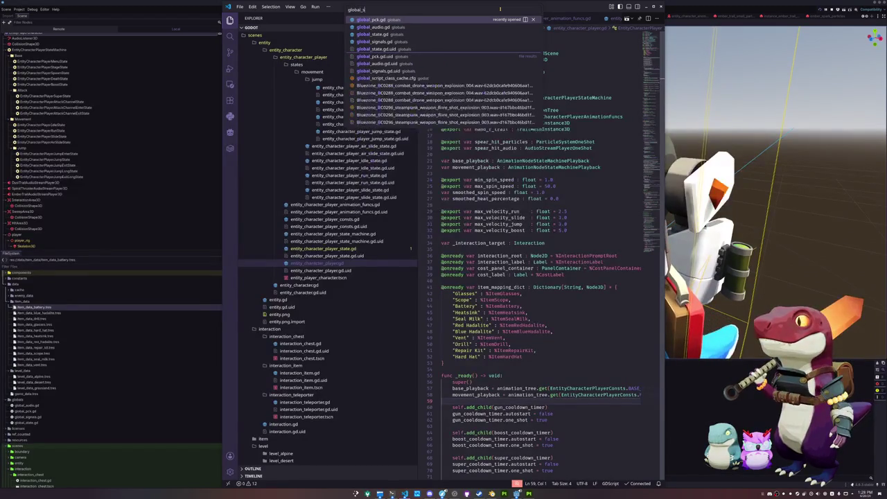
key("Return")
scroll(564, 282, "down", 20)
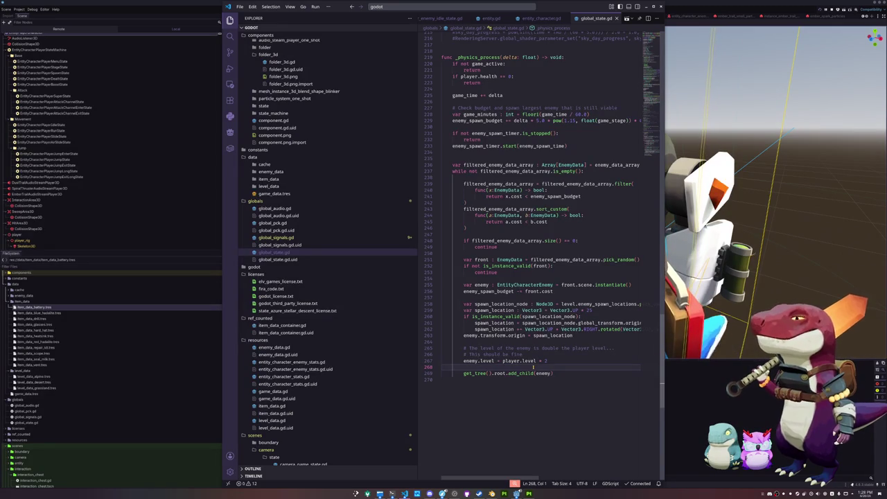
left_click(538, 360)
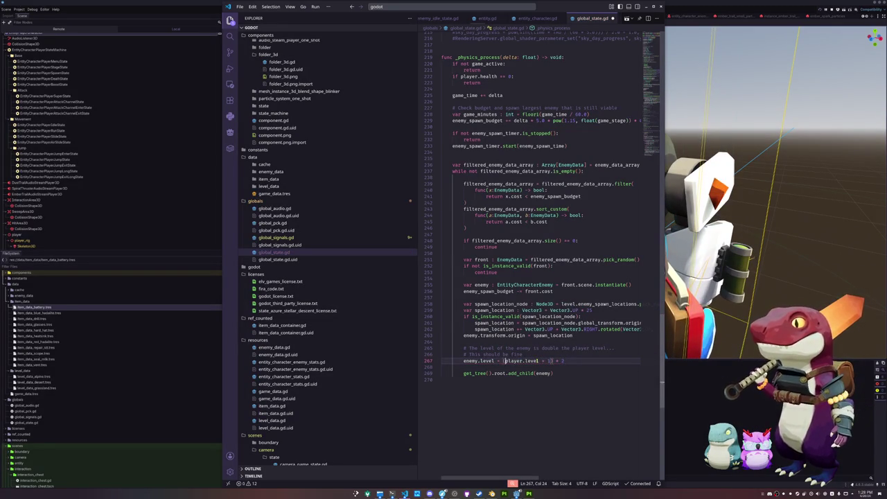
key("alt+Tab")
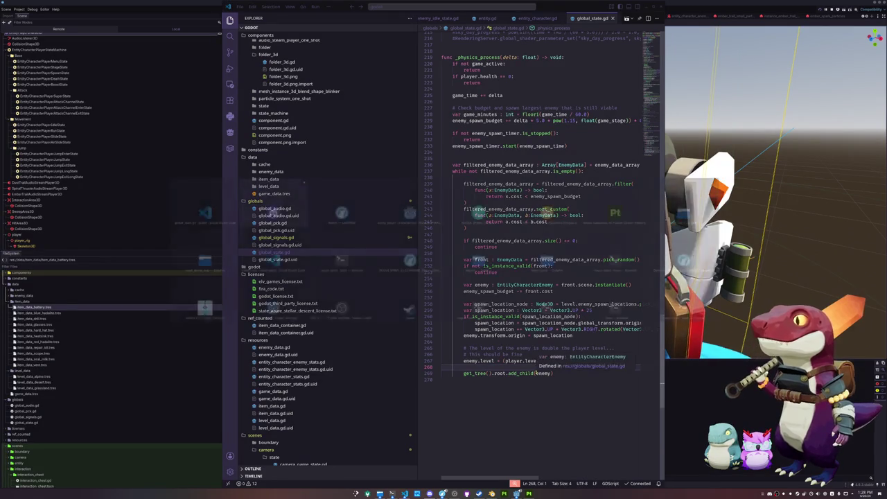
Step: Frame the player character and check its ItemHardHat, ItemRepairKit and ItemBlueHadalite nodes
key("f")
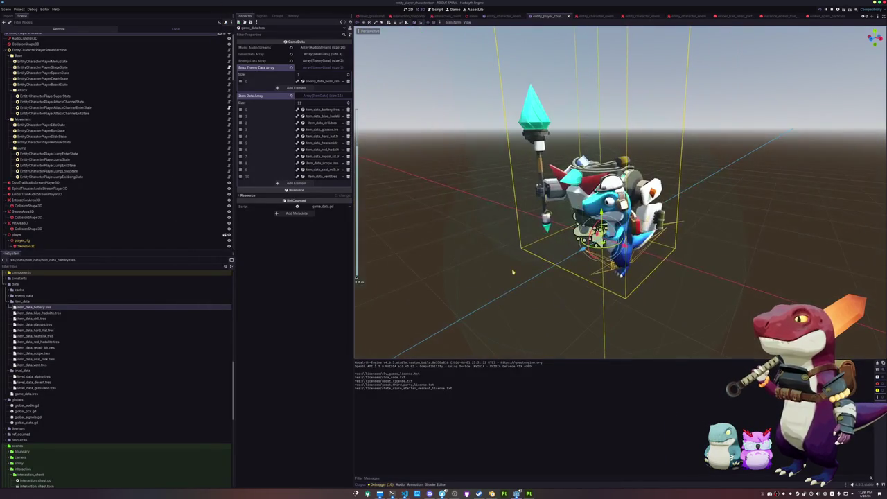
scroll(110, 211, "down", 15)
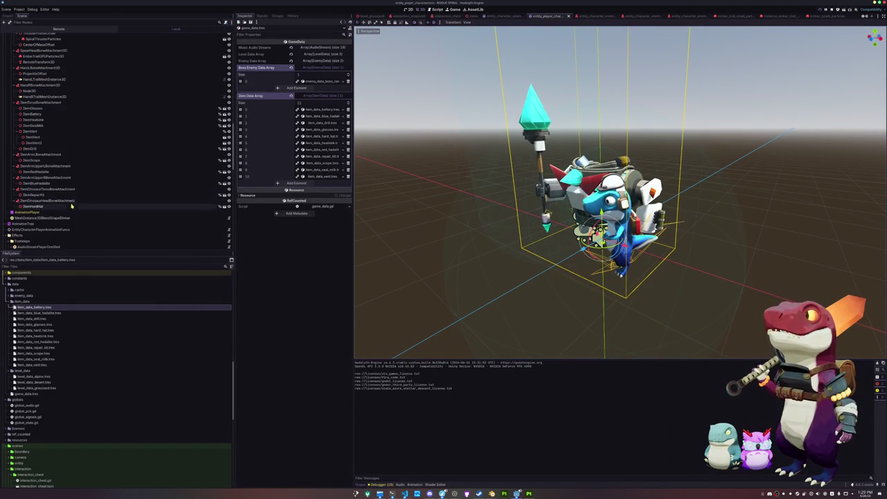
left_click(68, 206)
left_click(67, 195)
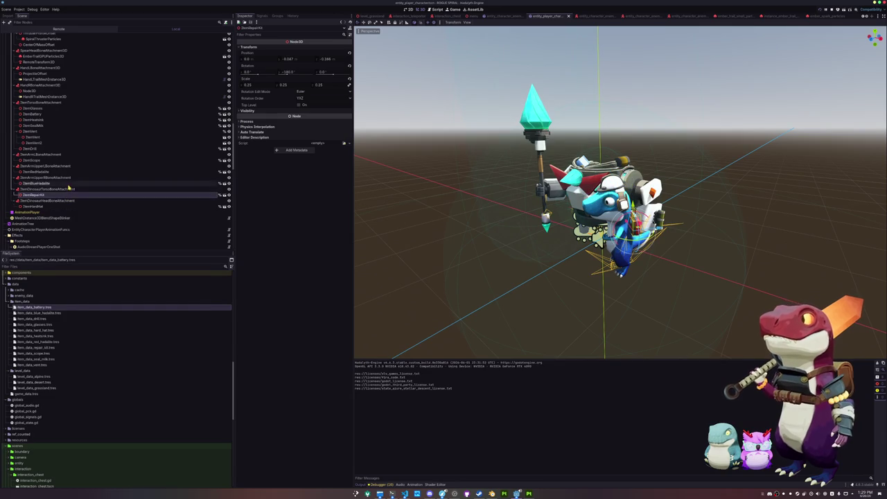
left_click(67, 183)
Step: Browse the item data files and change the Hard Hat description to "Increases max health"
left_click(48, 307)
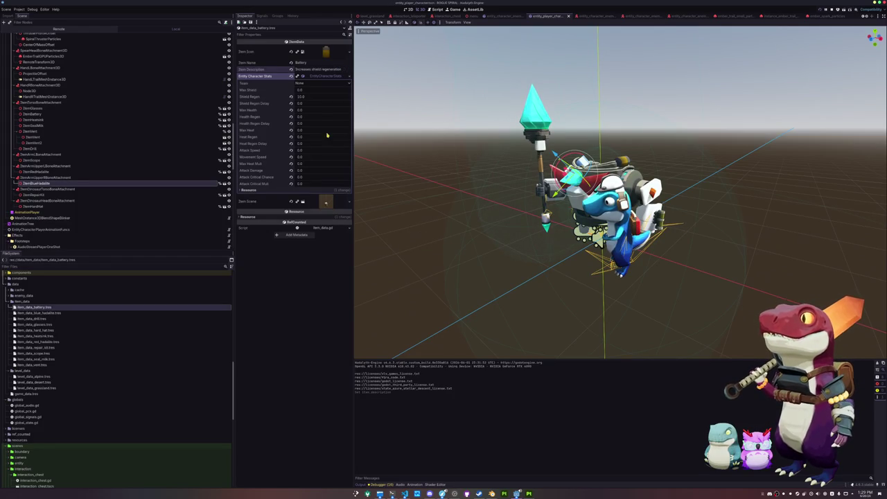
left_click(73, 314)
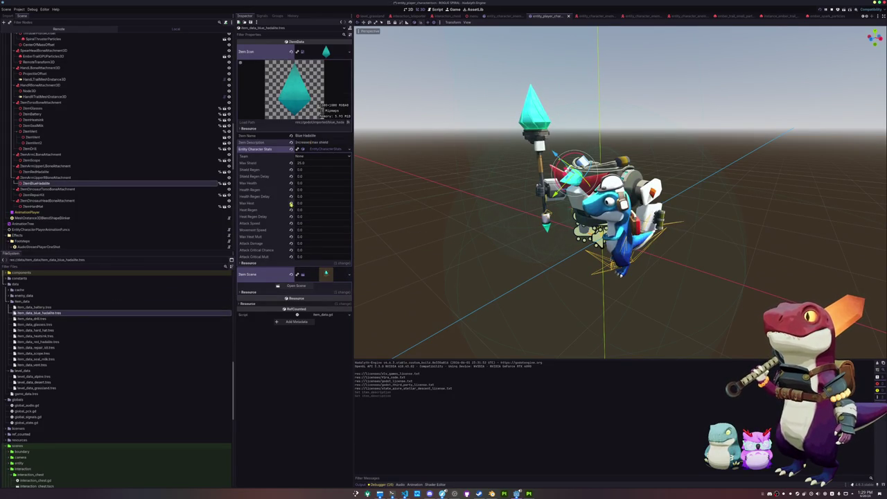
left_click(82, 319)
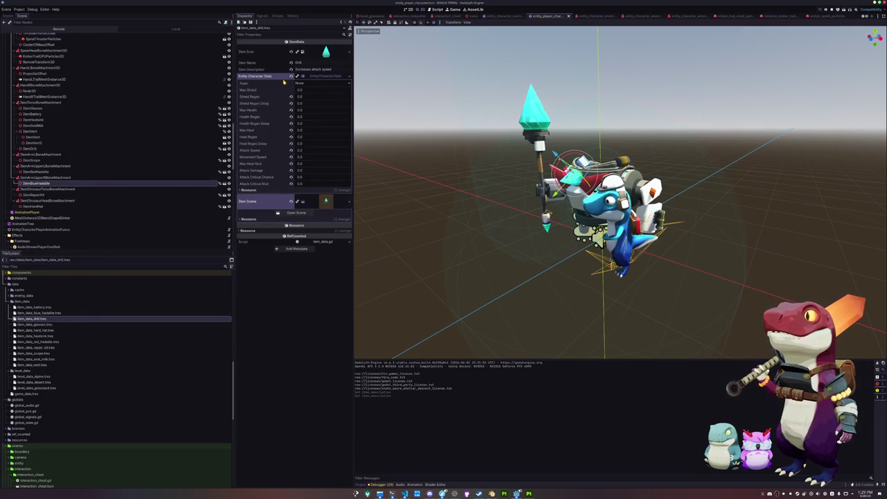
left_click(29, 324)
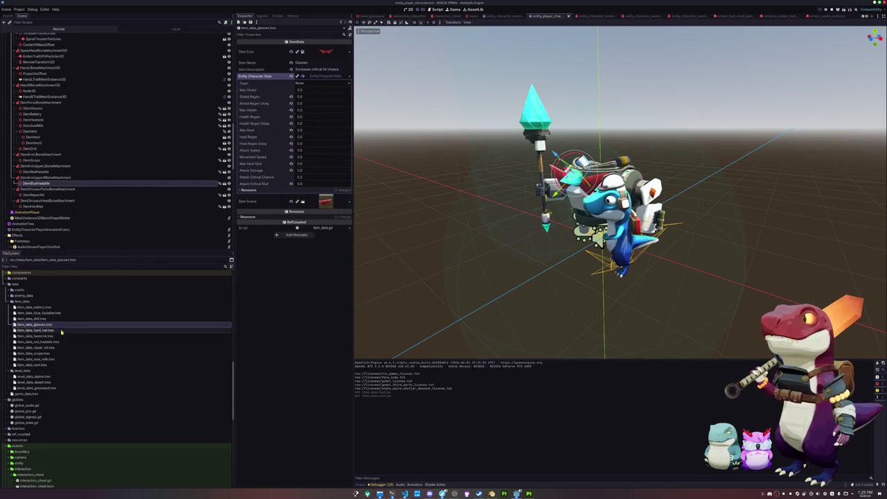
left_click(63, 331)
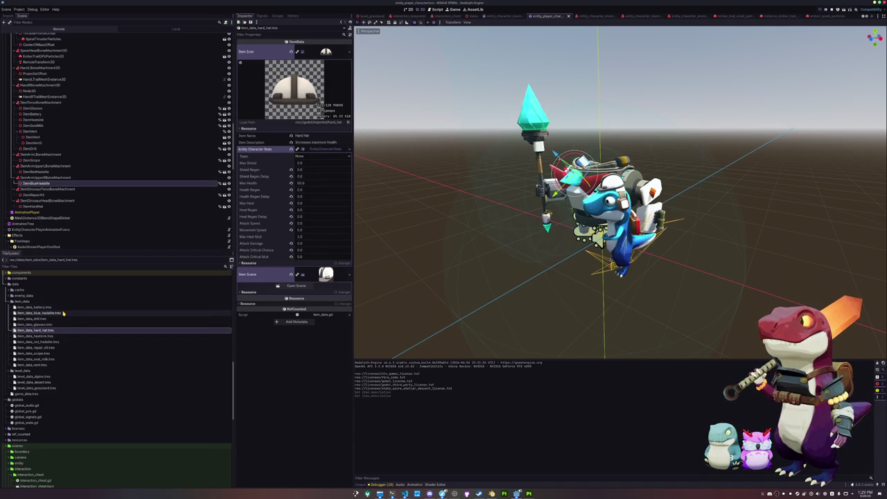
left_click(63, 313)
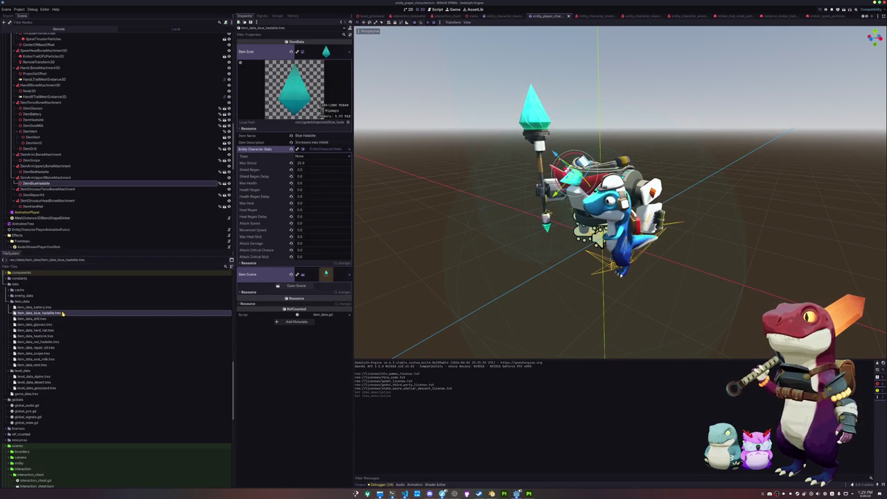
left_click(59, 337)
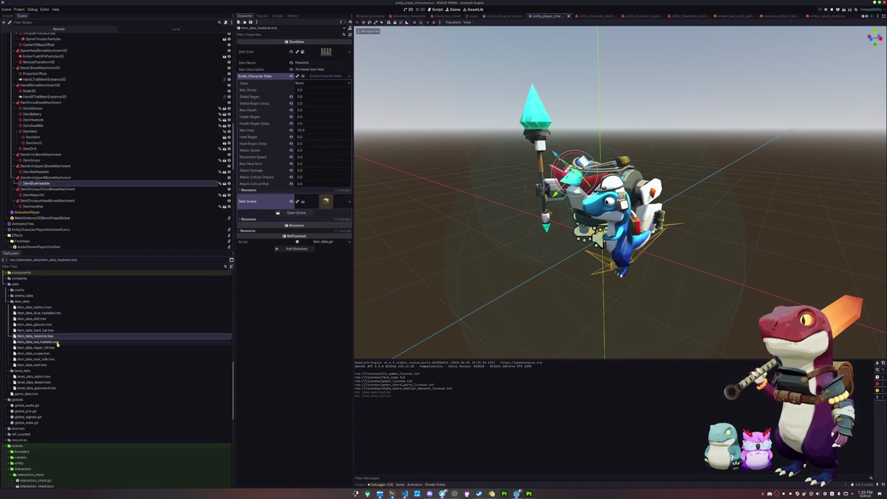
left_click(59, 341)
left_click(55, 330)
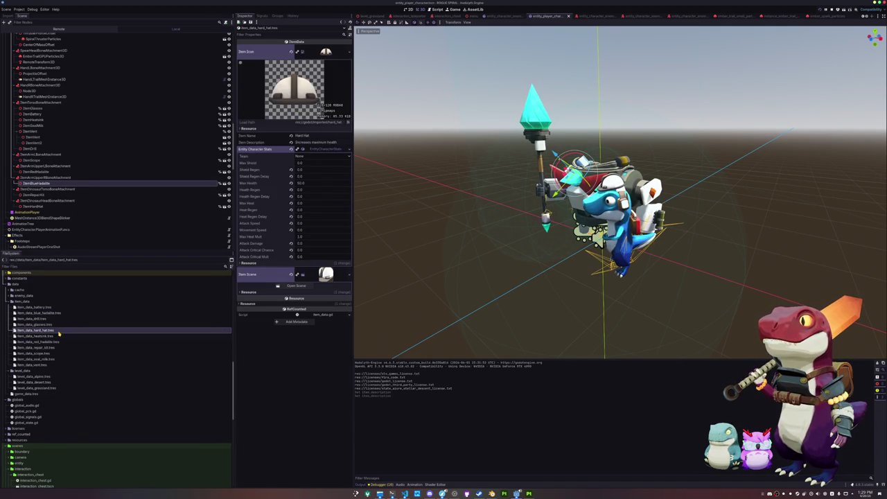
double_click(317, 142)
type("max")
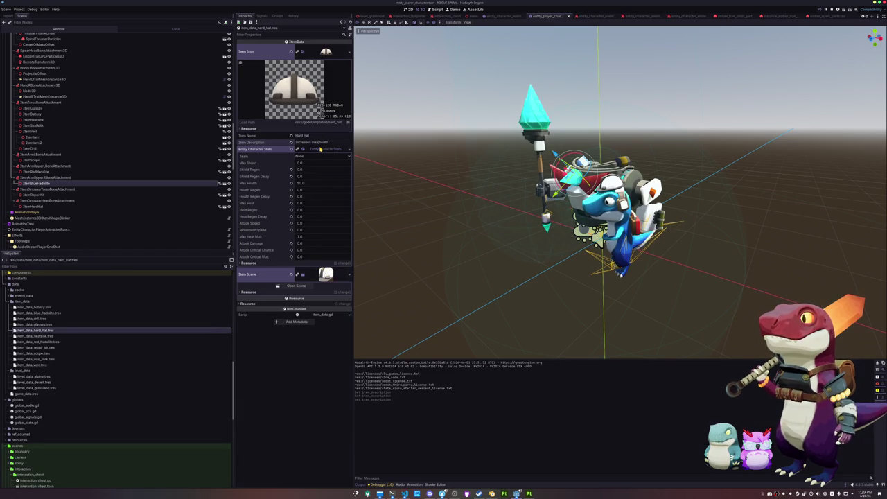
left_click(40, 324)
Step: Review the remaining item data files, Hard Hat through Vent, then open game_data.tres
left_click(53, 330)
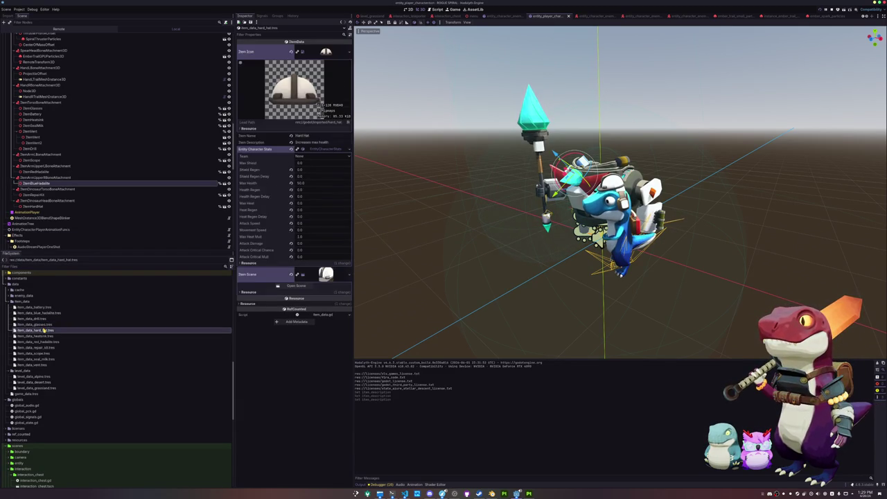
left_click(57, 336)
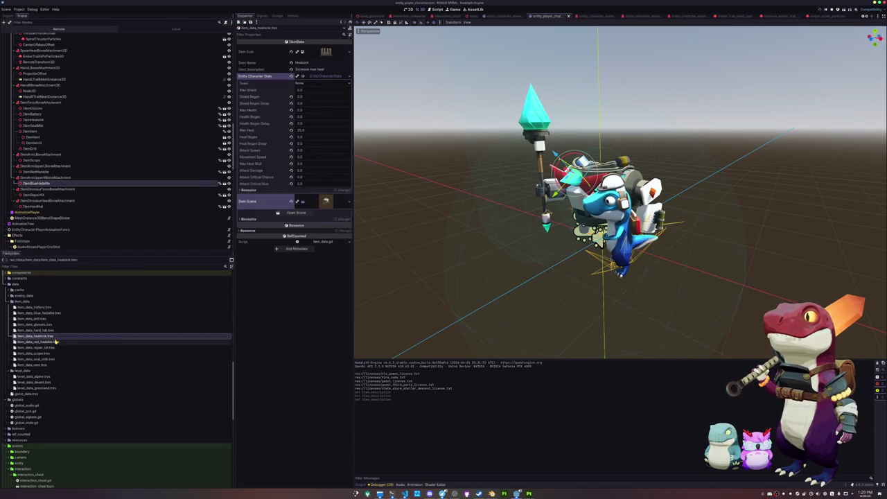
left_click(57, 343)
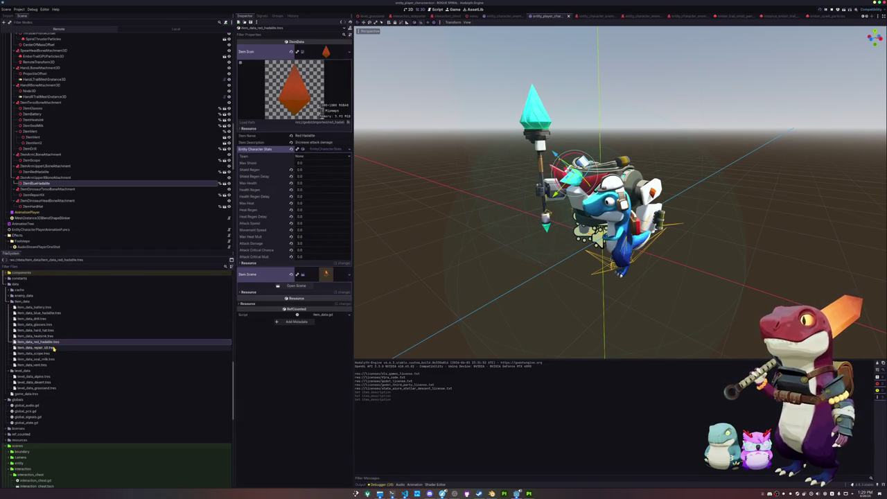
left_click(53, 348)
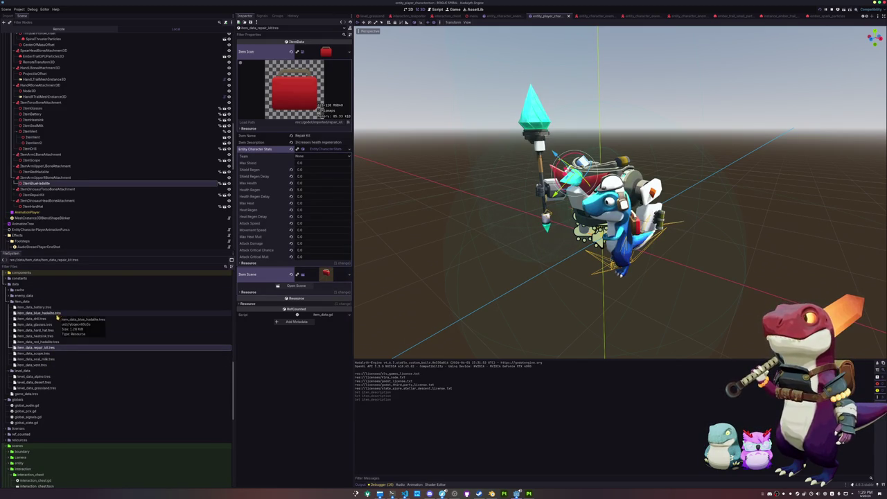
left_click(55, 308)
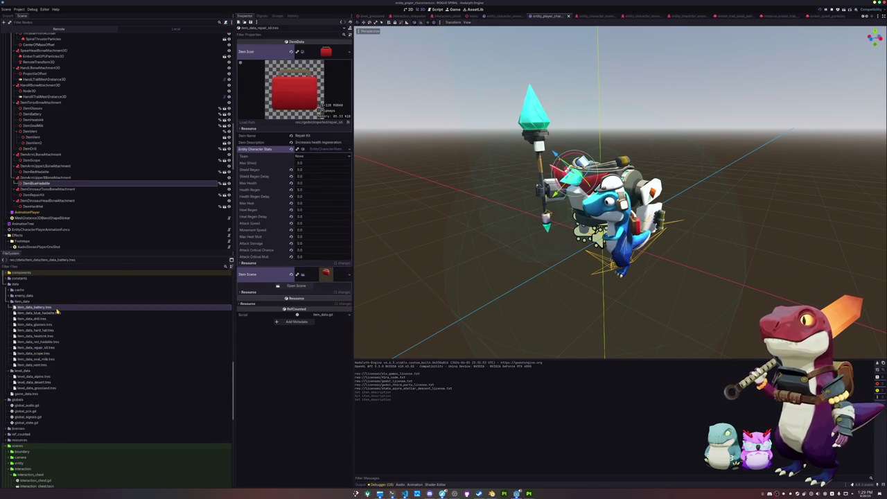
left_click(48, 348)
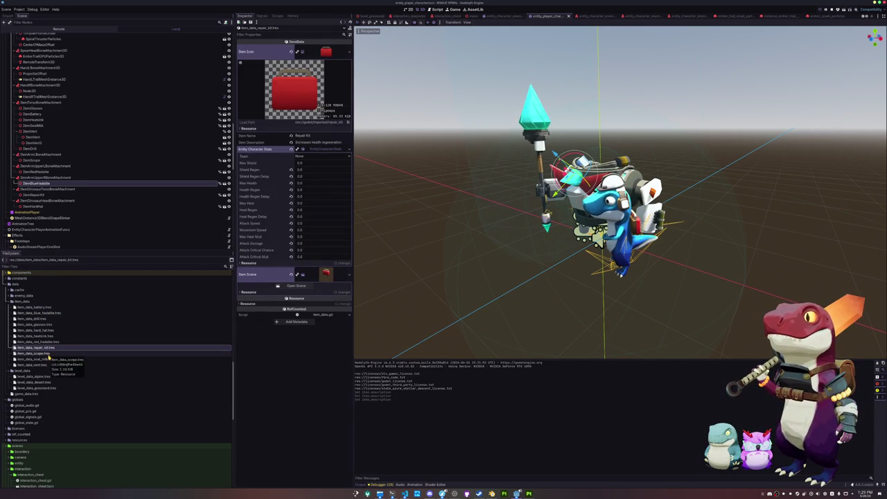
left_click(49, 355)
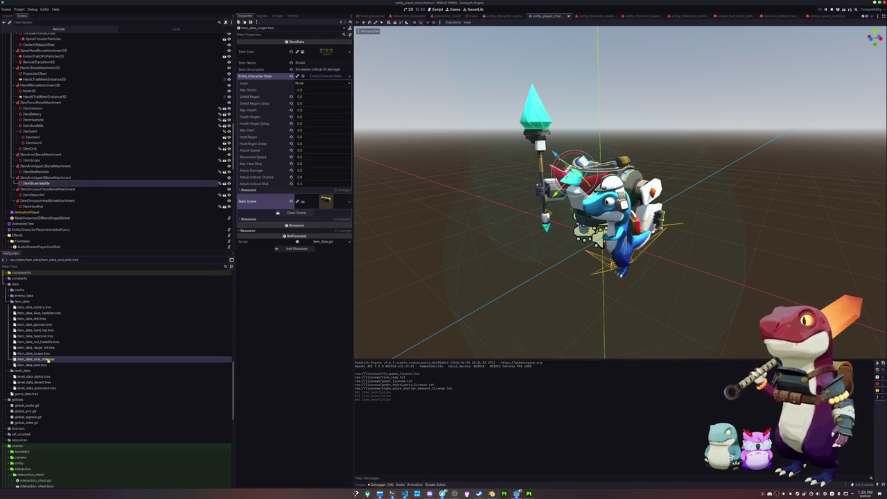
left_click(49, 359)
left_click(48, 365)
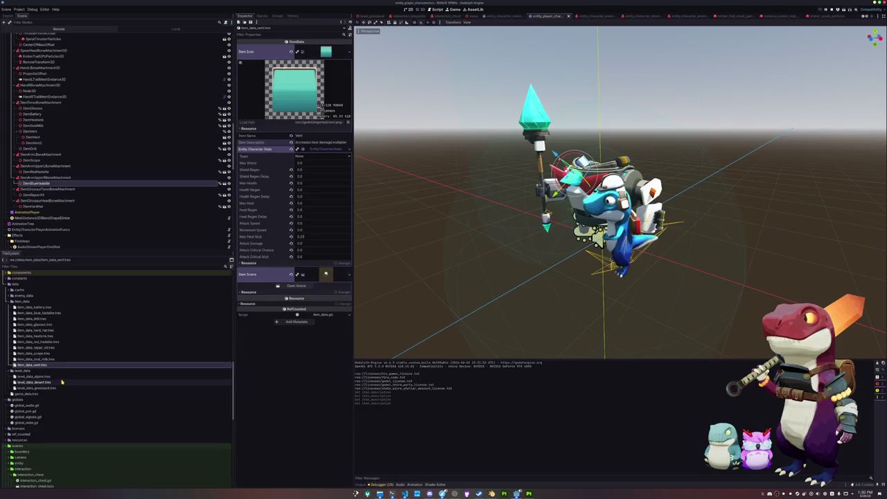
left_click(40, 395)
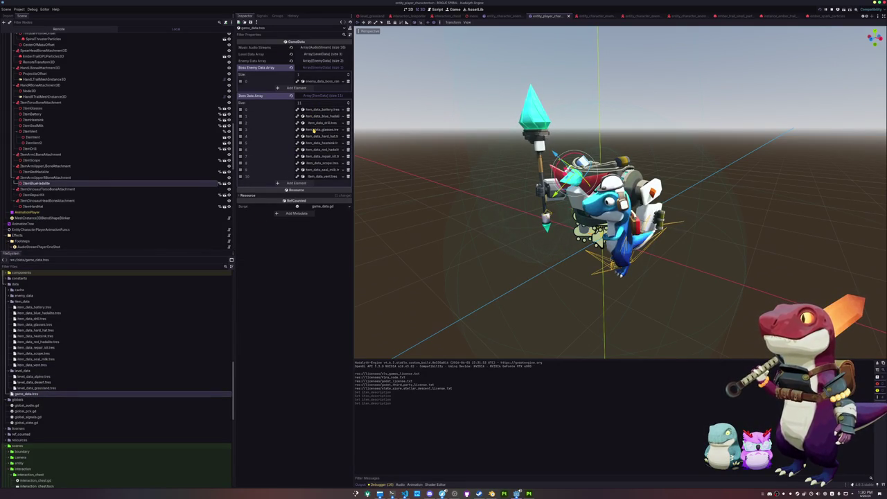
left_click(312, 177)
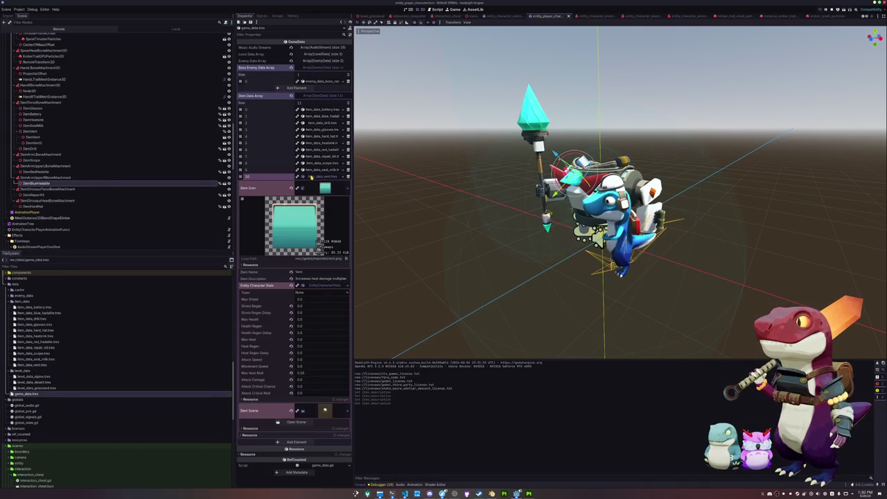
left_click(313, 177)
left_click(313, 171)
left_click(313, 170)
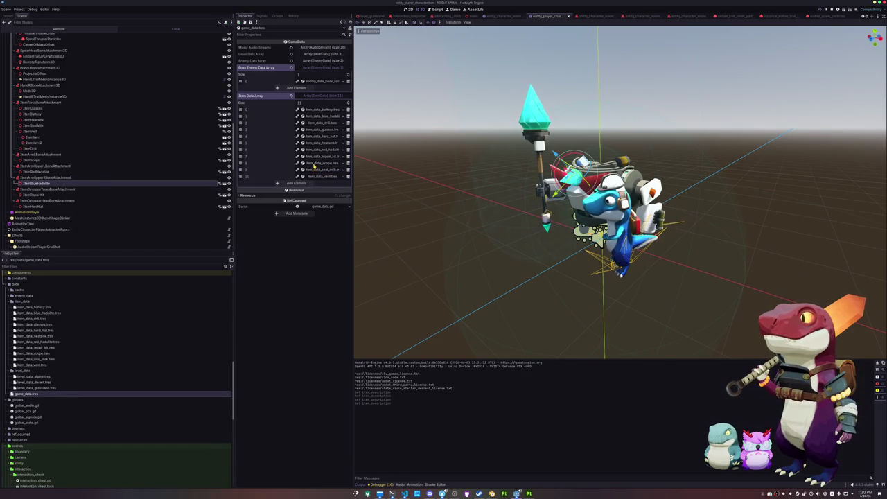
left_click(314, 164)
left_click(314, 163)
left_click(316, 157)
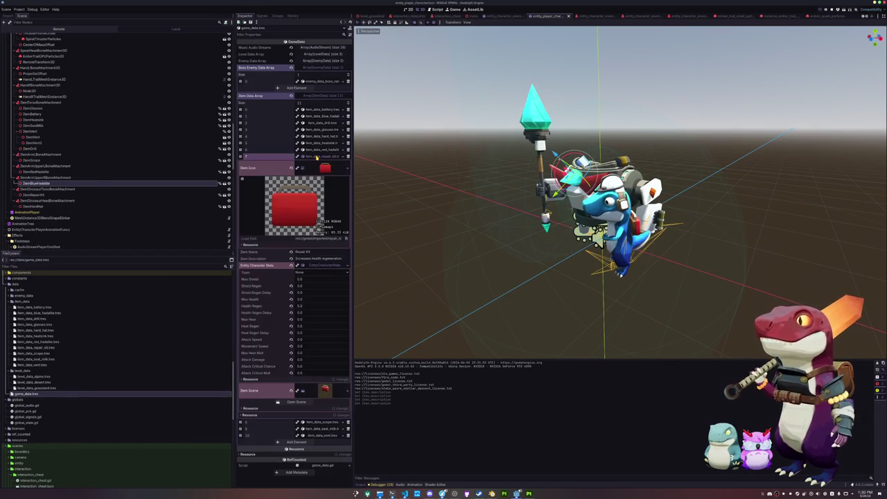
left_click(316, 157)
left_click(319, 150)
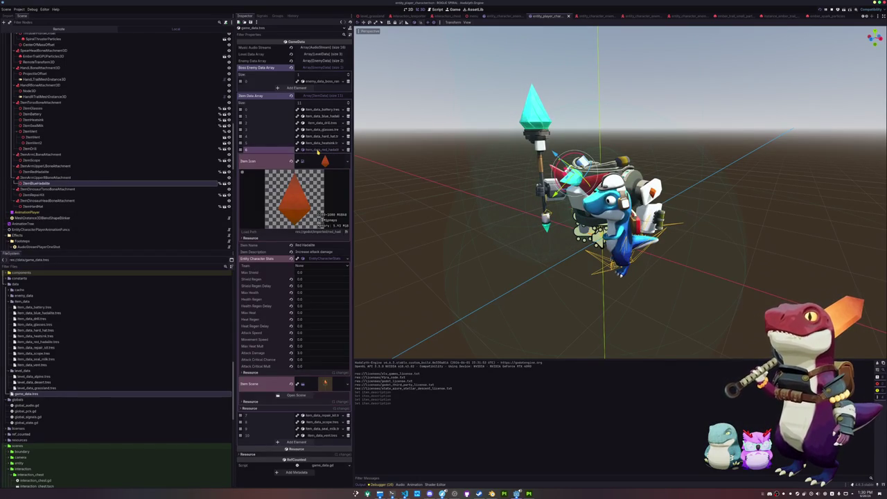
left_click(319, 151)
left_click(318, 143)
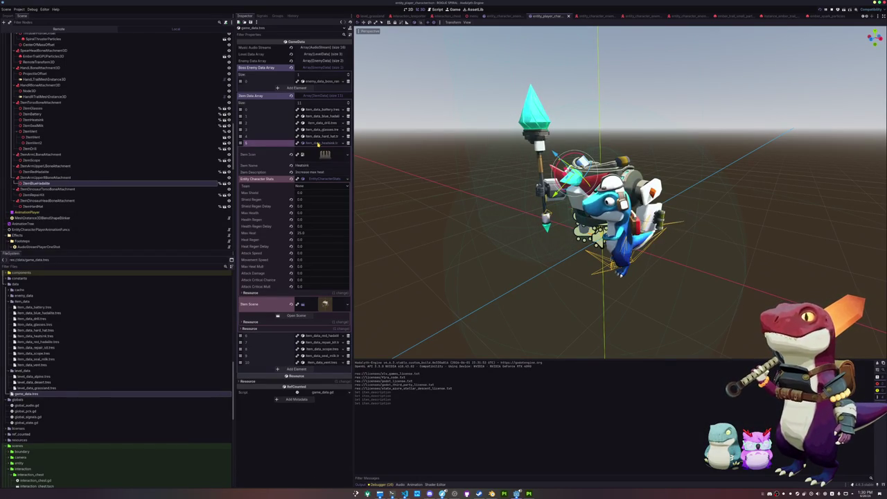
left_click(317, 144)
left_click(319, 137)
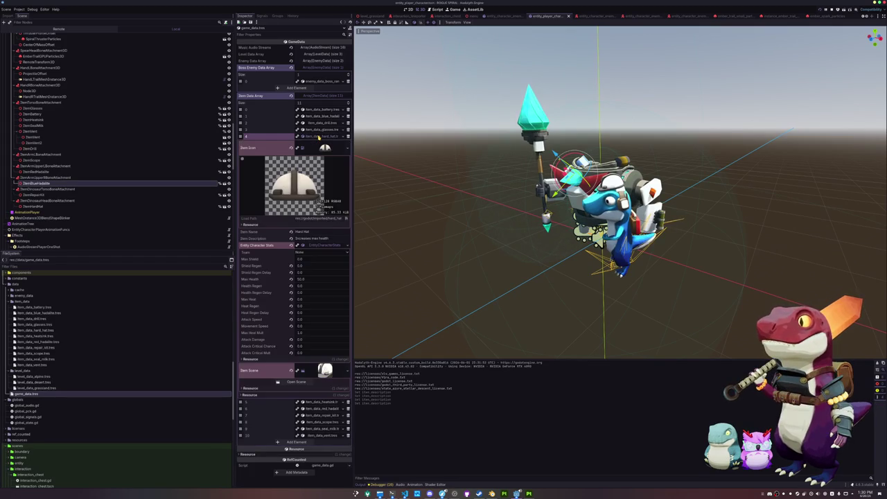
left_click(319, 136)
left_click(319, 130)
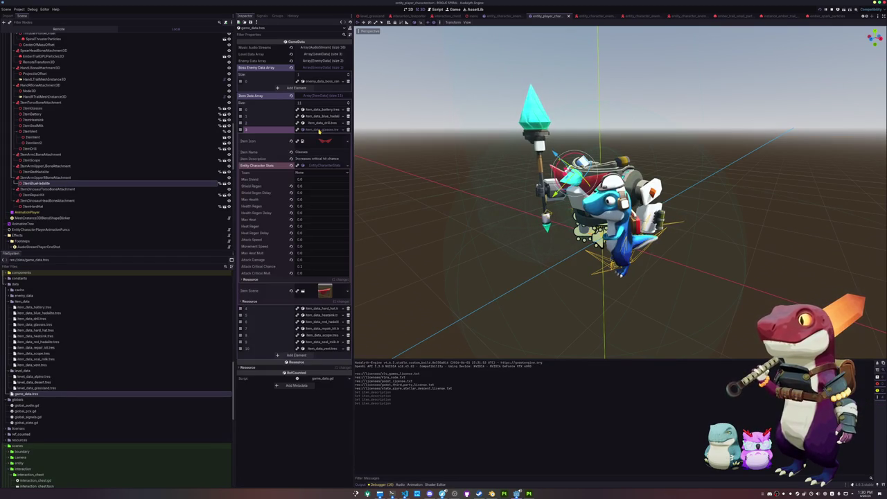
left_click(319, 130)
left_click(320, 124)
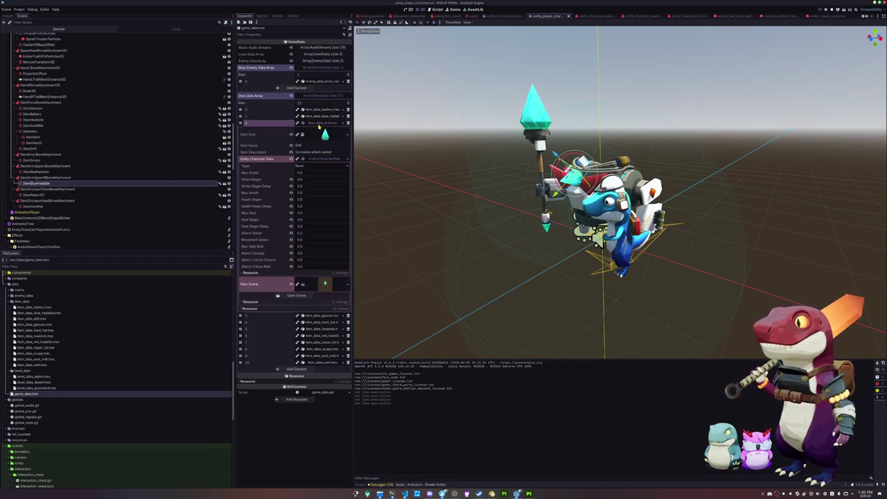
left_click(319, 123)
left_click(319, 117)
left_click(320, 117)
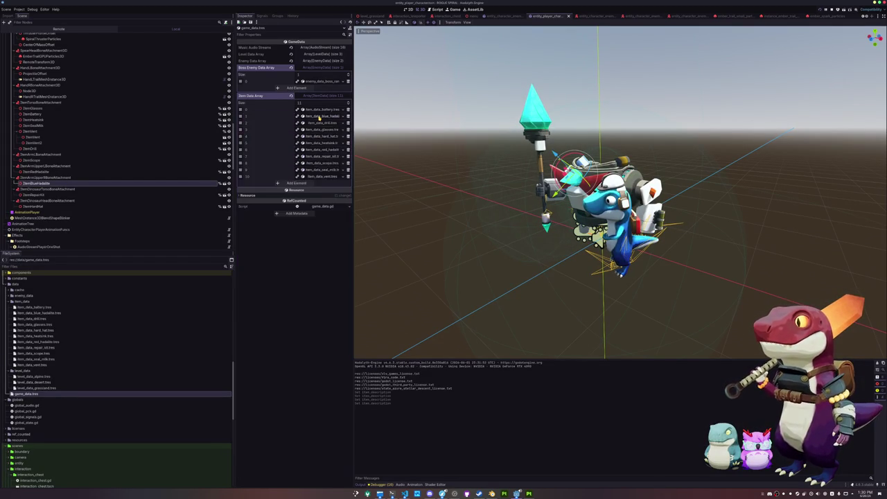
left_click(320, 110)
left_click(320, 110)
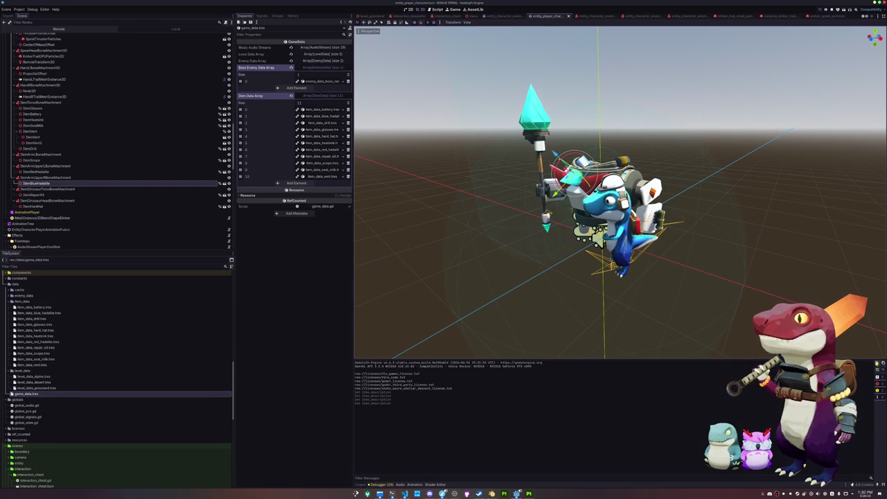
scroll(491, 19, "up", 2)
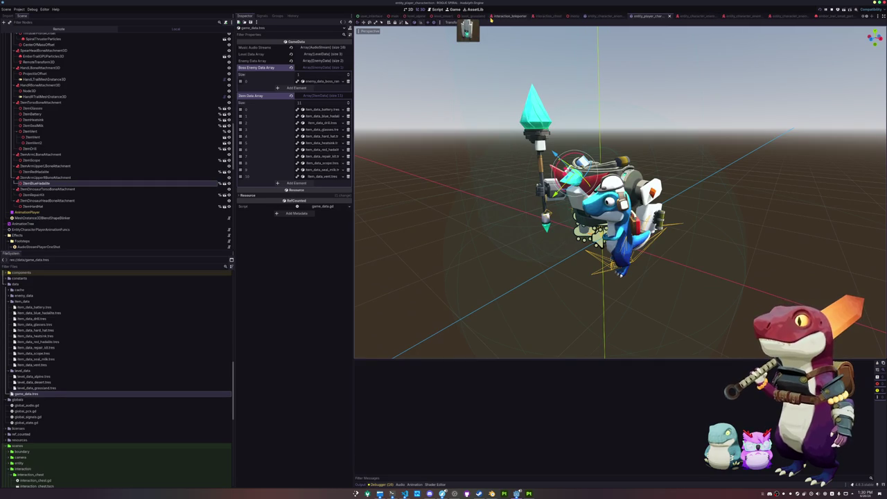
Step: Open entity_character_enemy_boss_ranged and inspect its mesh, attack embers and attack AudioStreamPlayer3D
left_click(602, 16)
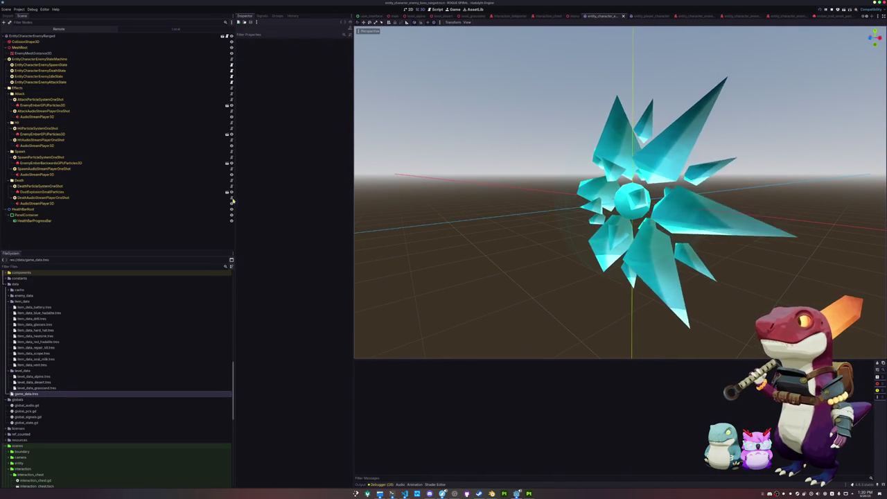
left_click(52, 54)
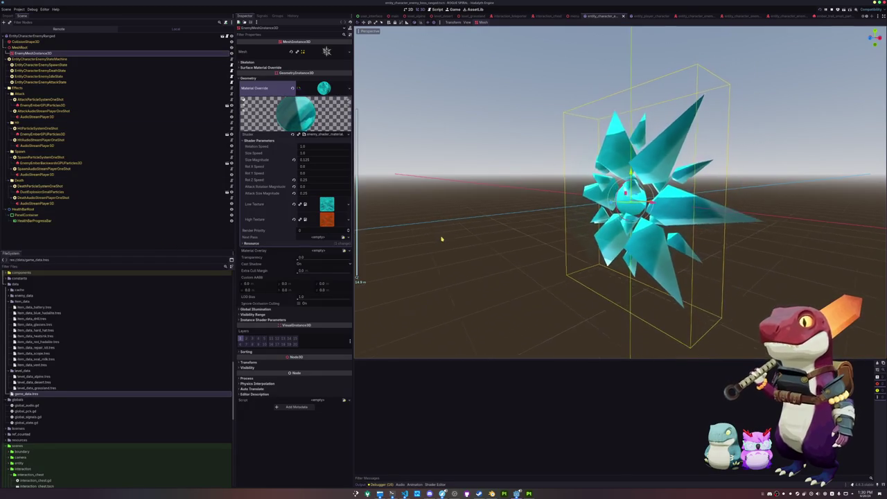
left_click(39, 105)
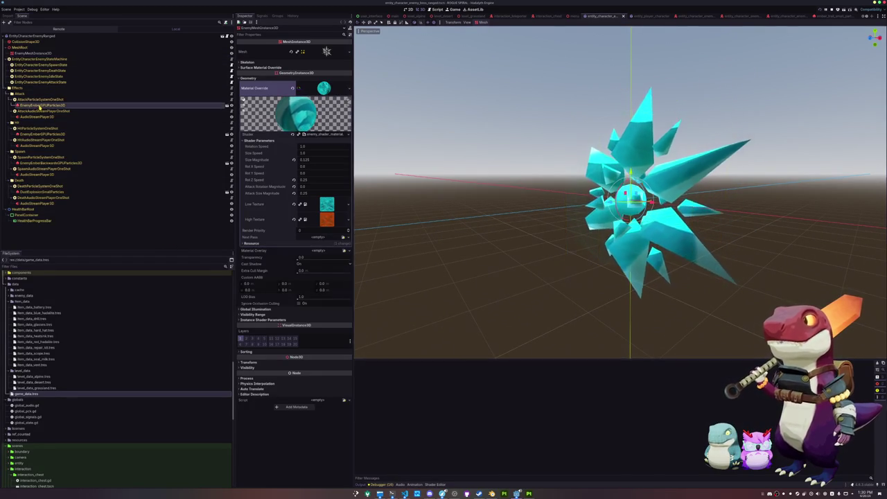
left_click(39, 117)
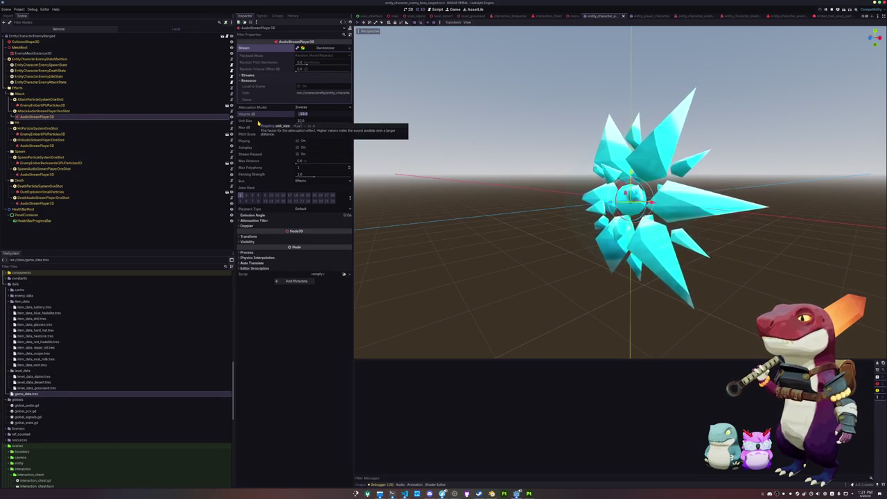
Step: Set the Attack sound to -10 dB, the Hit sound to -20 dB, and adjust the Spawn sound's volume
key("Return")
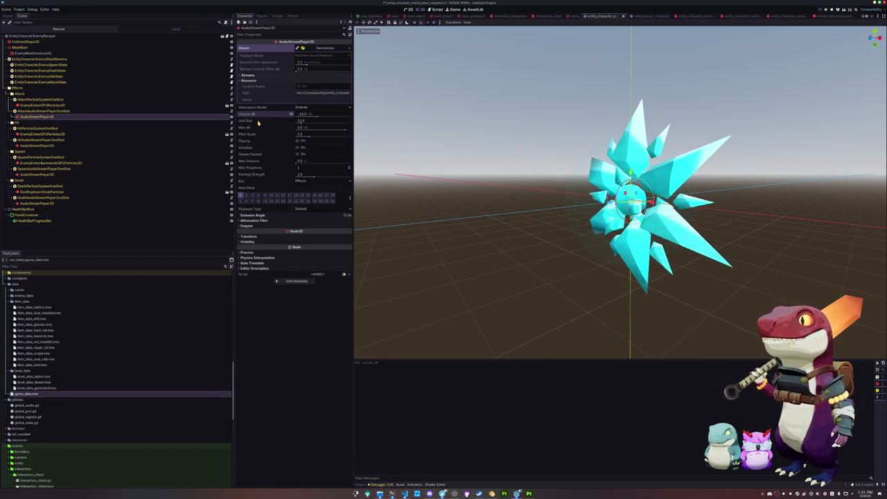
left_click(50, 146)
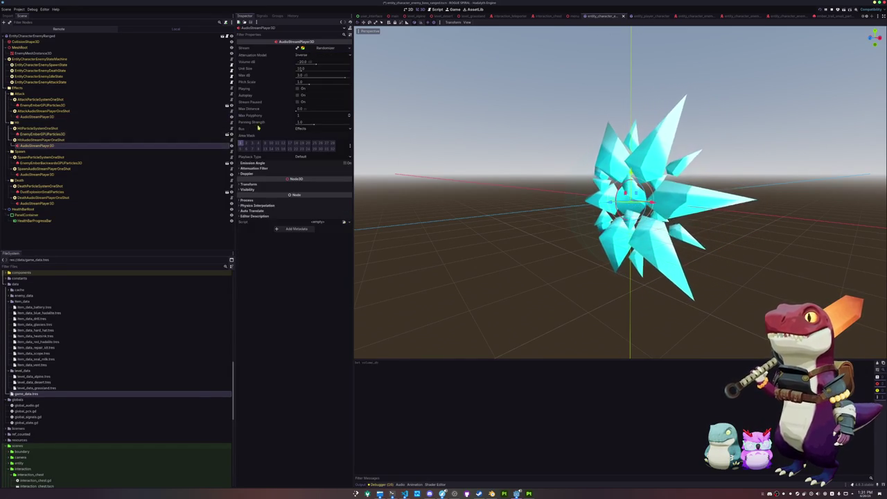
left_click(310, 63)
key("Return")
left_click(50, 174)
left_click(302, 62)
key("Return")
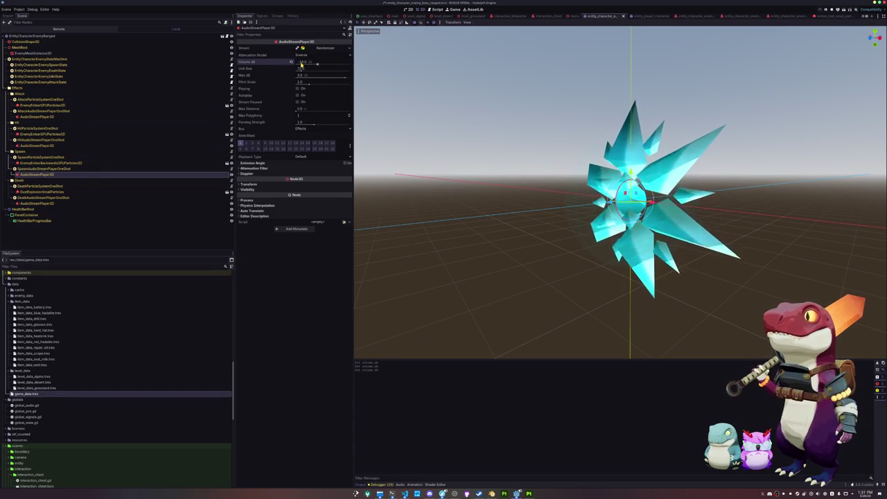
Step: Preview the Death sound and set its volume to -12 dB
left_click(46, 203)
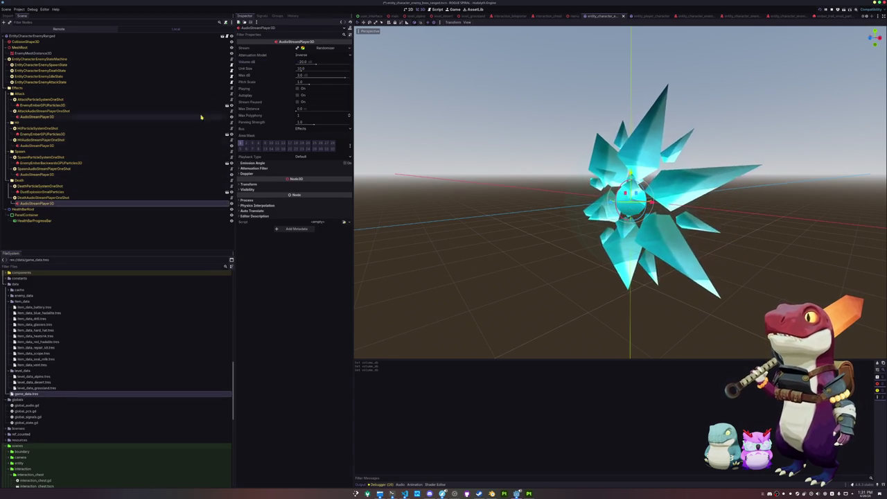
left_click(305, 63)
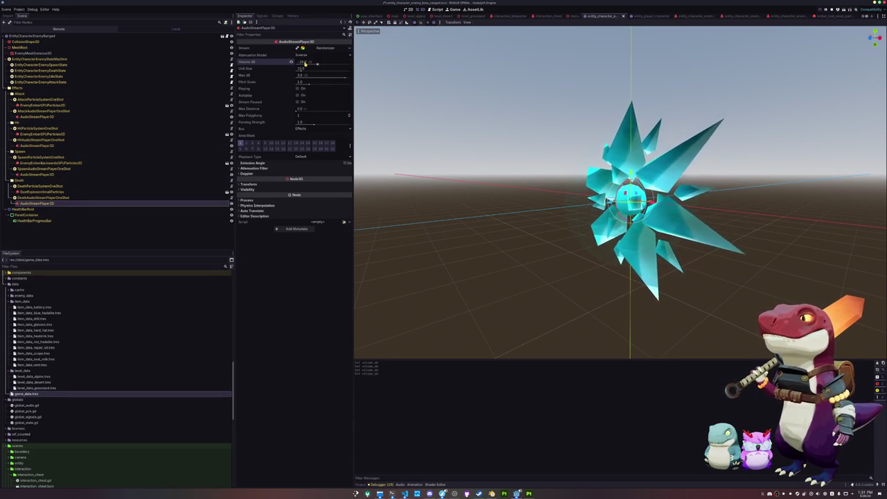
left_click(298, 89)
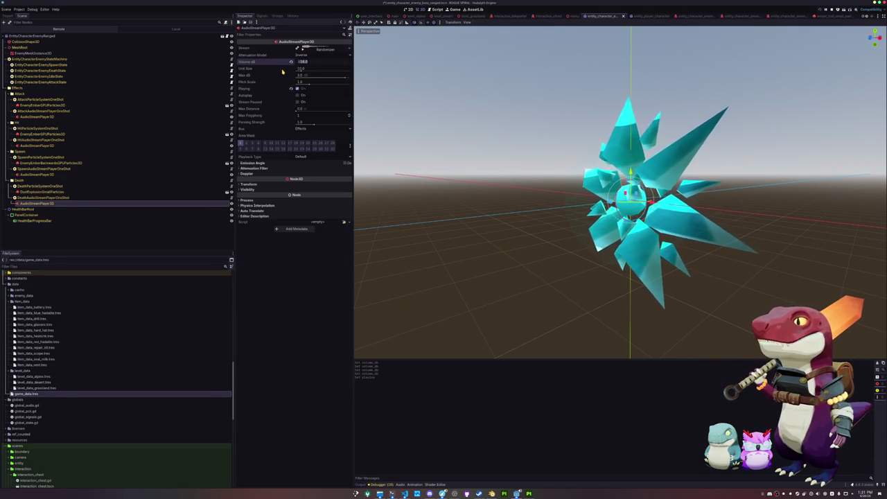
type("-12")
key("Return")
left_click(302, 62)
Step: Raise the Attack sound volume to -12 dB and save the boss scene
left_click(35, 175)
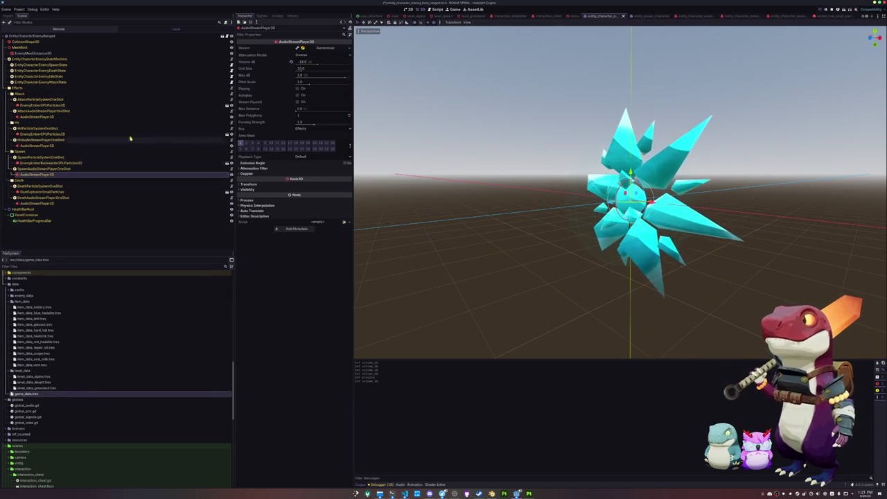
left_click(39, 146)
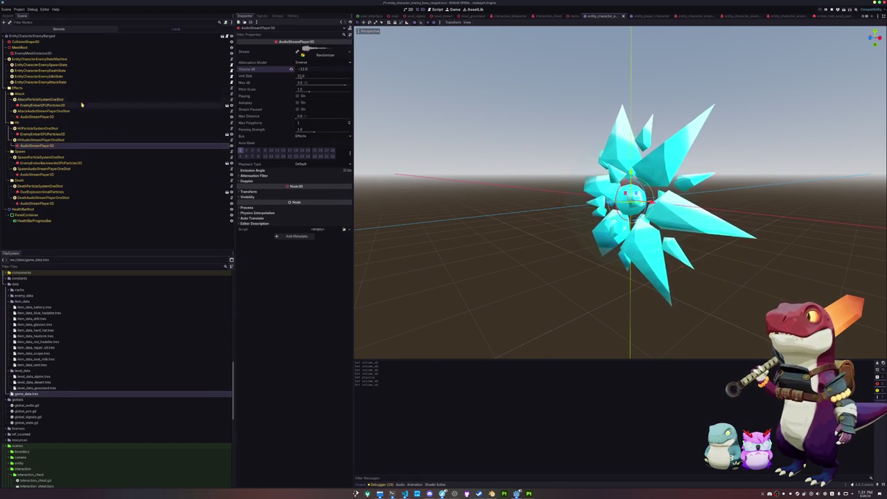
left_click(38, 117)
left_click_drag(303, 121, 319, 122)
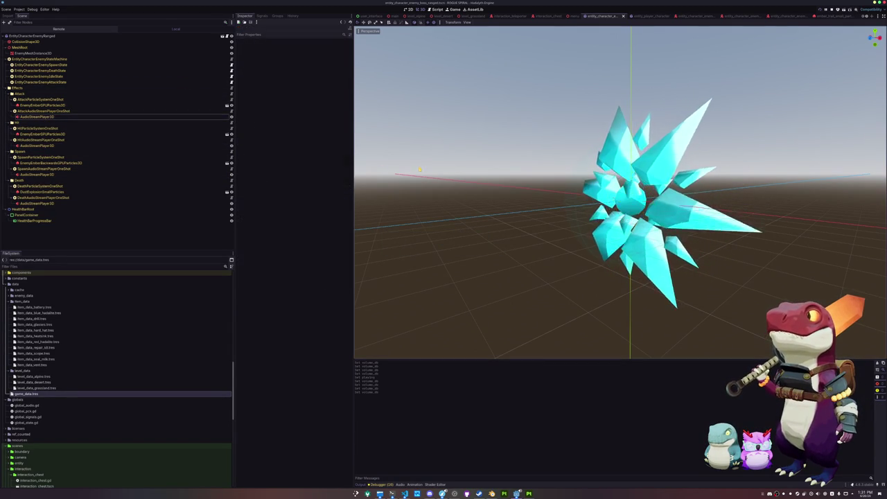
key("ctrl+s")
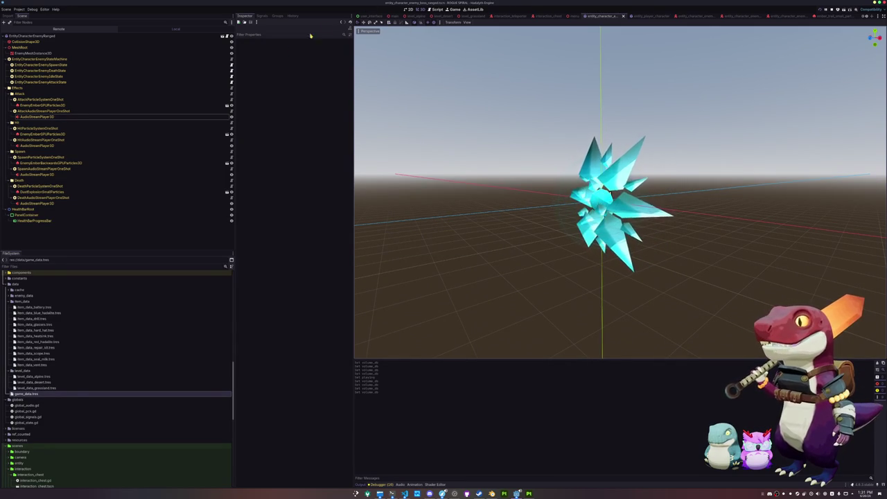
left_click(24, 209)
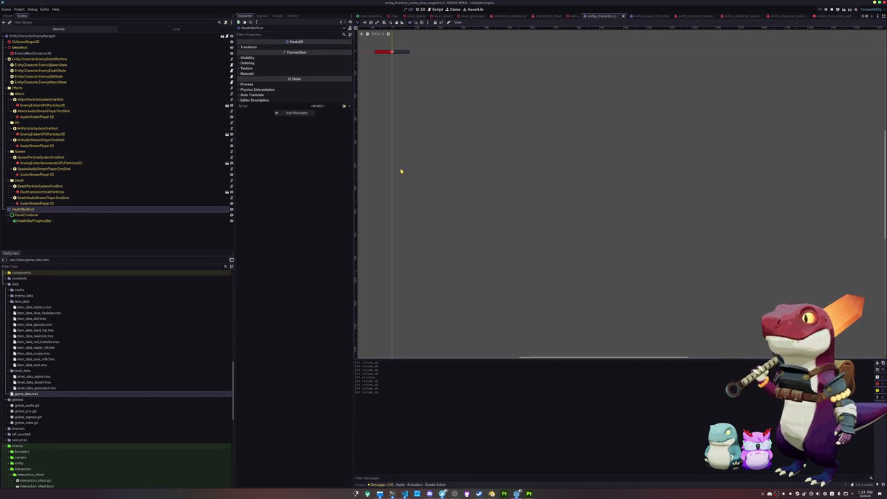
Step: In the base EntityCharacterEnemy scene, set HealthBarProgressBar's custom minimum height to 5
left_click_drag(422, 131, 444, 174)
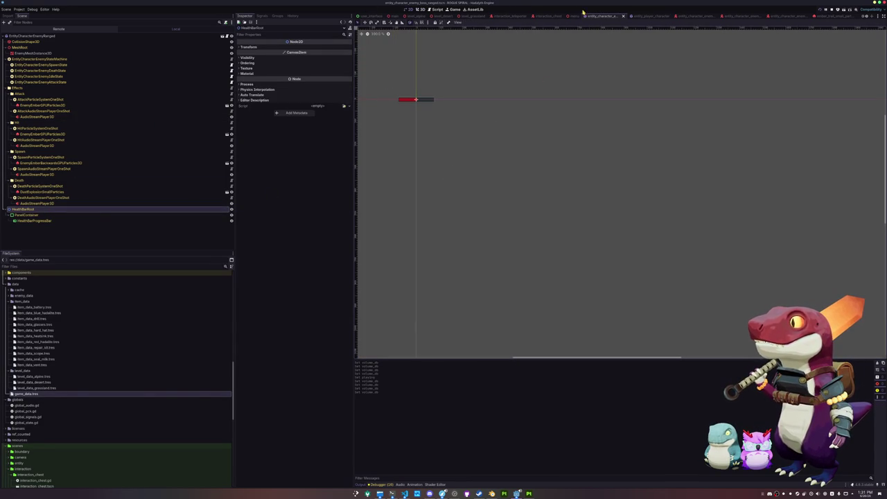
mouse_move(638, 16)
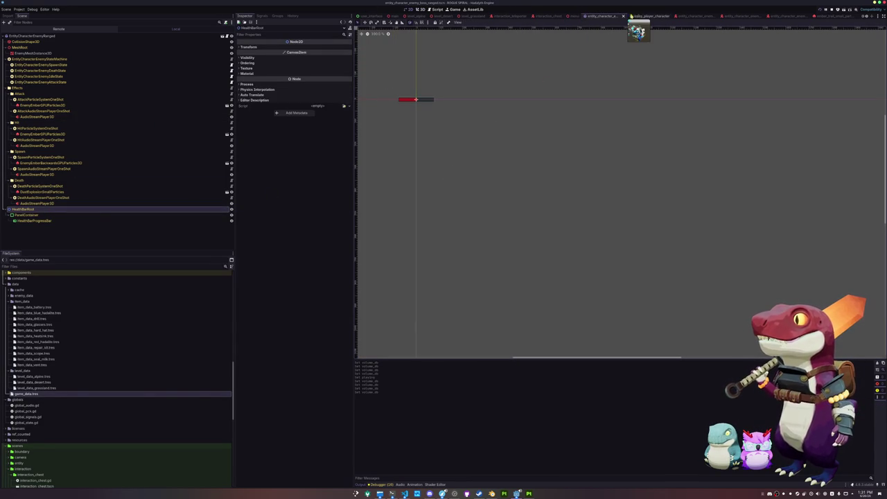
left_click(222, 36)
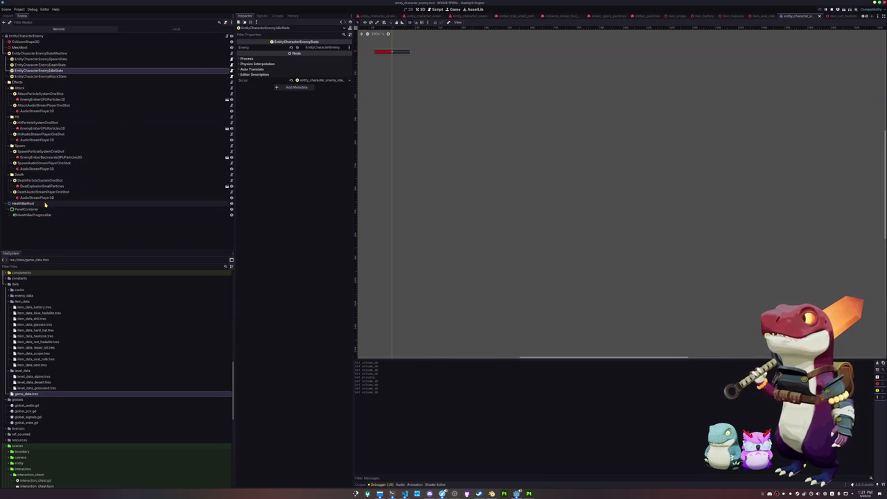
left_click(22, 203)
left_click(39, 215)
left_click_drag(389, 121, 459, 196)
scroll(460, 196, "up", 5)
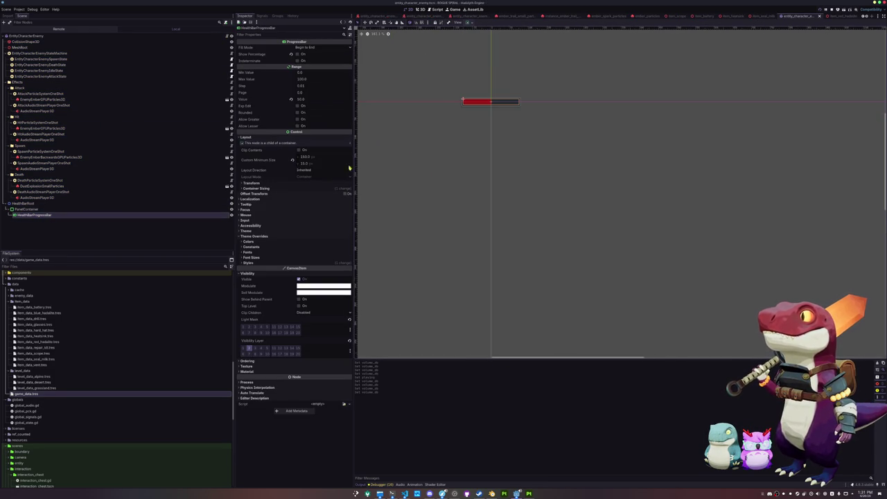
left_click(305, 164)
type("5")
key("Return")
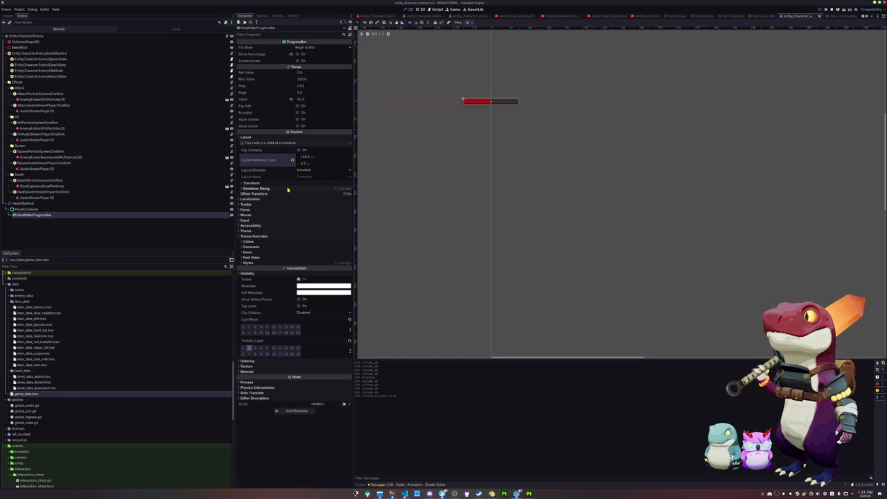
Step: Set the PanelContainer's height to 15 and save the enemy scene
left_click(288, 189)
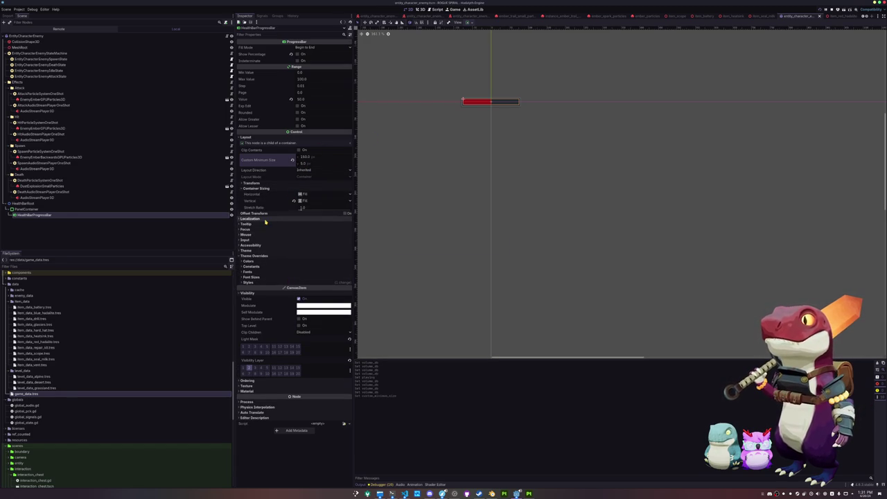
left_click(251, 183)
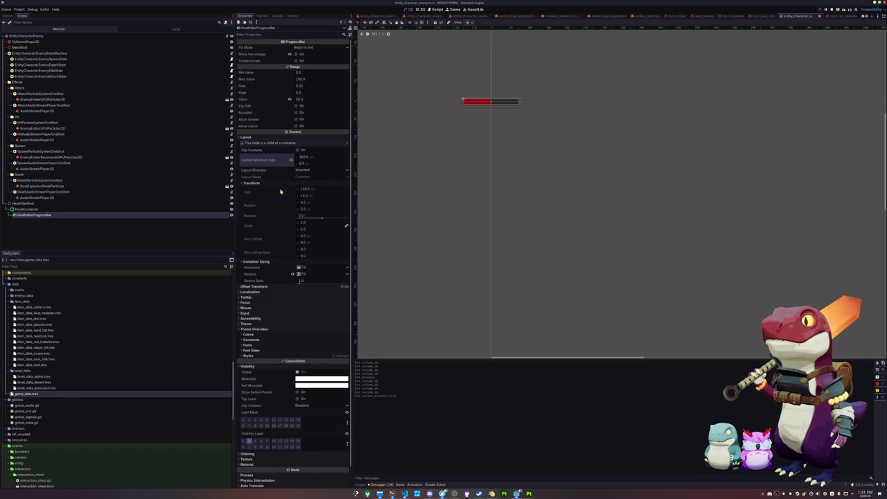
left_click(49, 209)
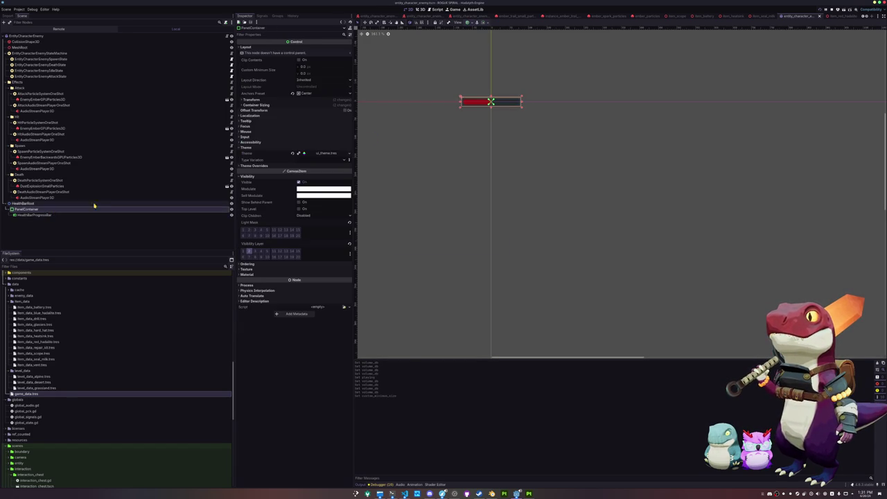
left_click(294, 106)
left_click(296, 101)
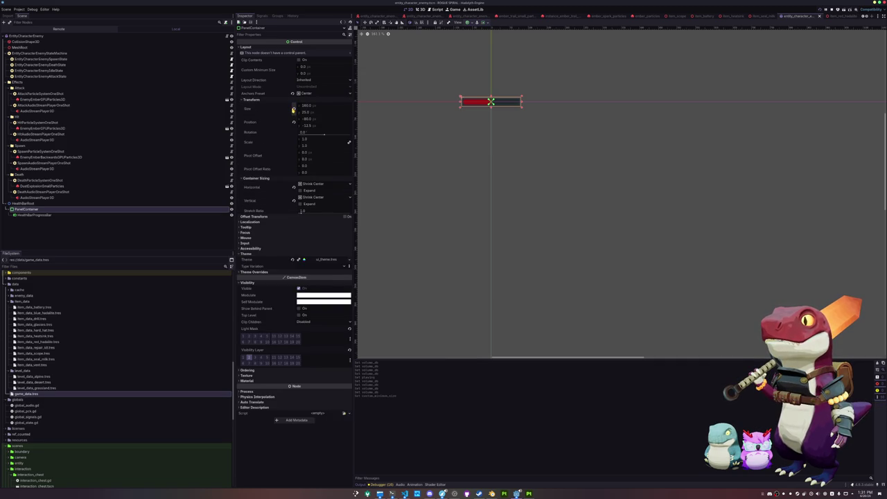
type("15")
key("Return")
key("ctrl+s")
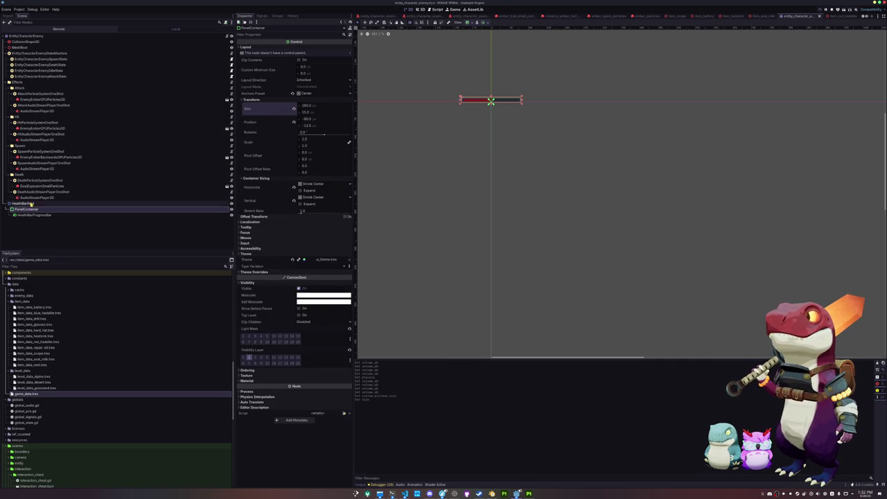
Step: Apply an anchor preset to the PanelContainer and run the game to test the bar
left_click(27, 203)
left_click(31, 208)
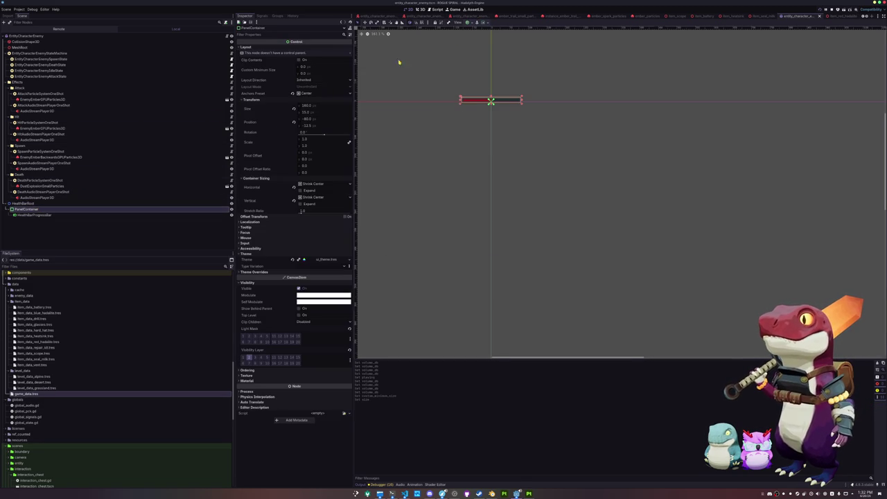
left_click(482, 22)
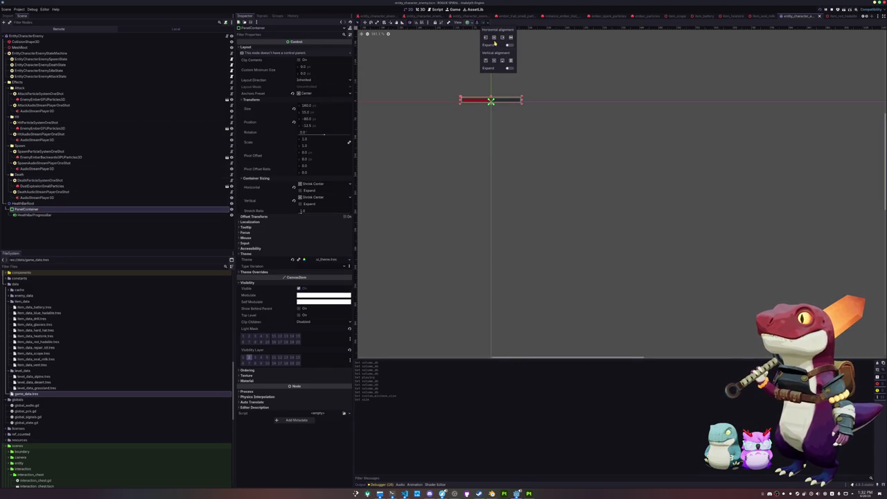
left_click(472, 24)
left_click(479, 46)
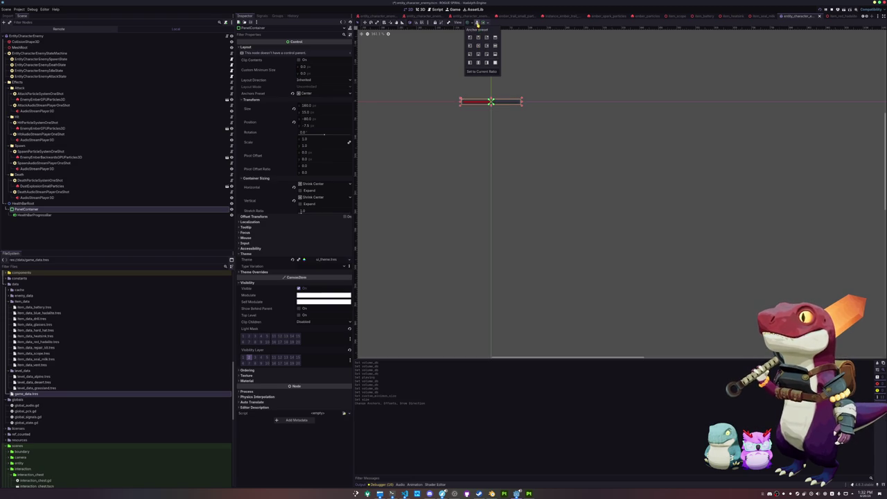
left_click(436, 133)
left_click_drag(437, 133, 438, 196)
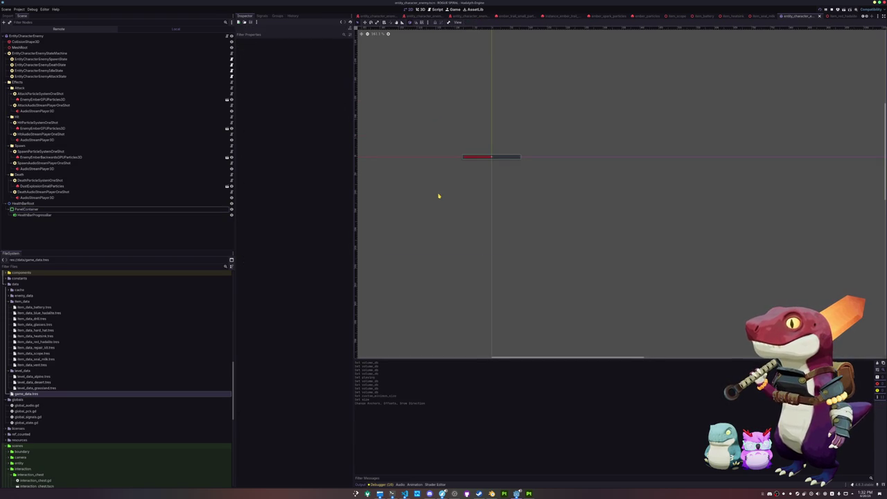
key("F5")
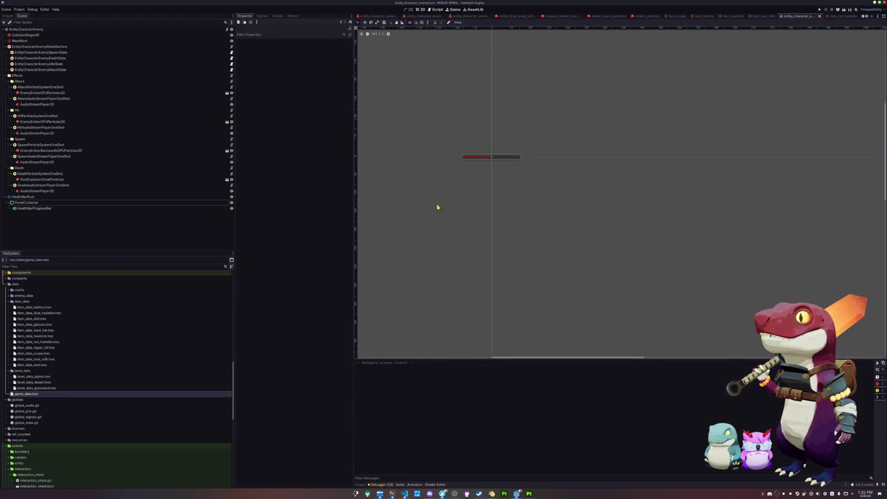
left_click(19, 9)
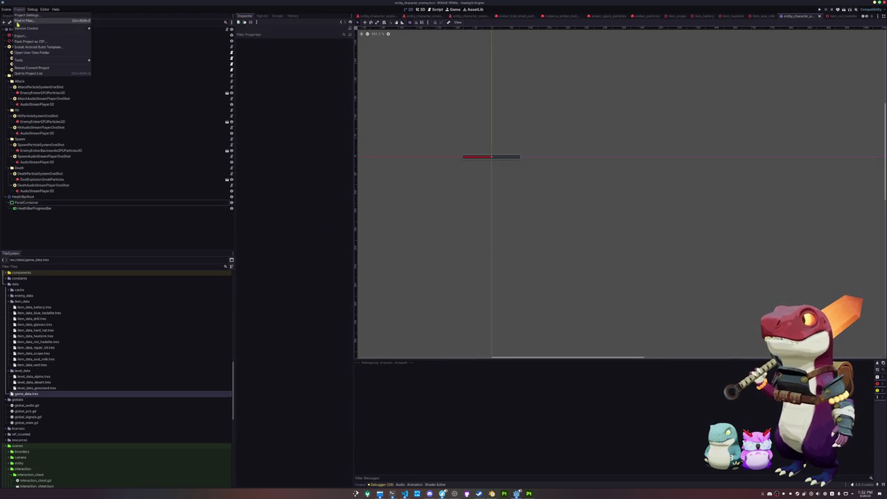
Step: Export all presets as release builds, then close the Export window
left_click(21, 34)
left_click(385, 411)
left_click(468, 251)
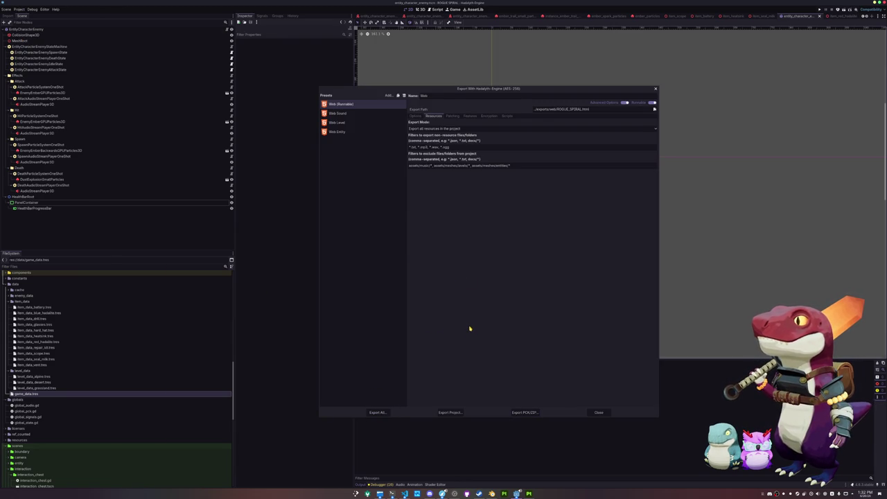
left_click(379, 412)
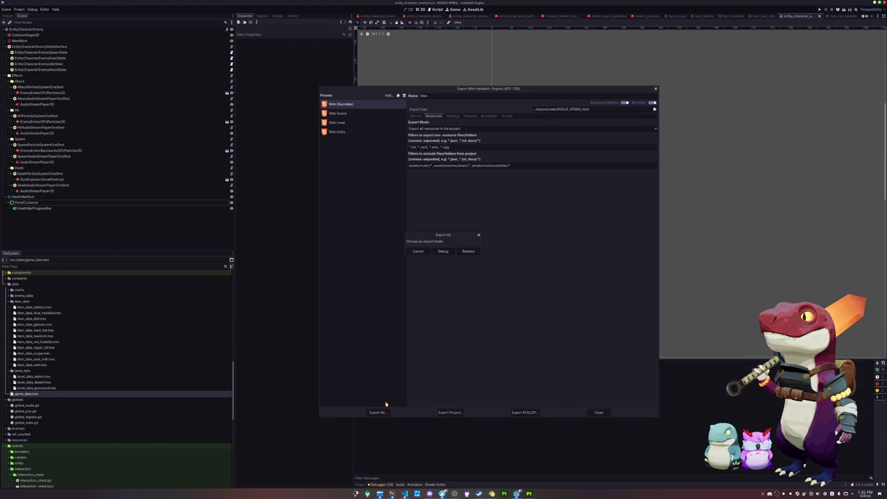
left_click(468, 251)
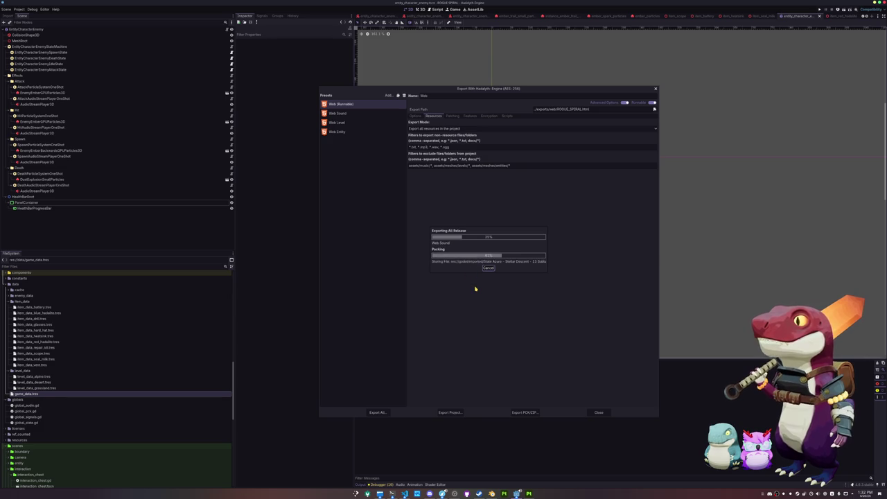
left_click(609, 413)
left_click(392, 493)
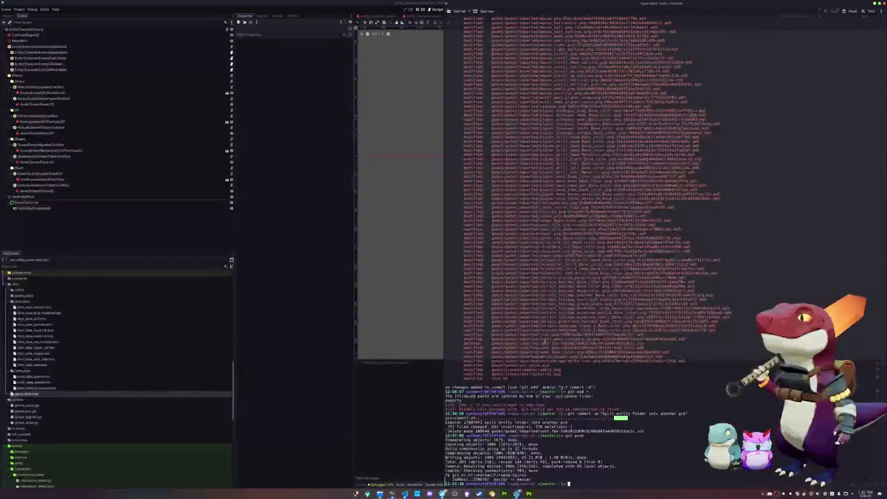
Step: Run the itch.io upload script in Konsole, check its output, and return to Godot
type("./itch.sh")
key("Return")
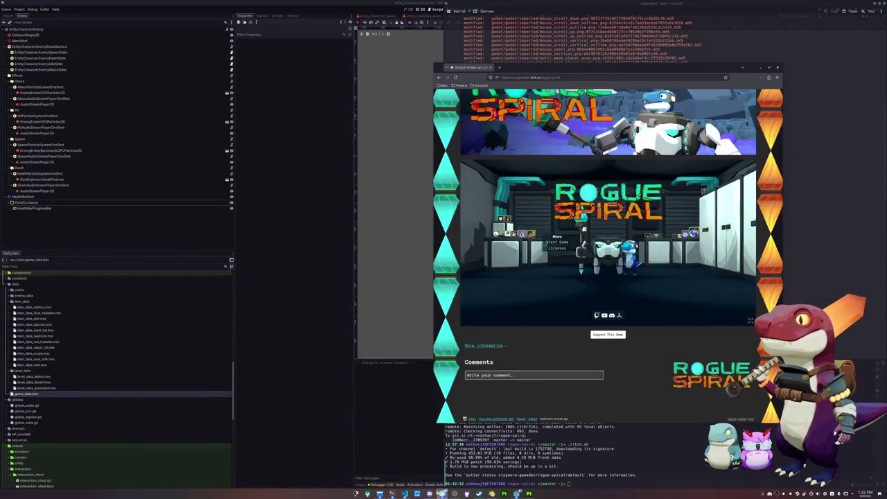
scroll(608, 256, "up", 1)
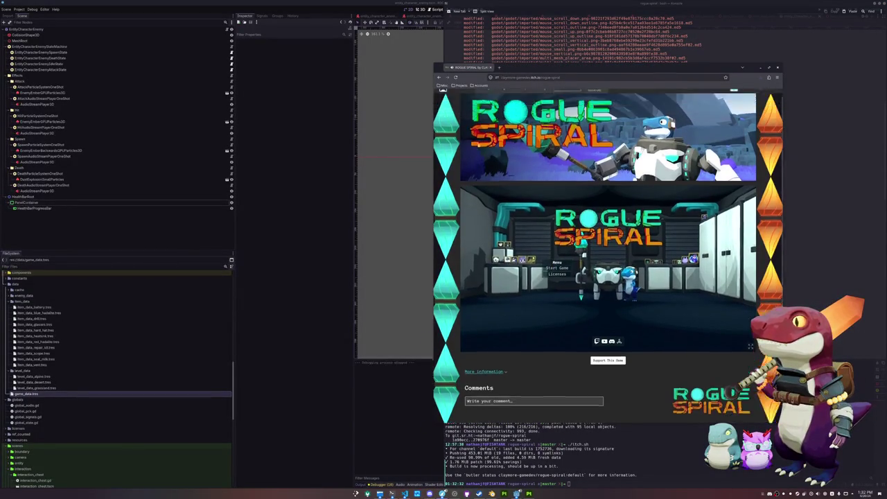
scroll(546, 316, "down", 1)
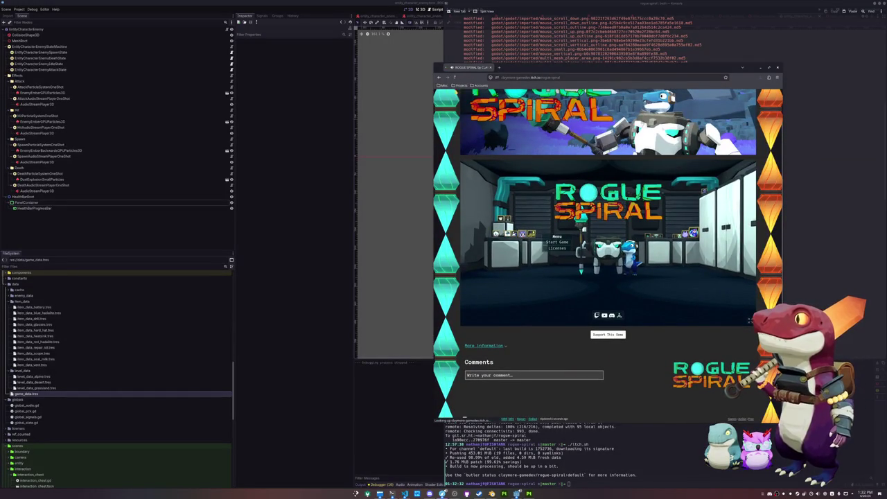
scroll(527, 353, "up", 1)
scroll(529, 353, "down", 1)
left_click(382, 418)
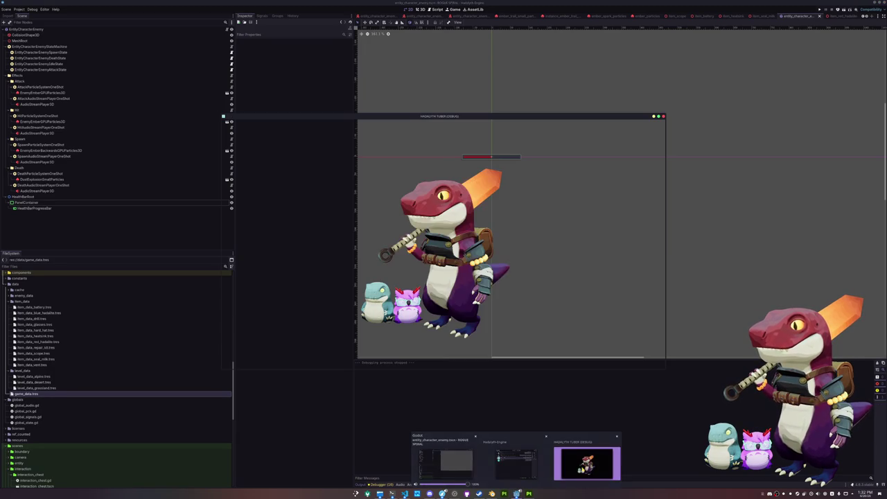
Step: Launch the game with F6, move its window right, start a new run, and pause it
left_click(517, 493)
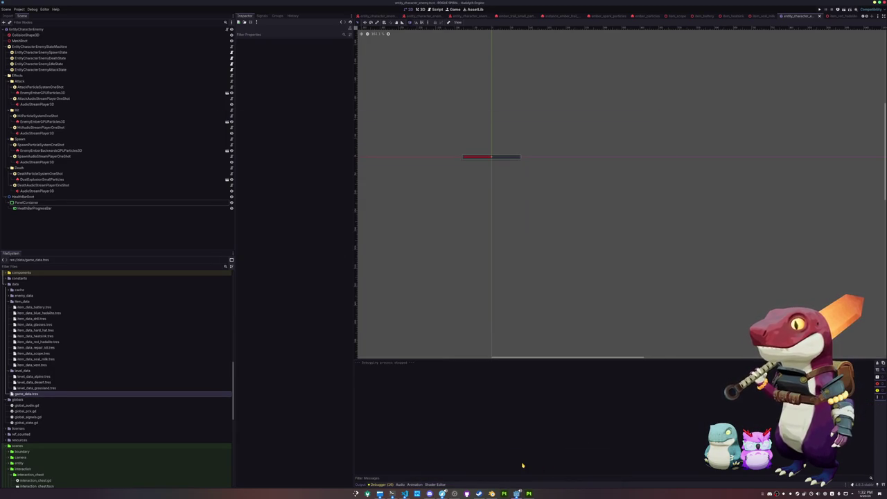
key("F6")
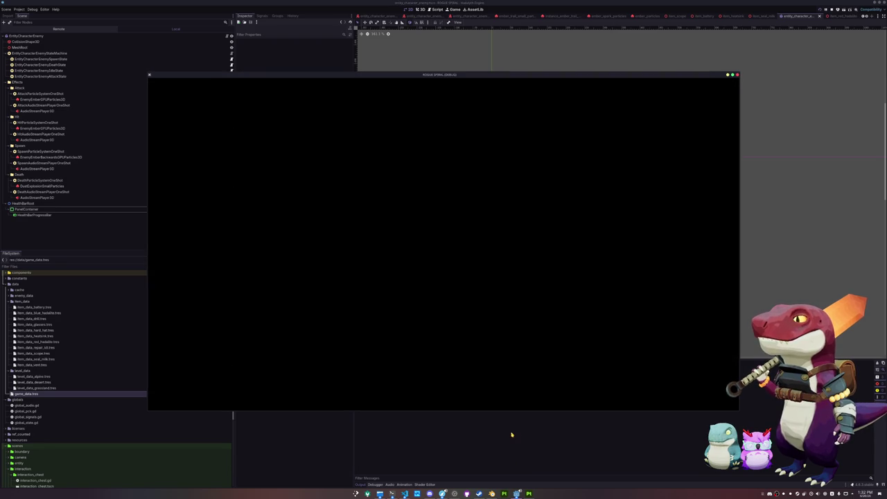
left_click_drag(391, 80, 496, 76)
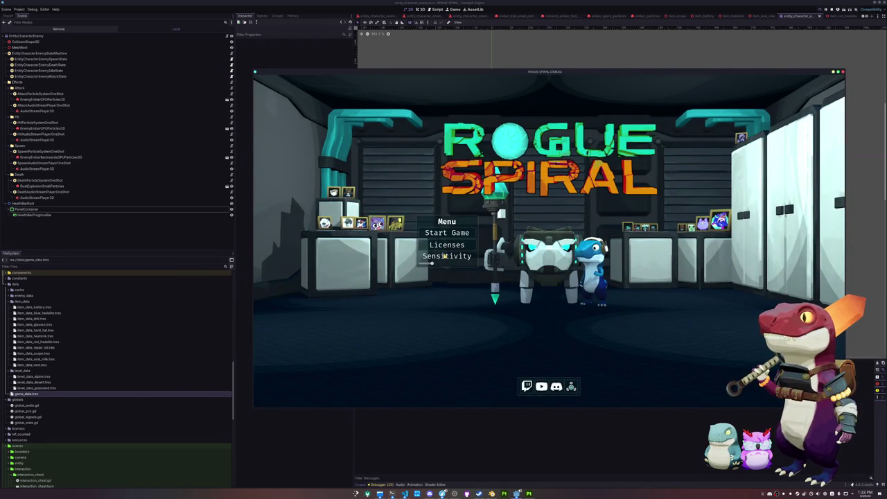
left_click(451, 234)
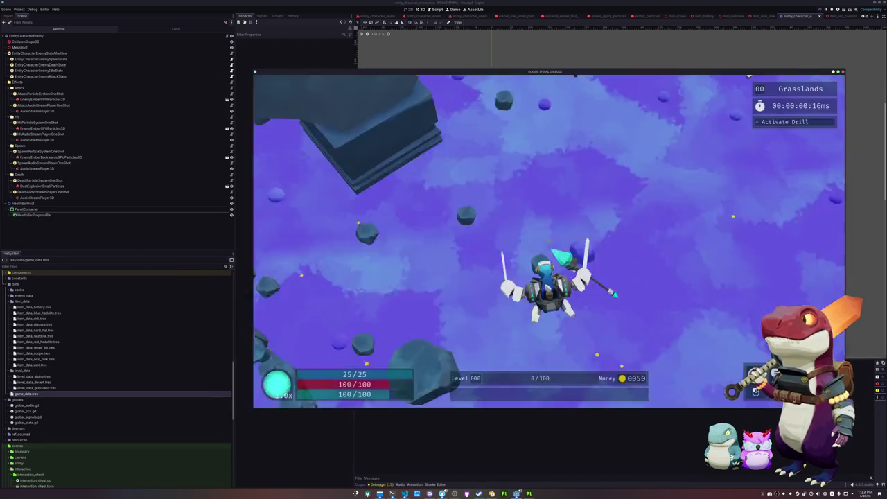
key("Escape")
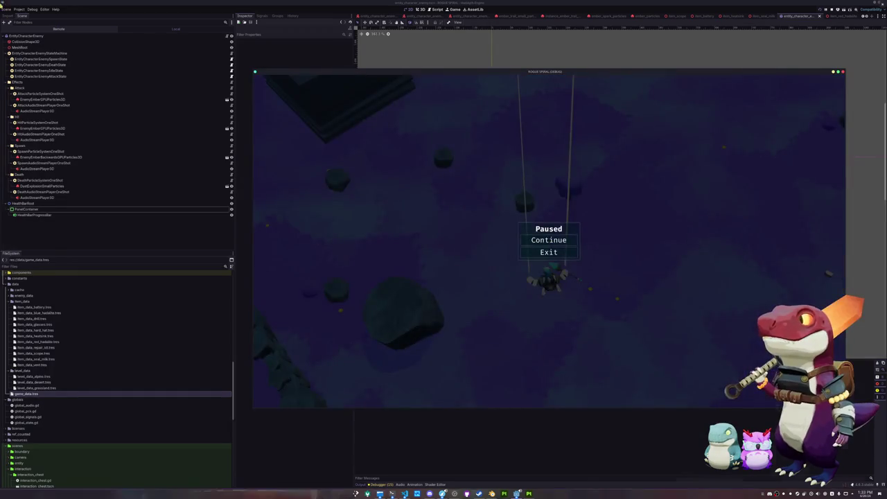
key("super")
key("super")
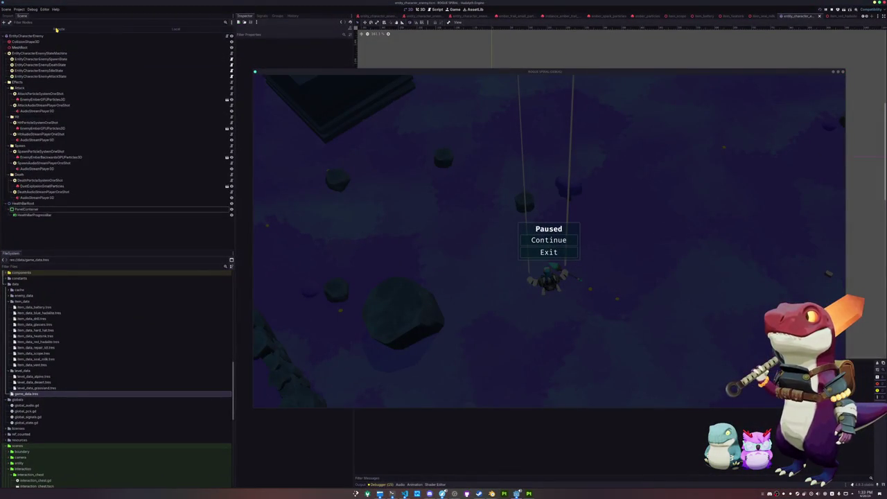
left_click(25, 47)
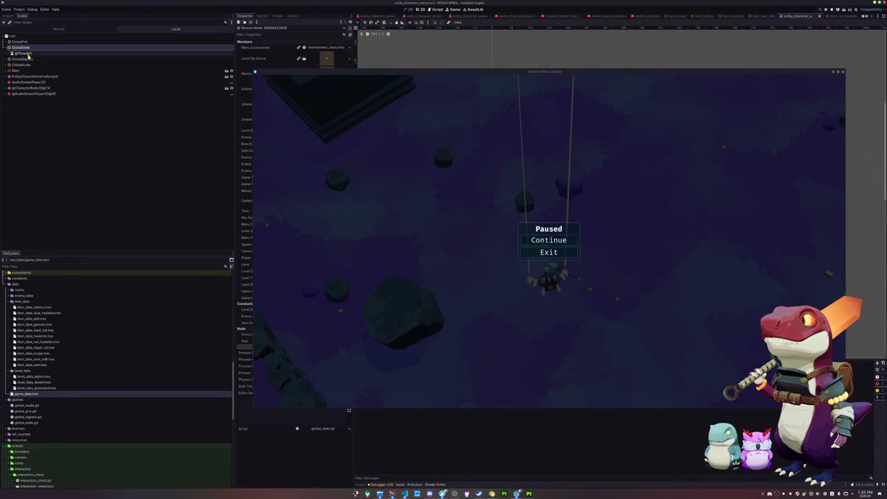
Step: Set the live GlobalState Money to 50000000 in the remote inspector and resume the game
left_click_drag(284, 75, 425, 77)
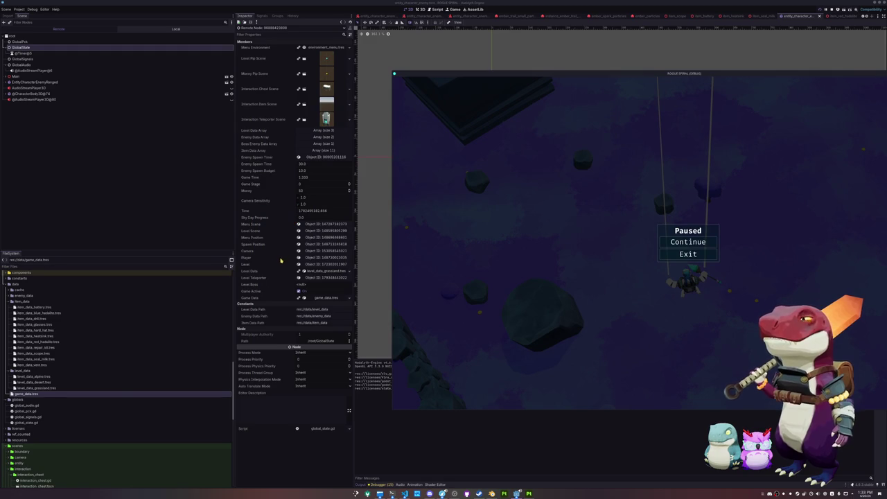
left_click(301, 184)
left_click(303, 191)
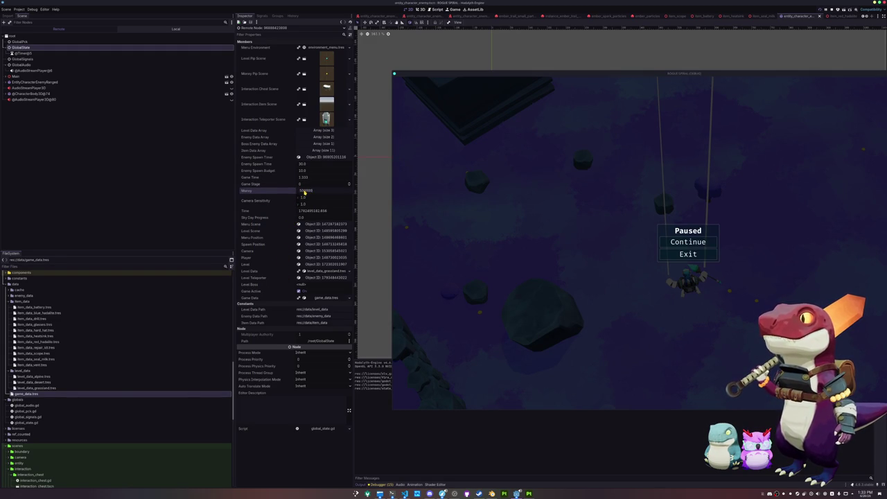
left_click(481, 201)
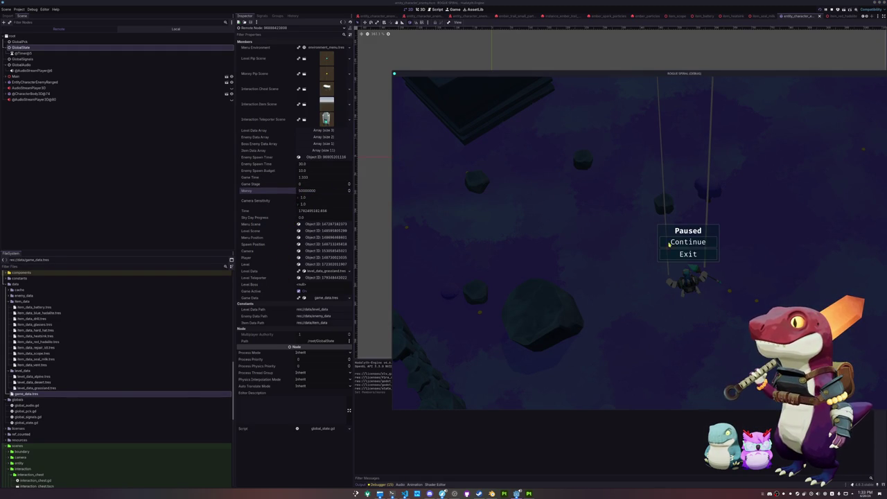
left_click(688, 242)
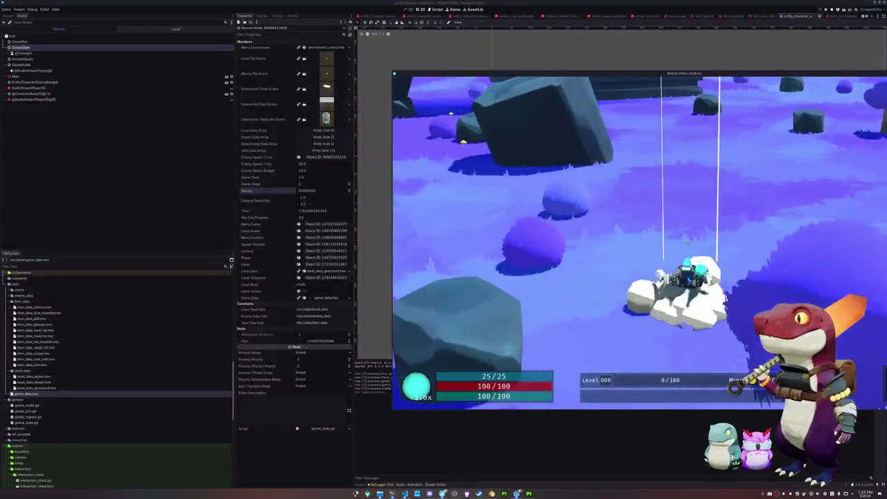
Step: Run across the Grasslands field and pick up the Vent item
key("w")
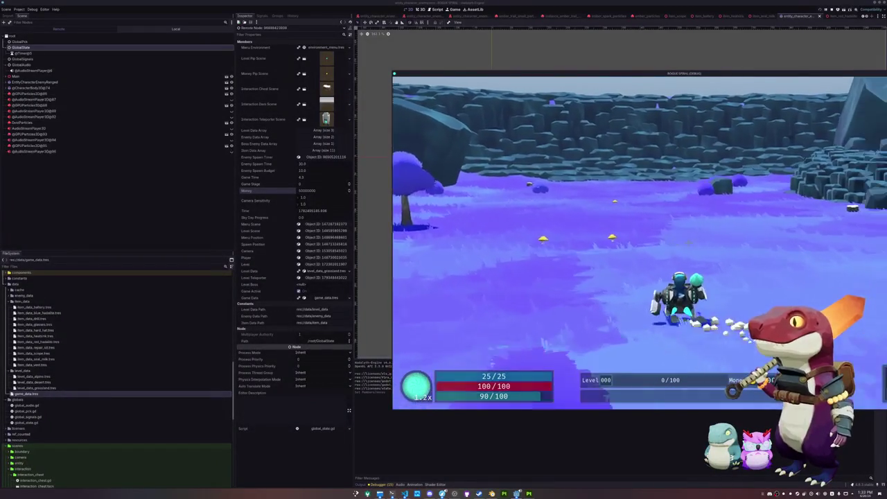
key("w")
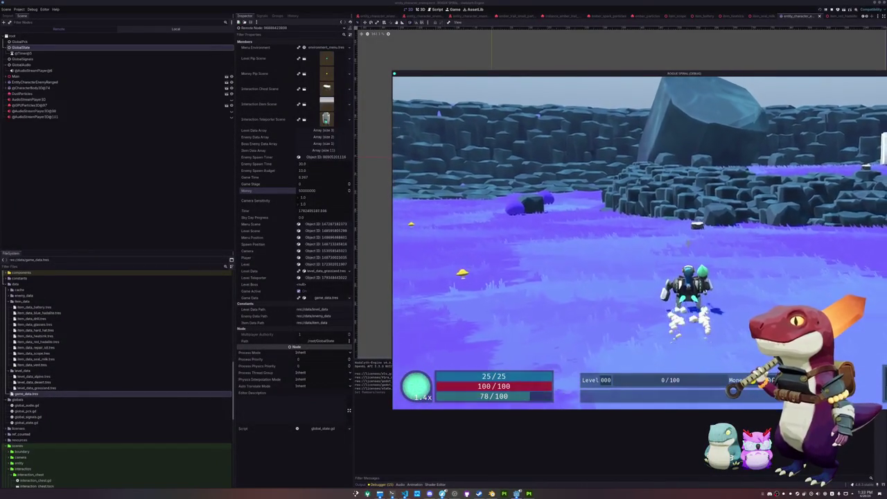
key("w")
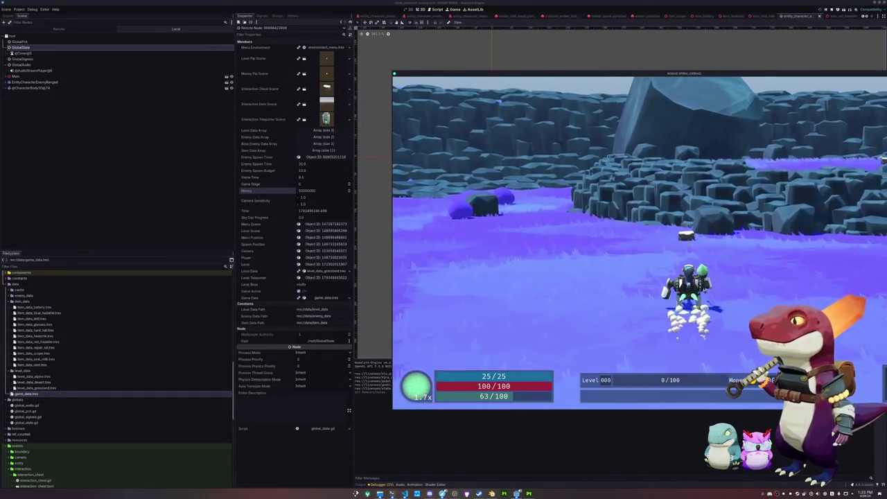
key("w")
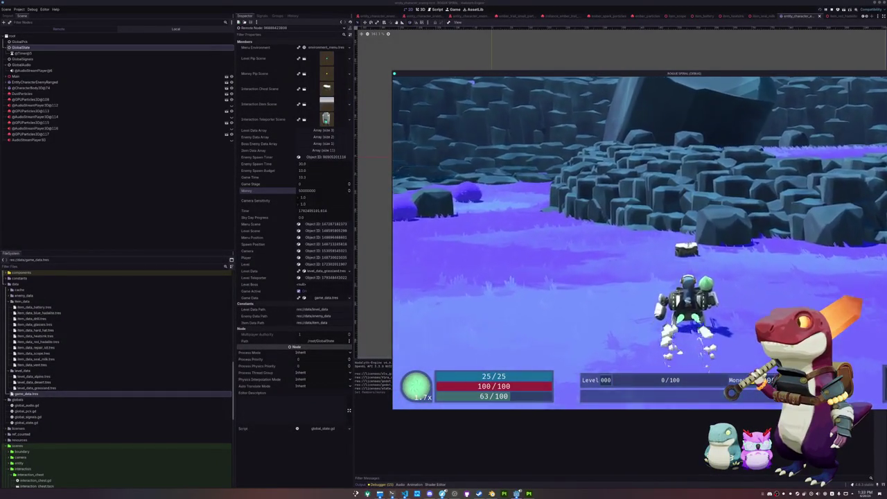
key("w")
key("w")
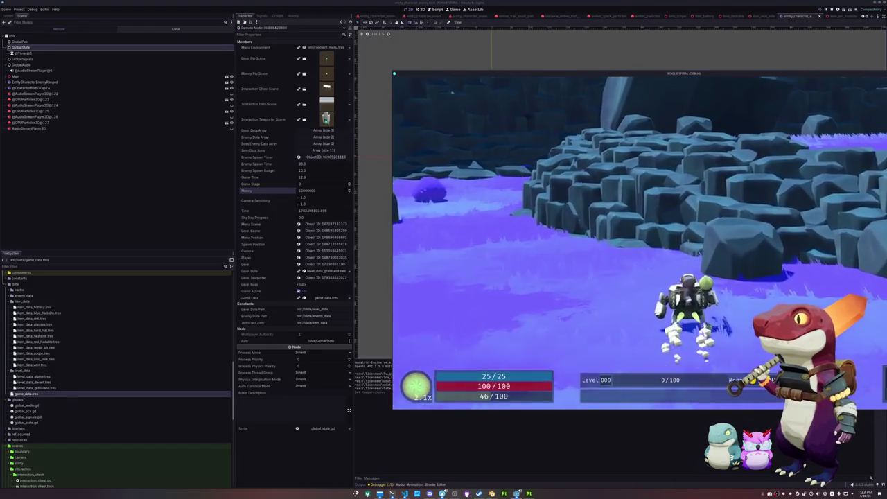
key("e")
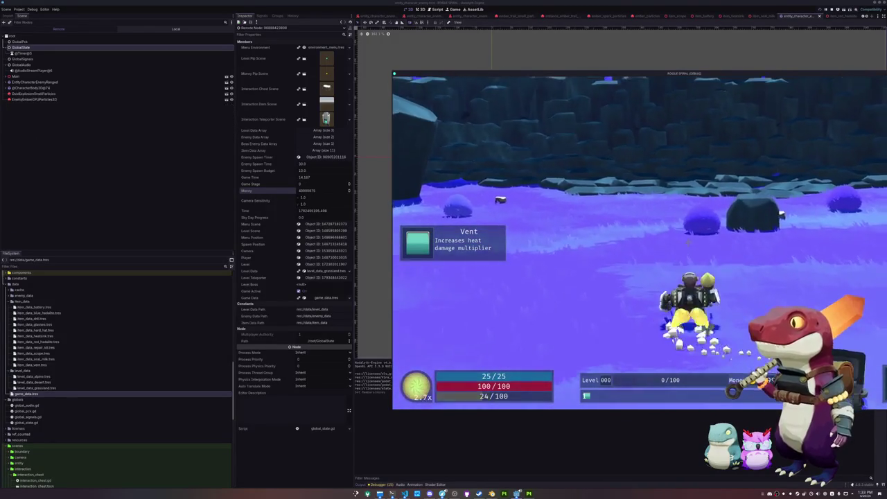
Step: Keep running, open the crate, and pick up the Battery
key("w")
key("w")
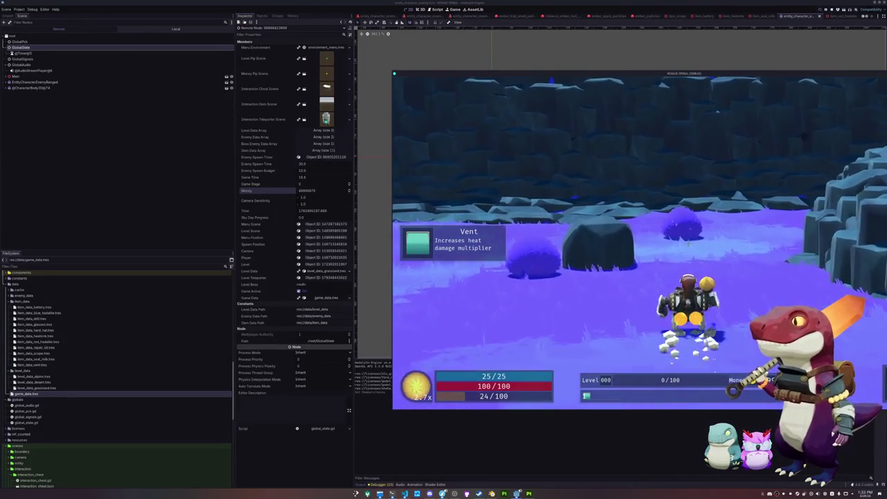
key("w")
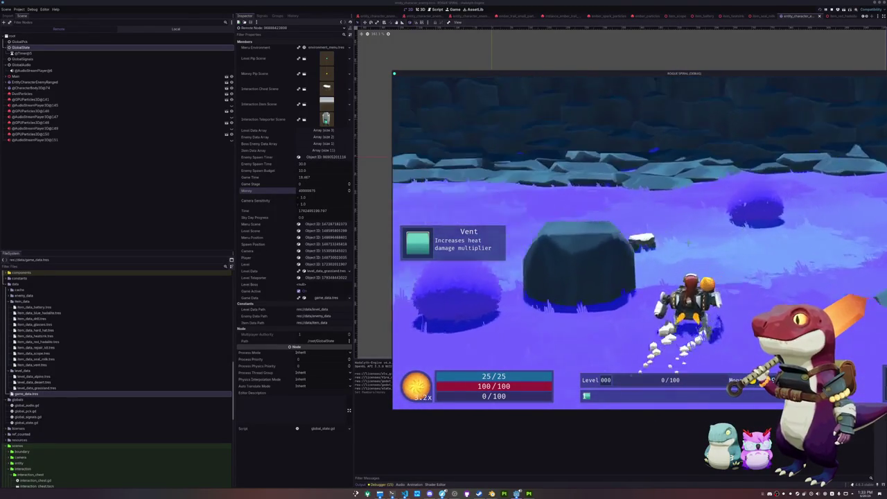
key("w")
key("w")
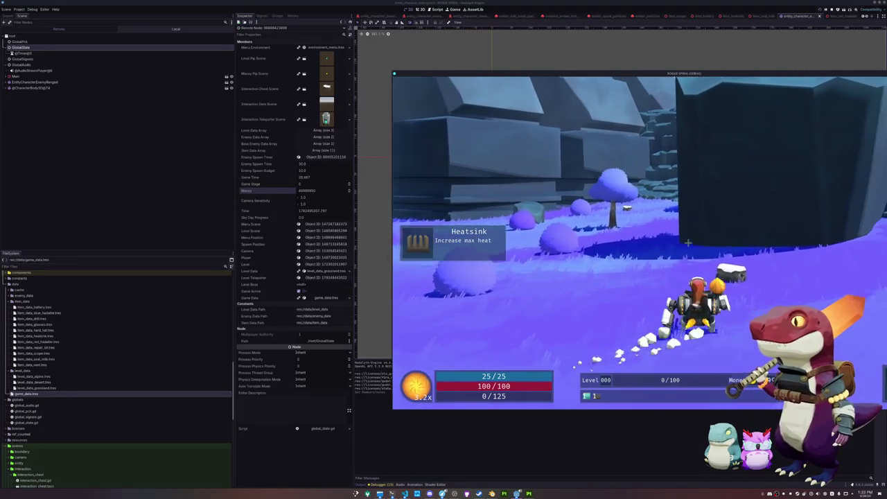
key("e")
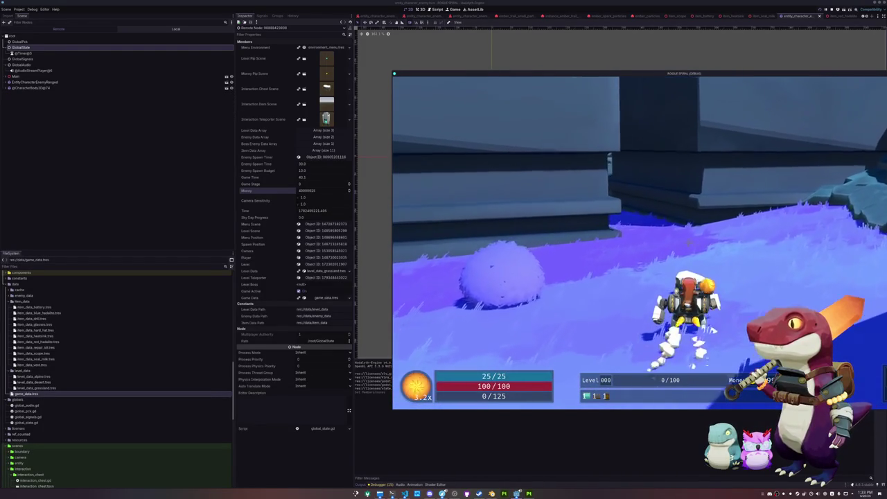
key("e")
key("e")
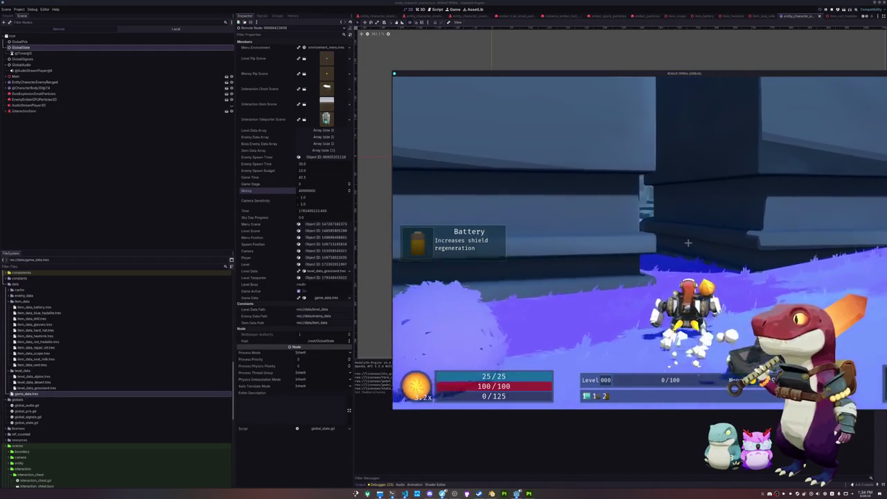
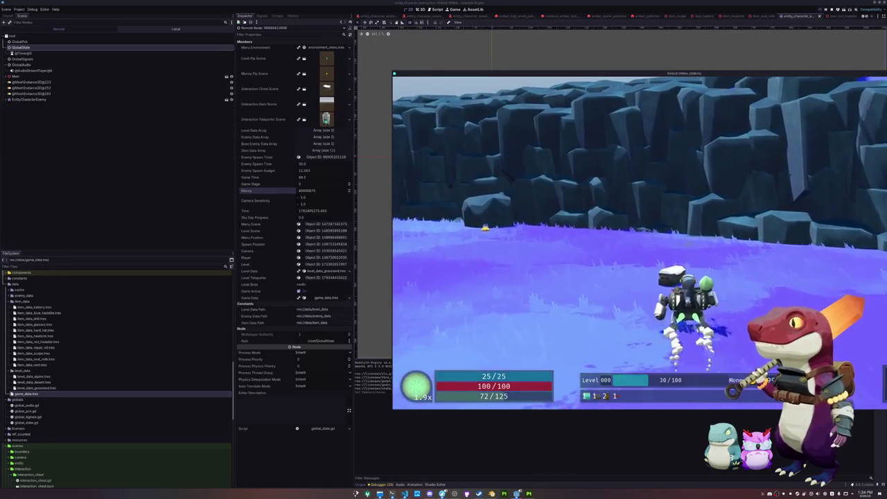
Step: Pick up the Hard Hat and Glasses to reach 150 max health, then pause the game
key("e")
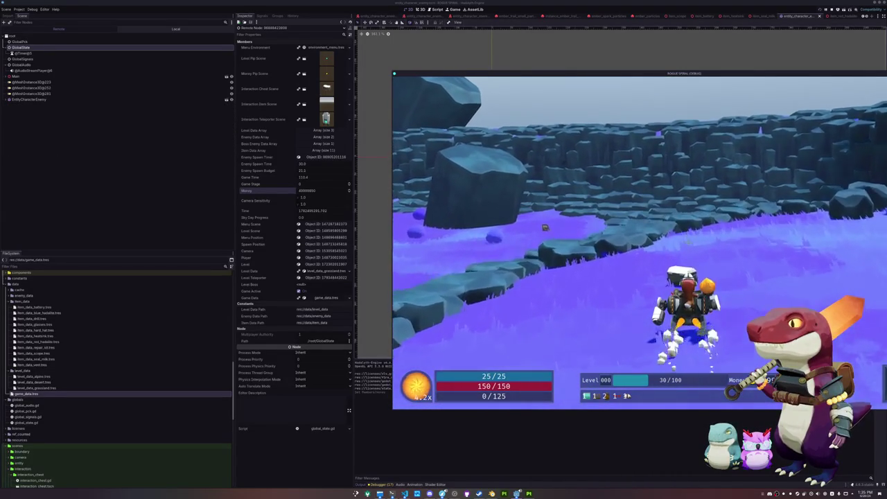
key("e")
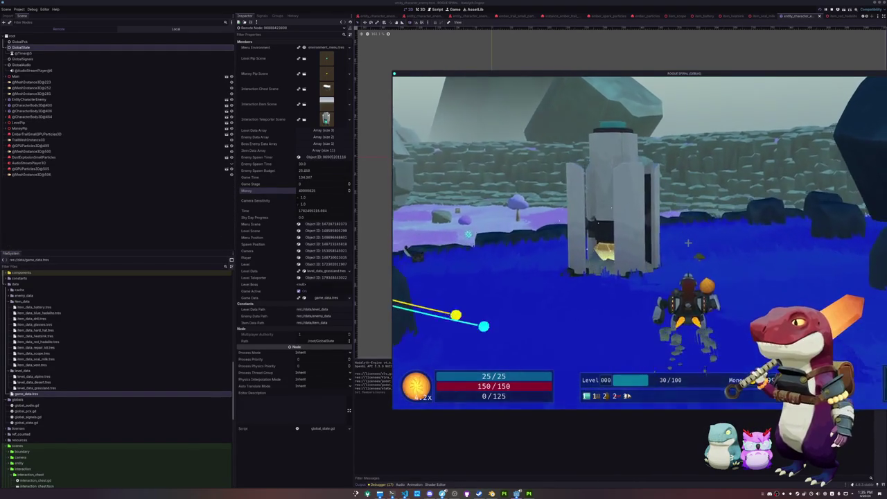
key("Escape")
Step: Resume the game, walk the character out of the water to the drill pillar, and start a region screenshot
left_click_drag(685, 74, 499, 64)
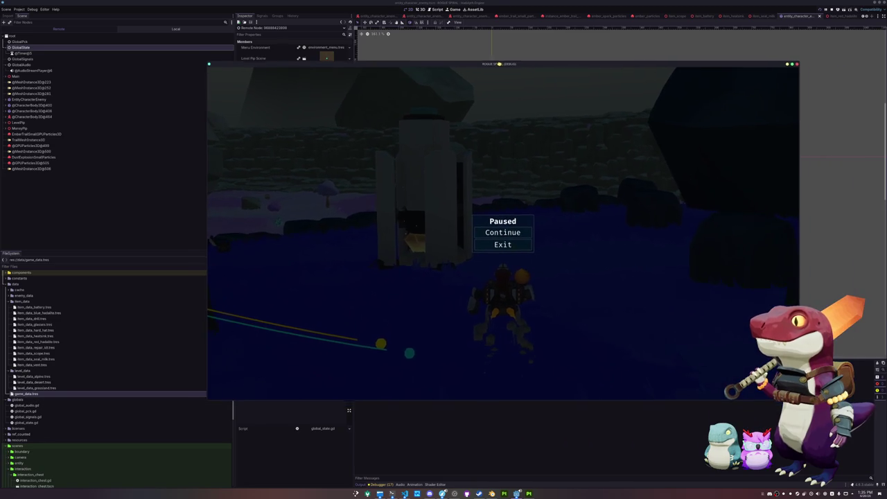
left_click(504, 234)
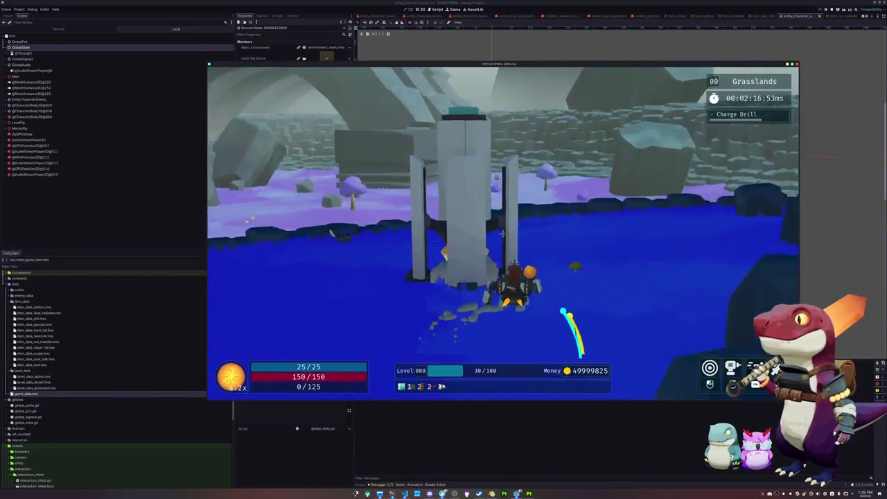
key("w")
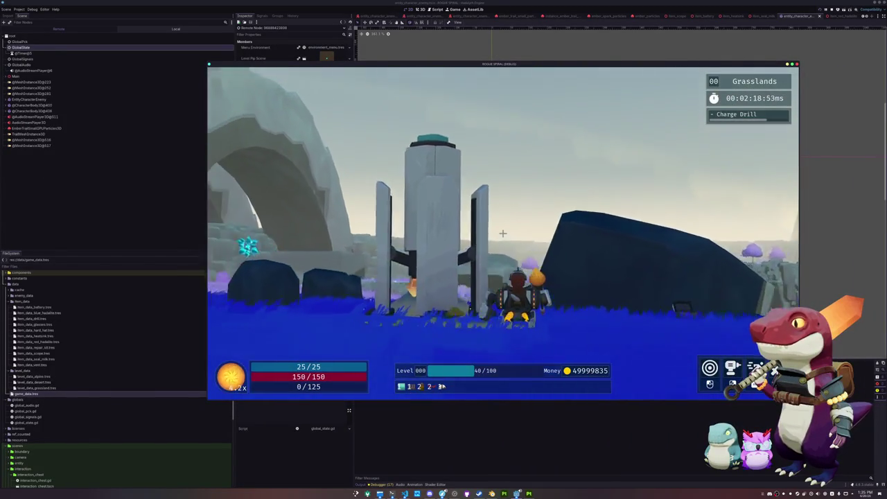
key("w")
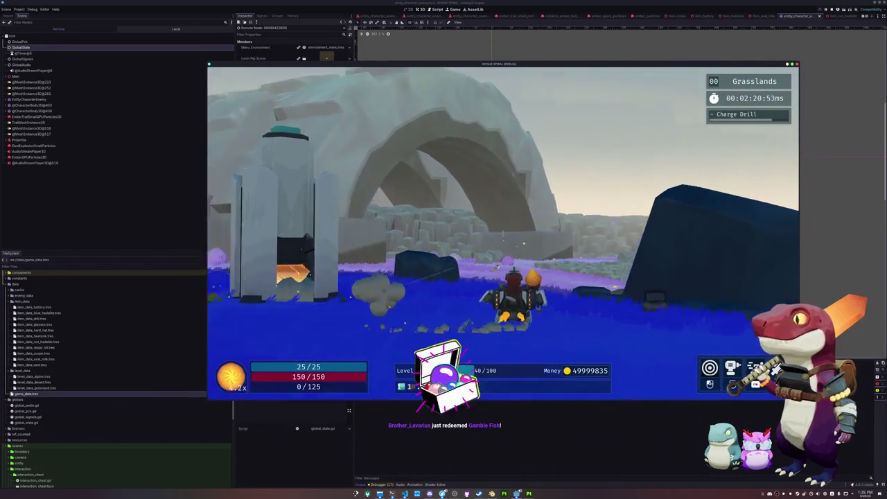
key("w")
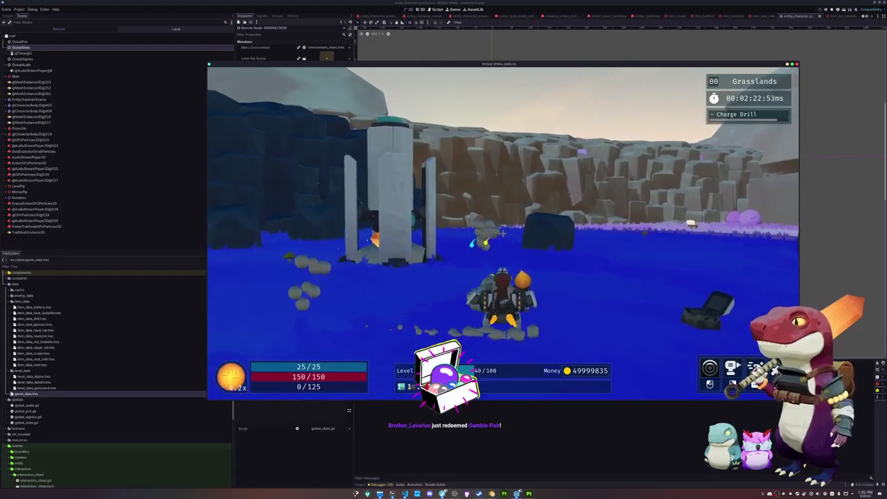
key("w")
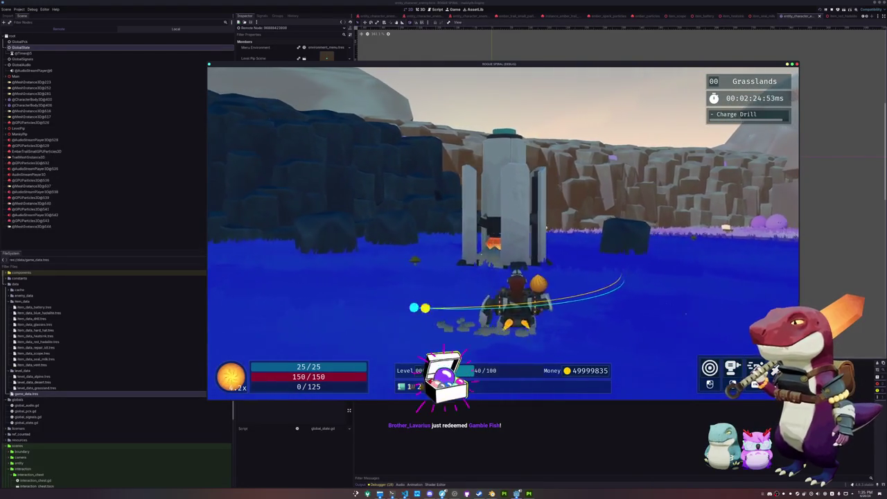
key("w")
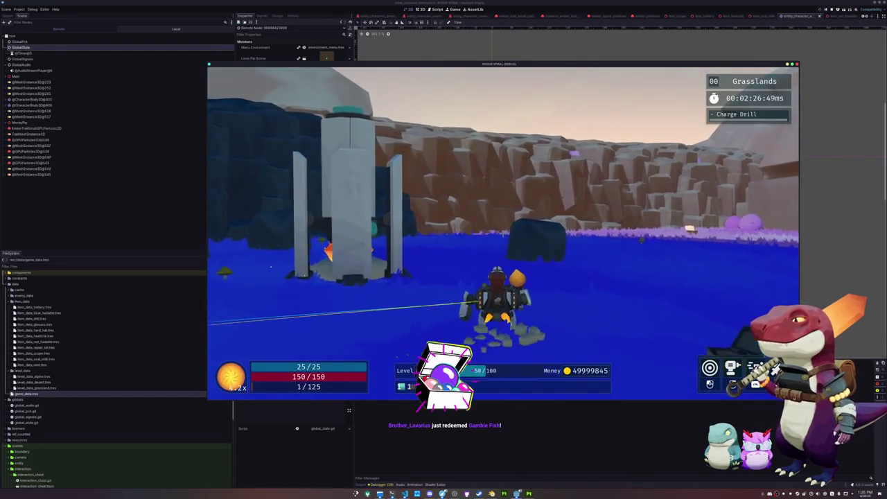
key("Print")
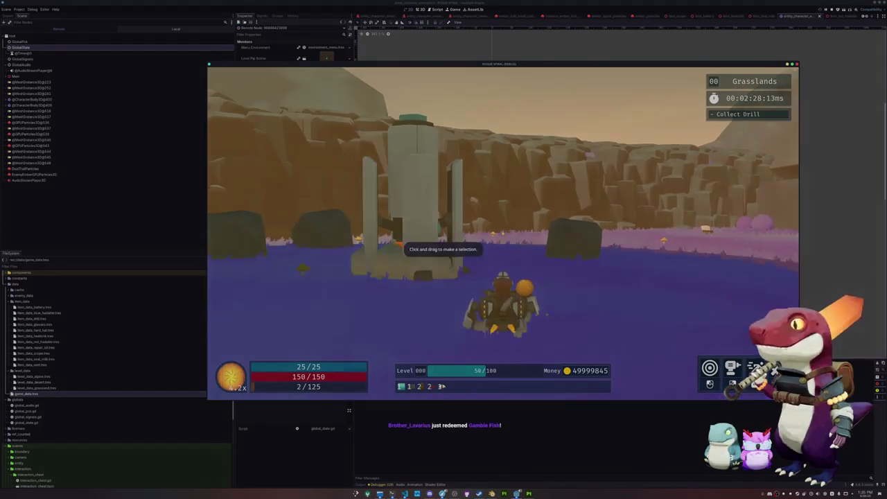
Step: Capture the pillar area as a region screenshot, then pause the game
left_click_drag(346, 121, 481, 247)
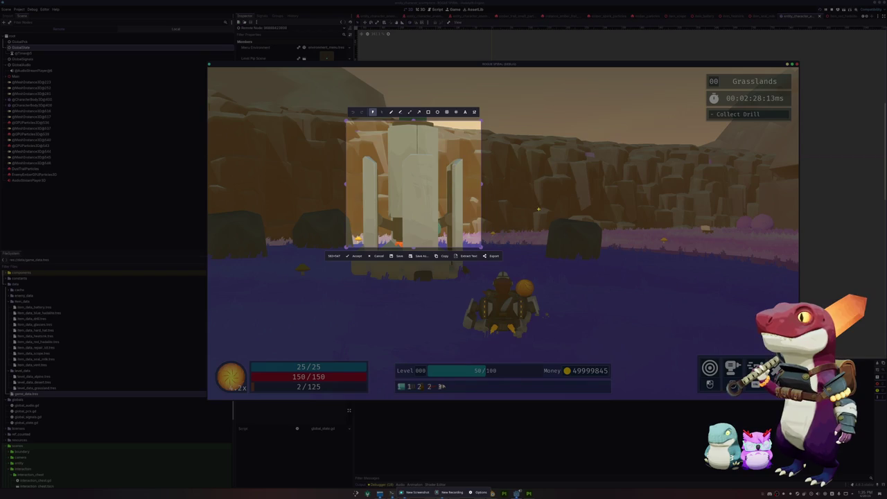
key("Return")
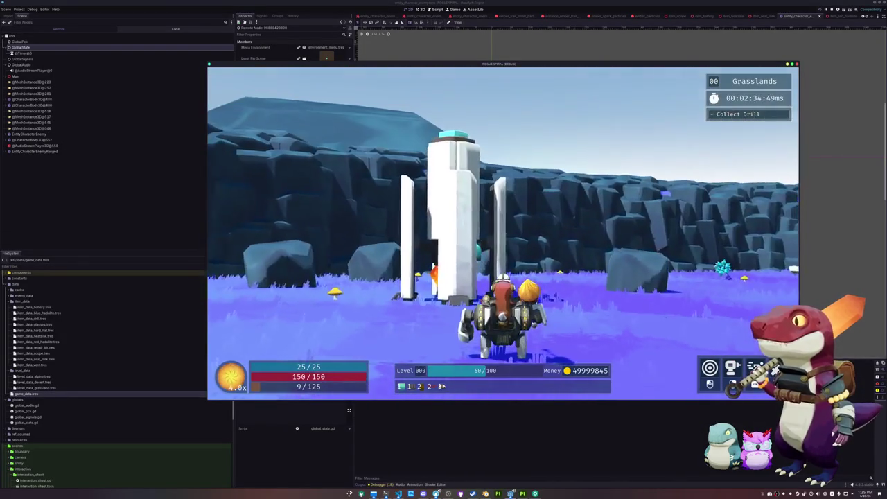
key("Escape")
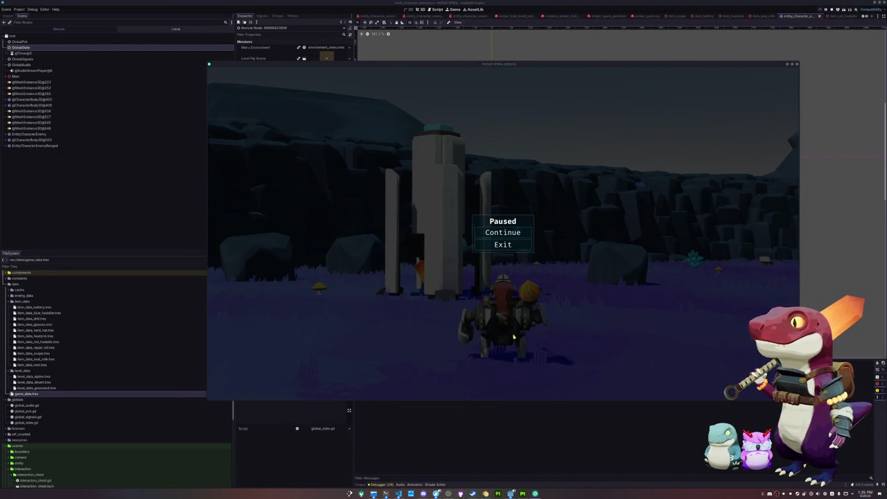
Step: Take an Active Window screenshot of the paused game in Spectacle, set it beside the game, and resume
mouse_move(465, 63)
left_mouse_down()
mouse_move(489, 126)
mouse_move(511, 146)
left_mouse_up()
key("Print")
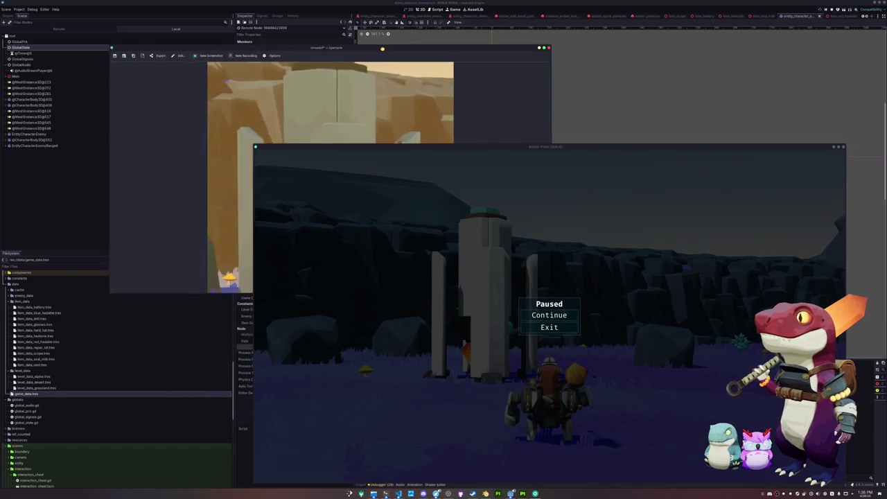
left_click_drag(345, 151, 366, 99)
mouse_move(369, 31)
left_mouse_down()
mouse_move(329, 62)
mouse_move(352, 36)
left_mouse_up()
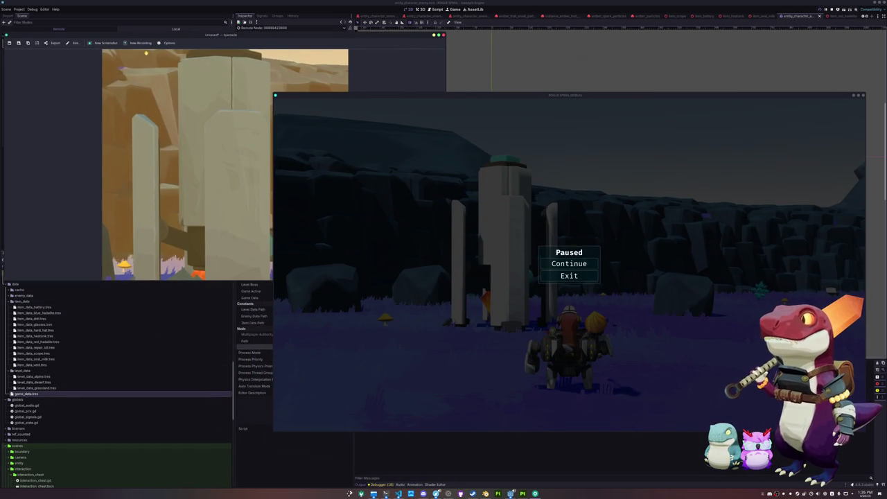
left_click(114, 43)
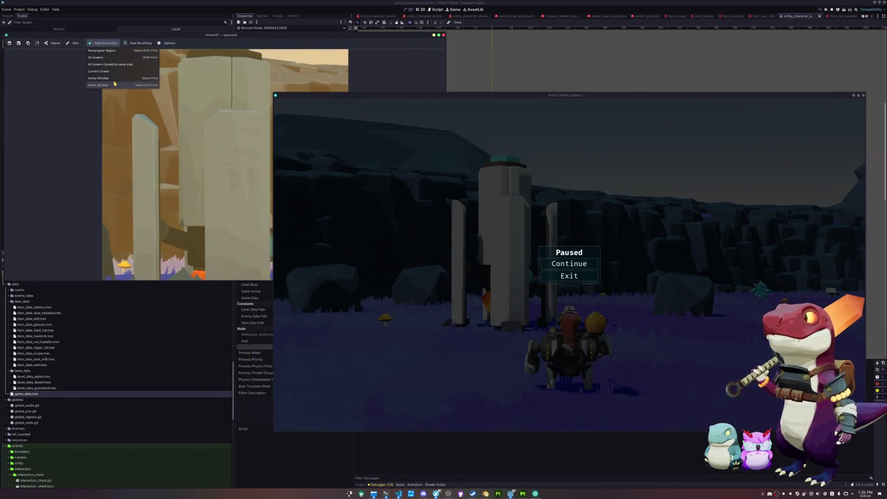
left_click(116, 79)
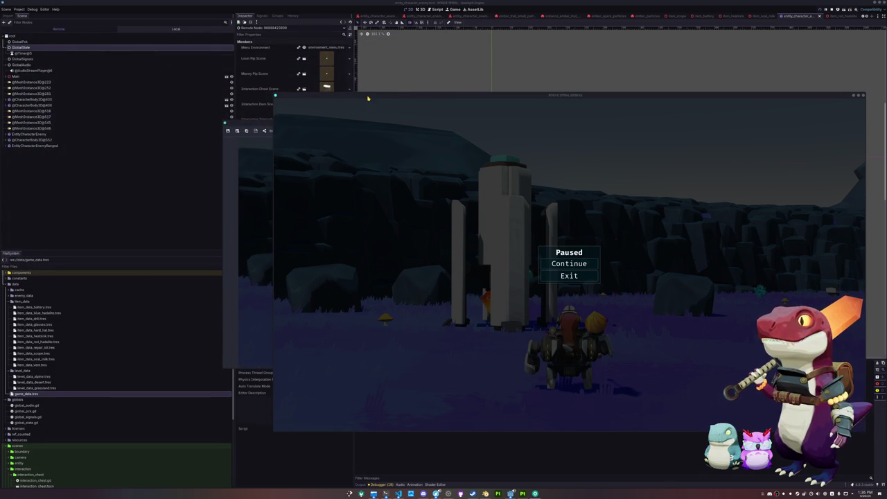
left_click_drag(232, 147, 39, 161)
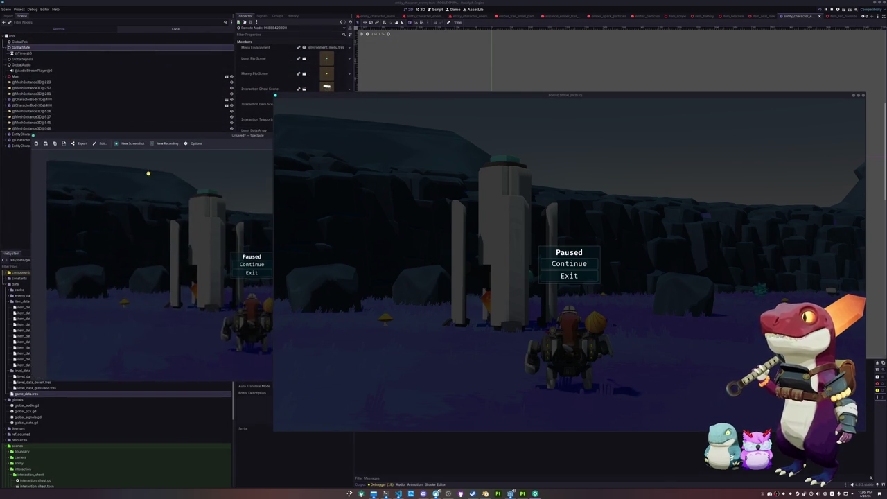
left_click(553, 264)
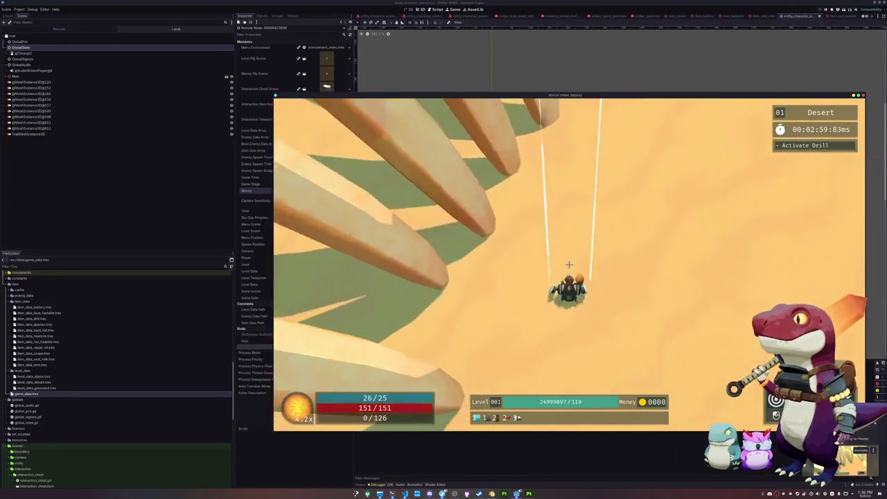
Step: Pause the game in the Desert level and open the latest screenshot from its notification
key("Escape")
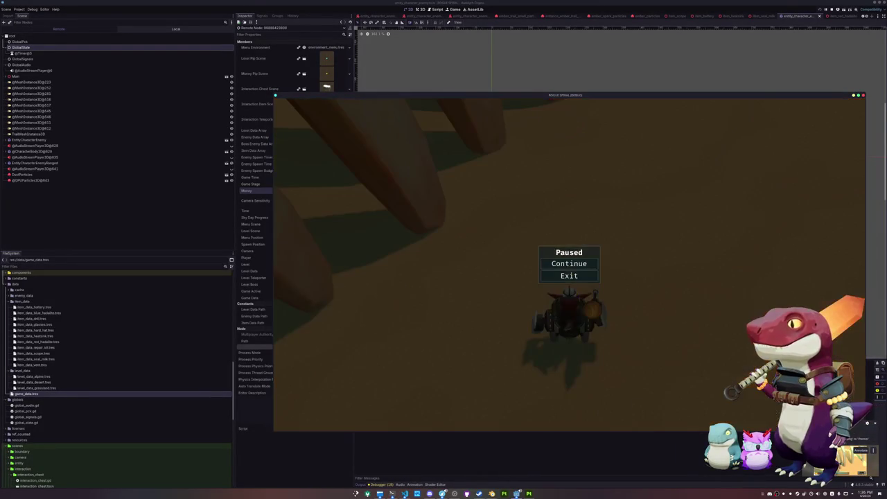
left_click(844, 468)
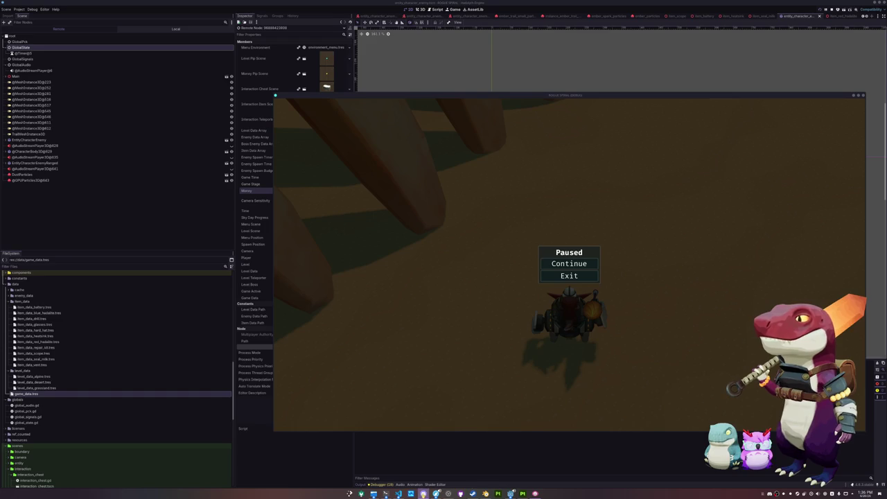
Step: Bring Gwenview's desert screenshot forward in a smaller window beside the game, then resume play
mouse_move(455, 97)
left_mouse_down()
mouse_move(410, 409)
mouse_move(435, 259)
mouse_move(436, 176)
mouse_move(499, 27)
left_mouse_up()
key("super+w")
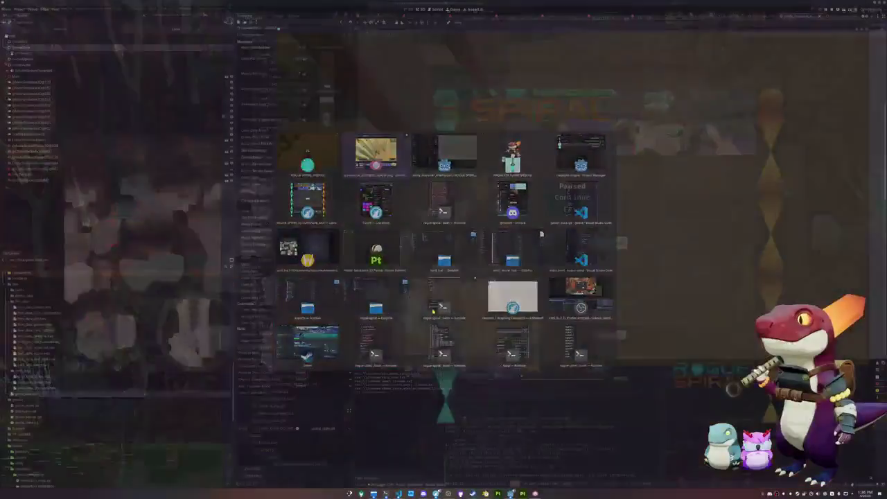
key("alt+Tab")
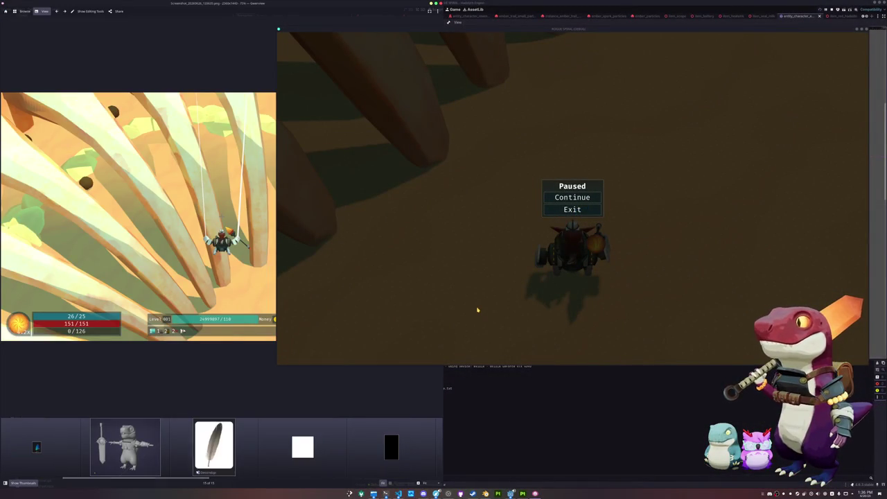
mouse_move(244, 3)
left_mouse_down()
mouse_move(104, 130)
mouse_move(142, 151)
left_mouse_up()
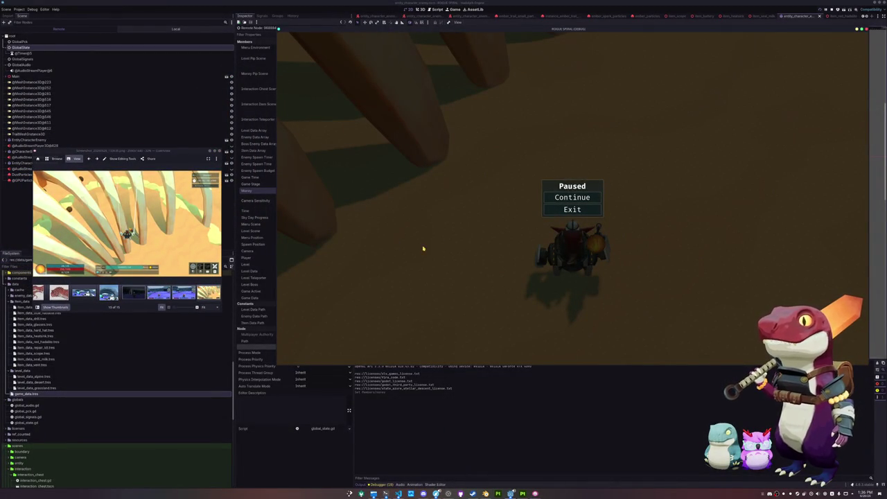
left_click(557, 197)
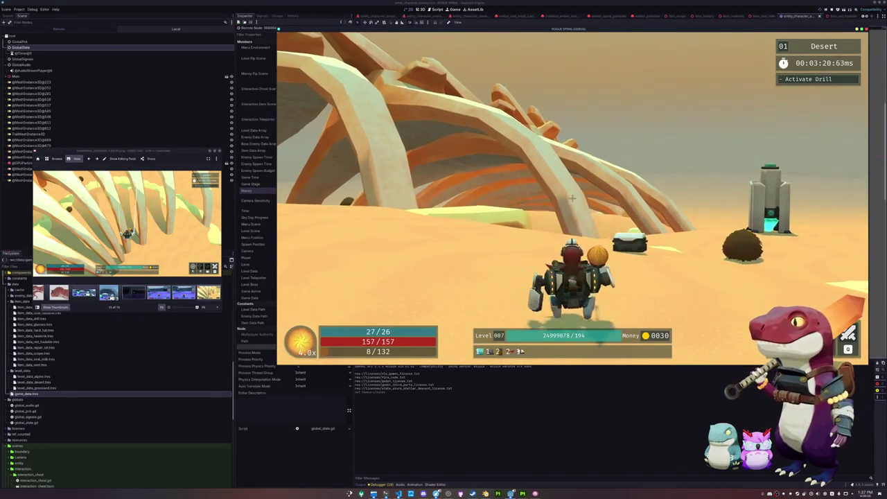
Step: Pause and resume the Desert run, pause it again, and focus VS Code showing global_state.gd
key("Escape")
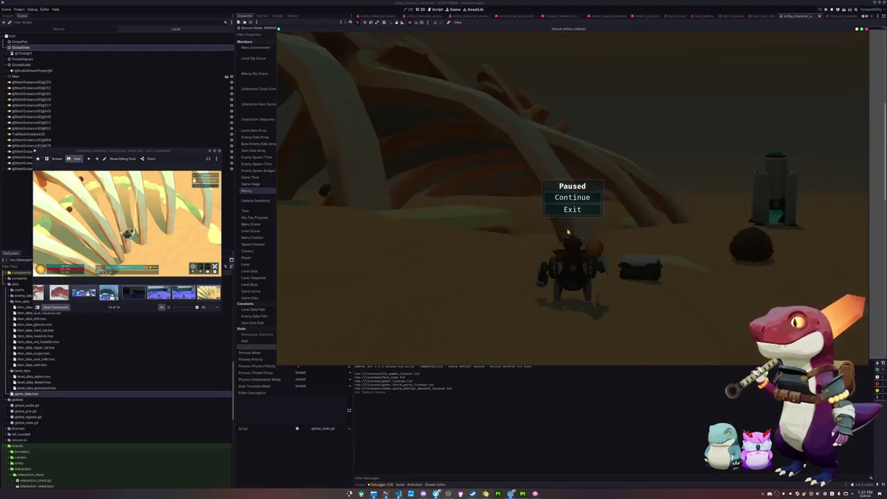
key("Escape")
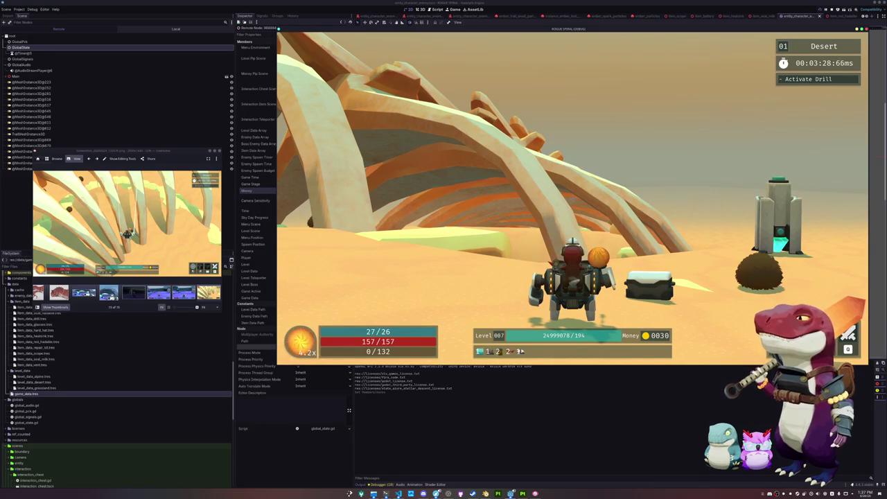
key("Escape")
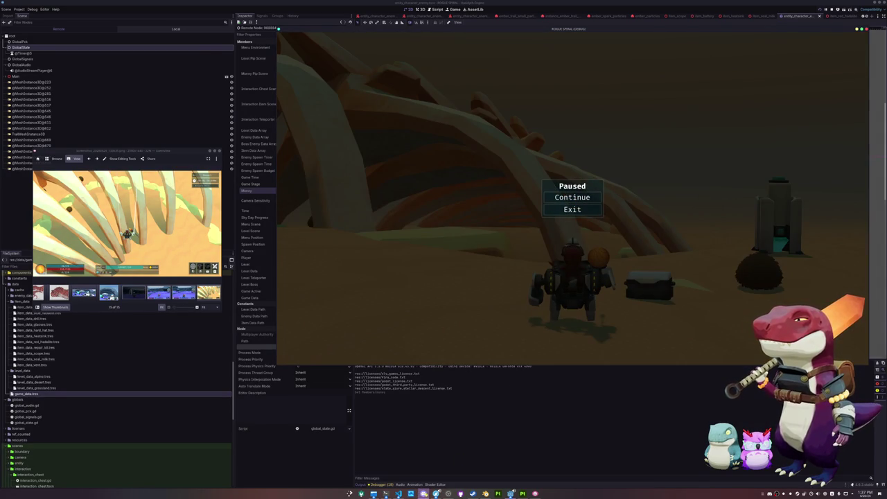
left_click(399, 494)
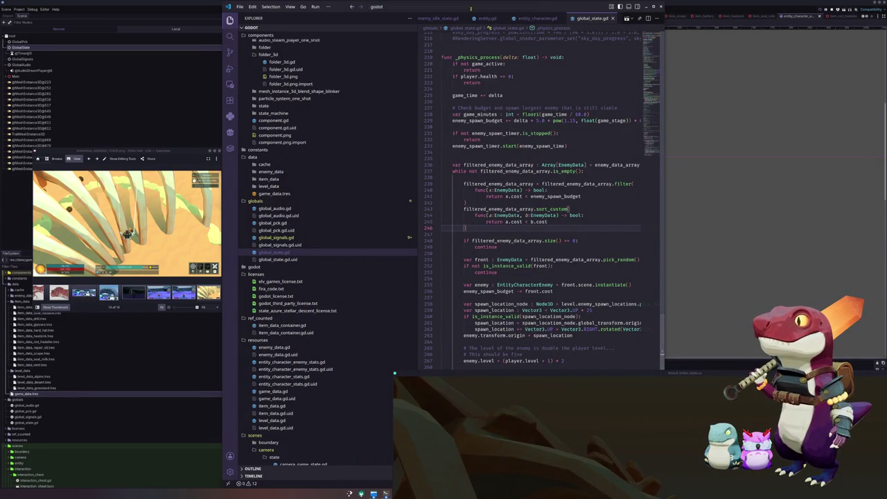
Step: Open entity_character.gd via the quick file search and scroll to the add_level function
left_click(471, 7)
type("entity")
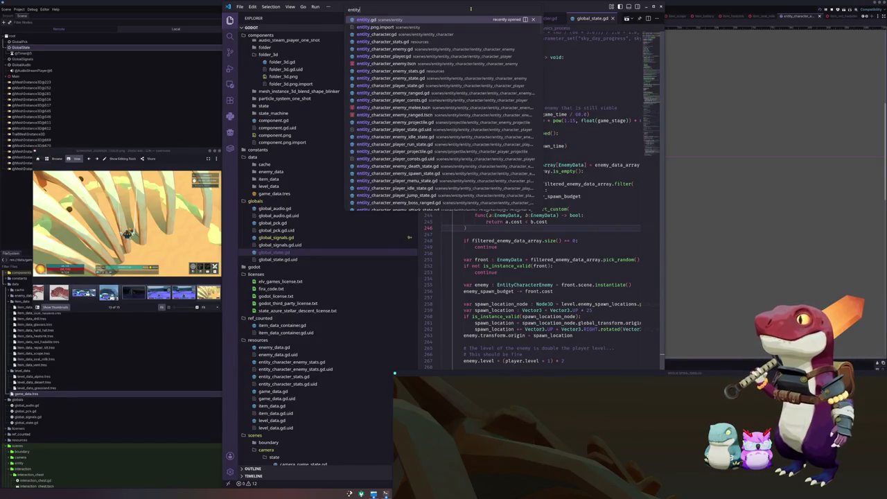
key("Return")
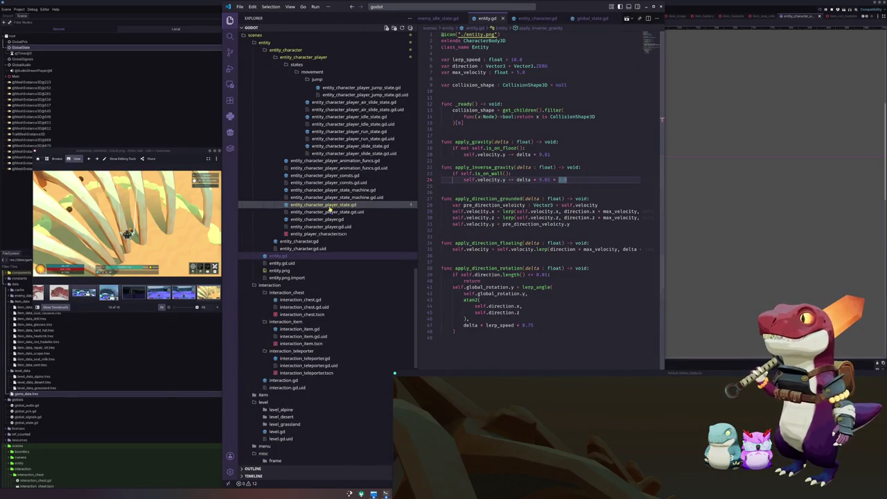
left_click(299, 241)
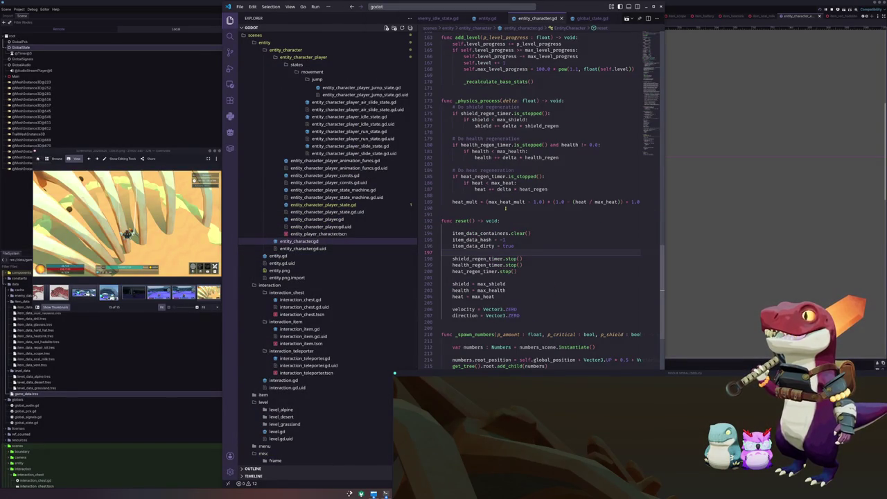
scroll(506, 208, "down", 15)
scroll(502, 211, "up", 20)
scroll(651, 82, "down", 6)
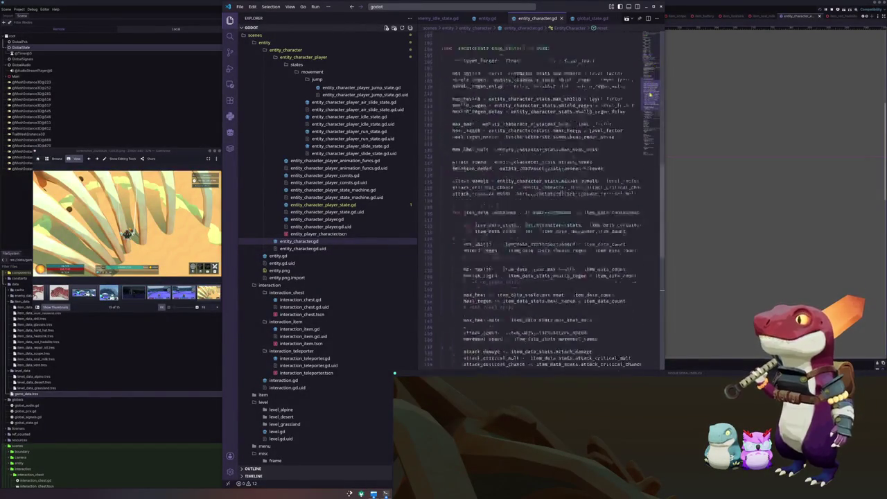
scroll(651, 91, "down", 14)
Step: Try replacing '-= max_level_progress' on line 166 with '=', then undo the edit
left_click(465, 176)
left_click(473, 185)
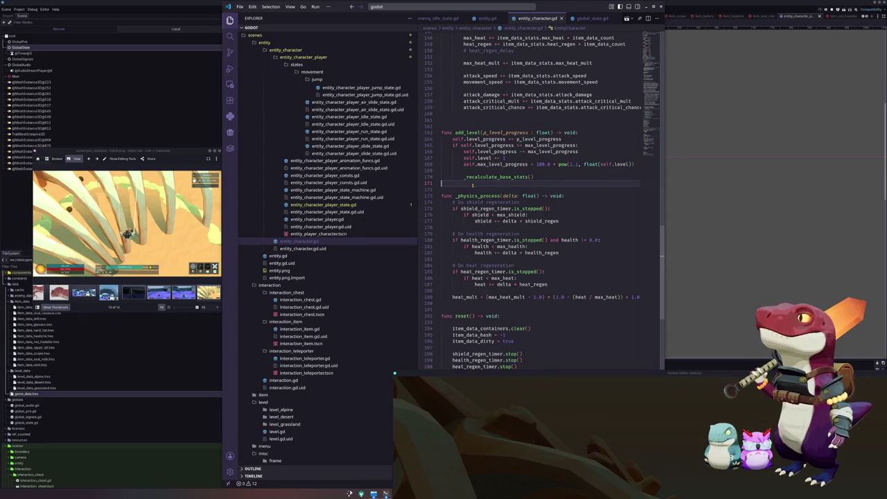
key("Up")
key("Up")
key("Up")
key("End")
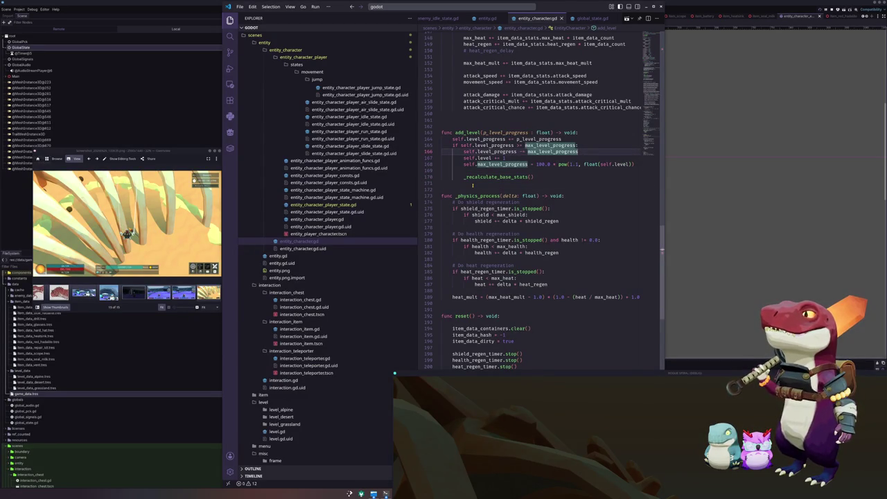
key("ctrl+shift+Left")
key("ctrl+shift+Left")
type("=")
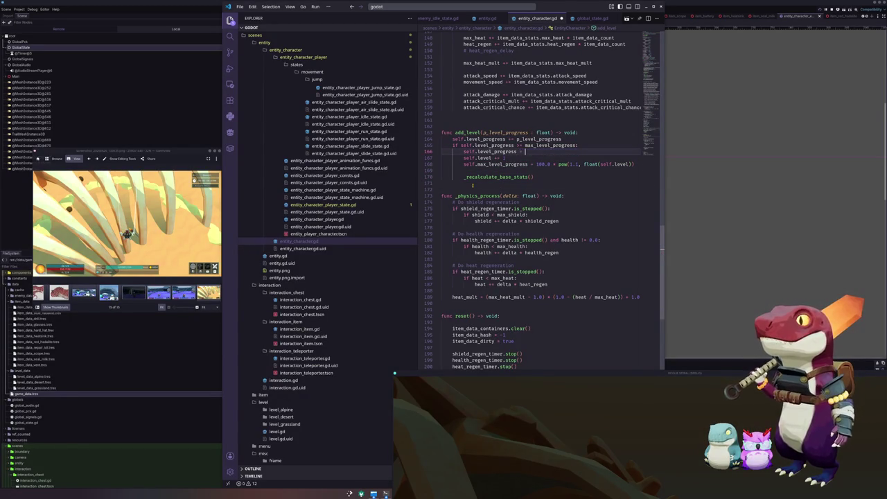
key("Down")
key("Home")
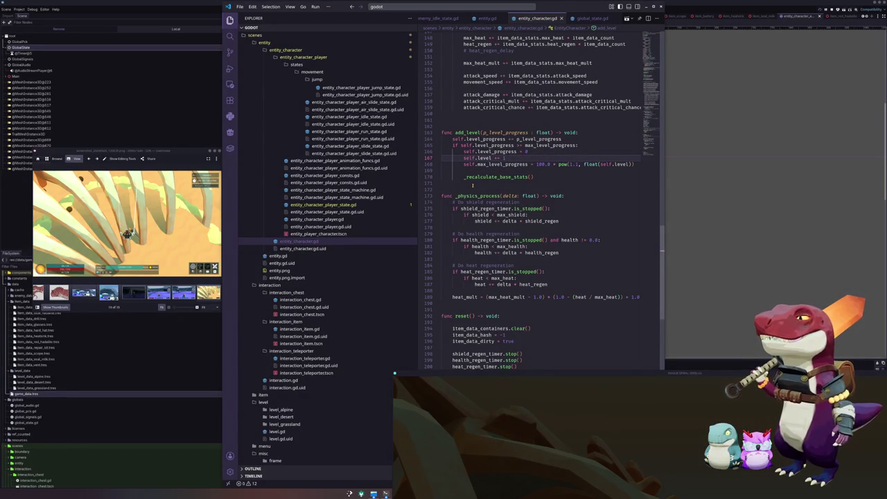
key("ctrl+z")
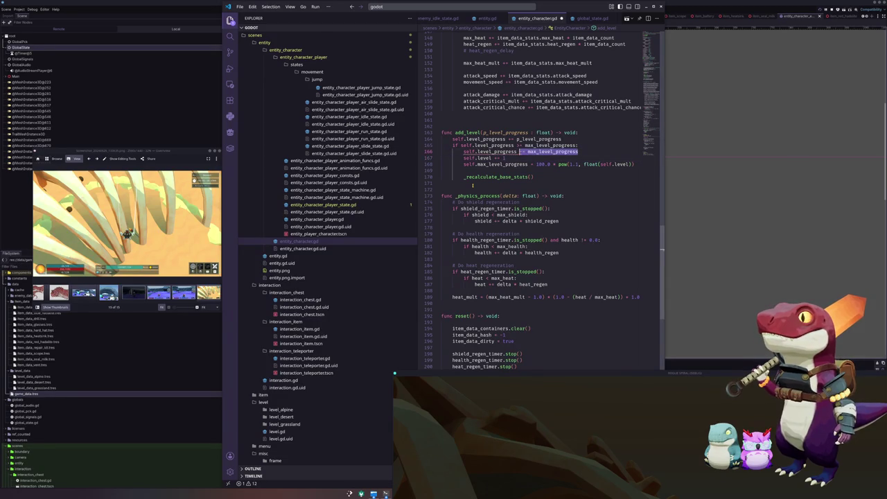
Step: Reapply the edit so line 166 sets level_progress to 0 instead of subtracting max_level_progress
key("Down")
key("Home")
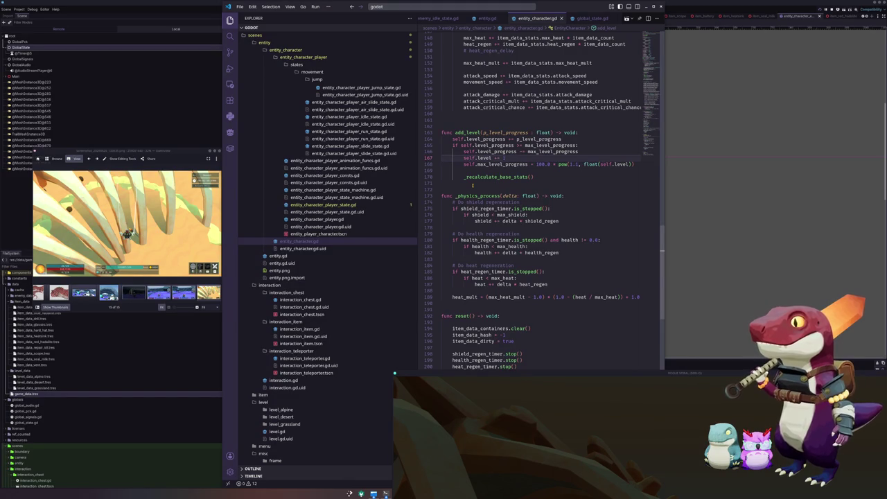
key("Up")
key("End")
key("ctrl+shift+Left")
key("ctrl+shift+Left")
type("=")
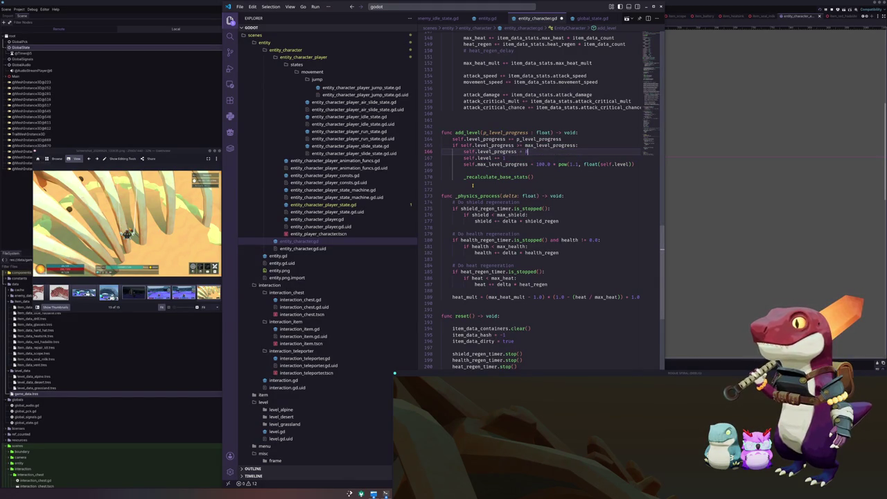
key("Down")
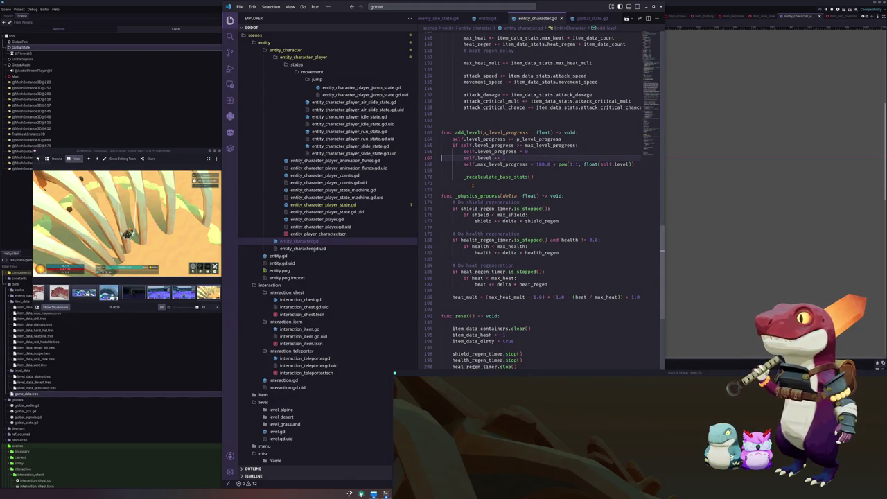
key("Down")
key("Down")
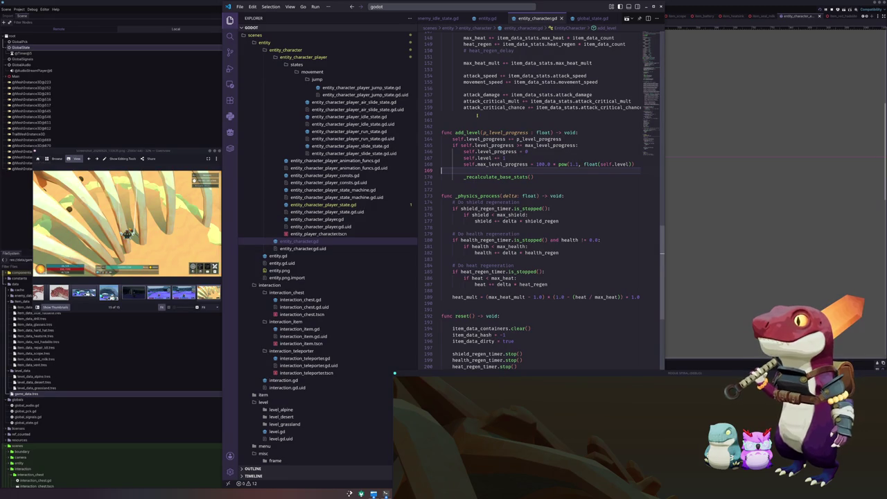
Step: Open global_state.gd through the quick file search
mouse_move(468, 132)
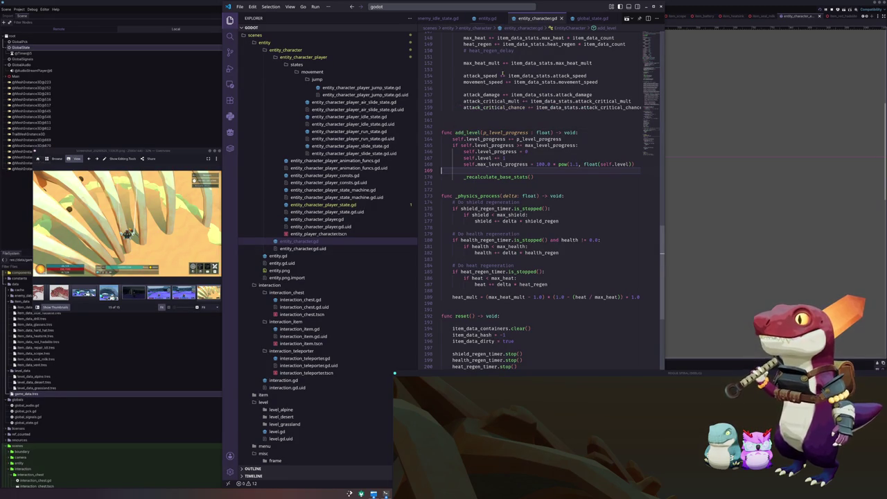
left_click(538, 158)
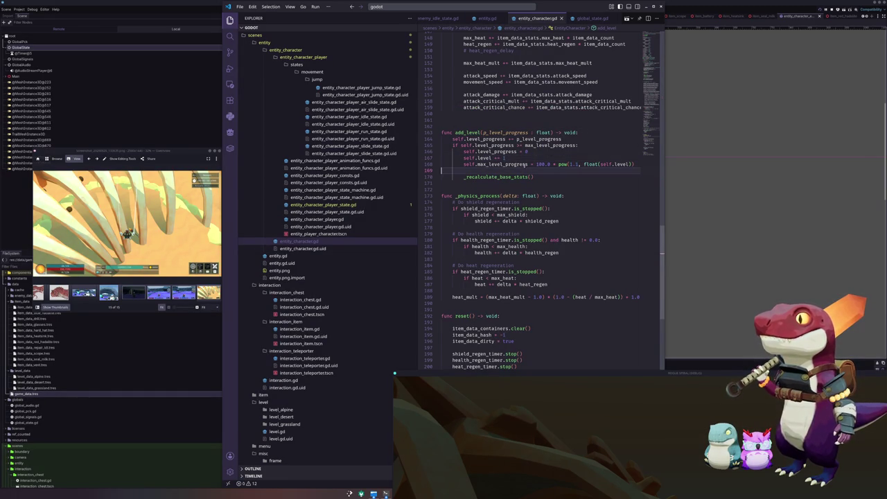
left_click(475, 7)
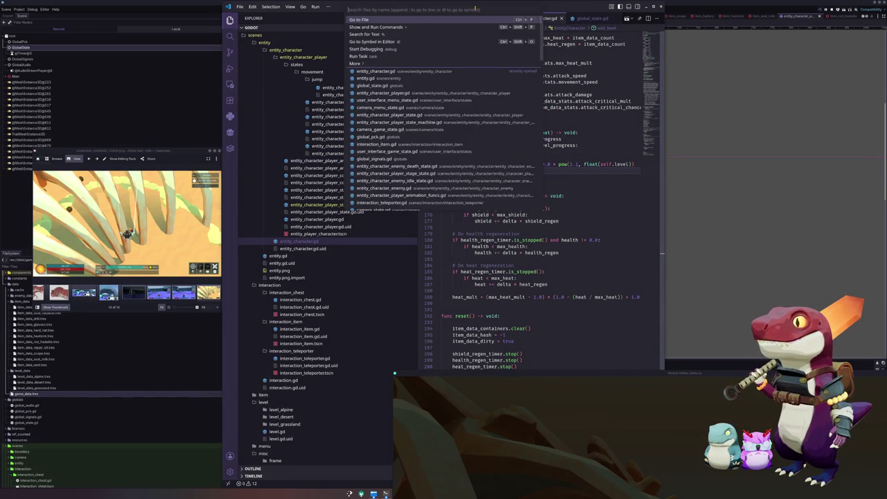
key("Escape")
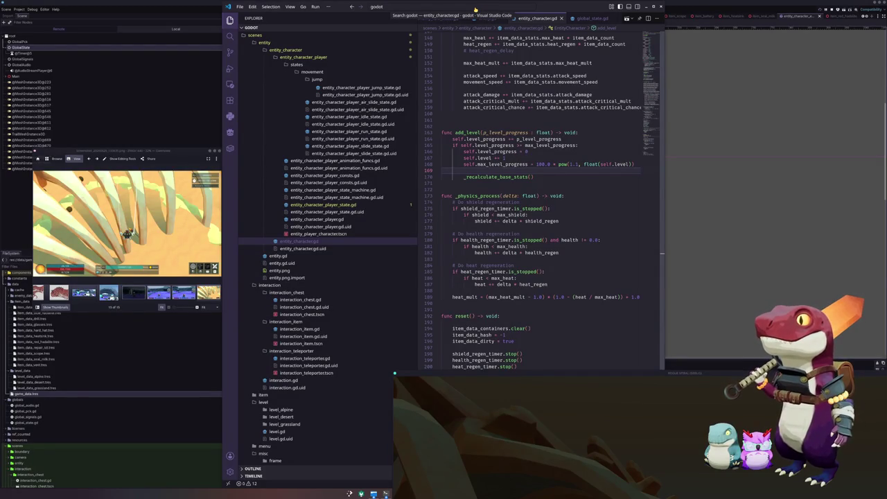
left_click(475, 7)
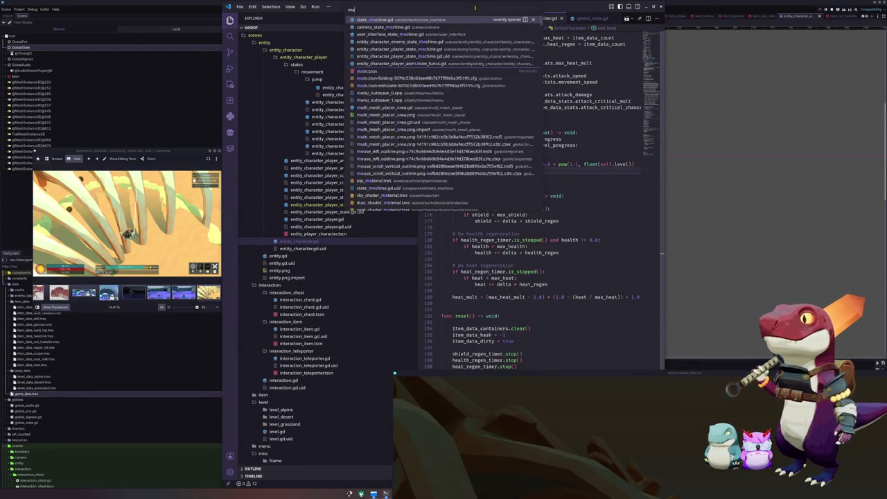
type("global_state")
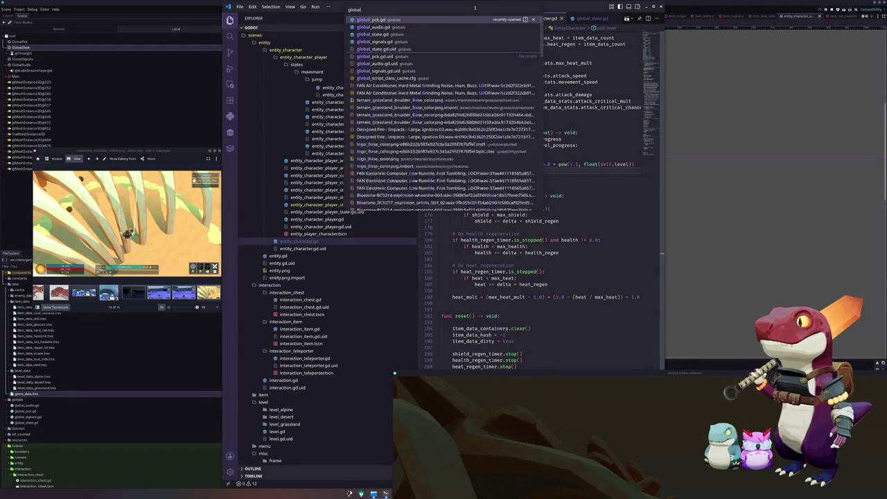
key("Return")
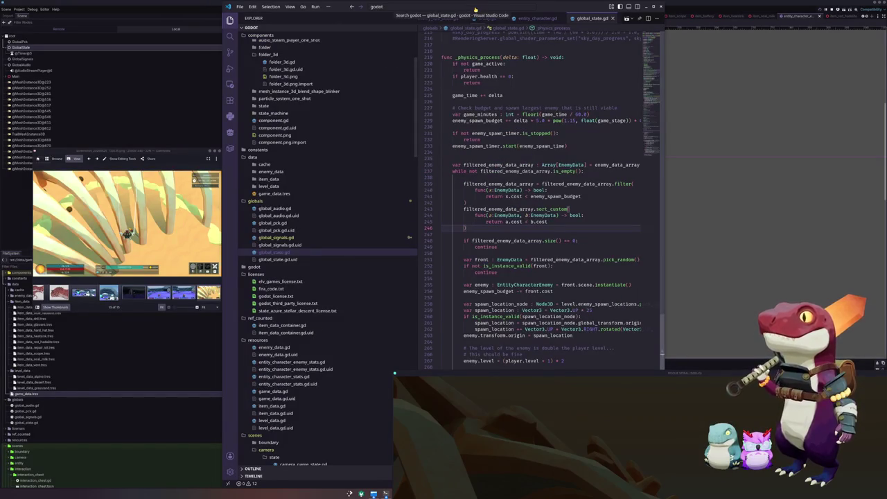
Step: Review the _on_game_reset code, then launch a debug run with F5 and resume the game
scroll(476, 227, "down", 2)
scroll(477, 226, "up", 2)
scroll(480, 227, "up", 10)
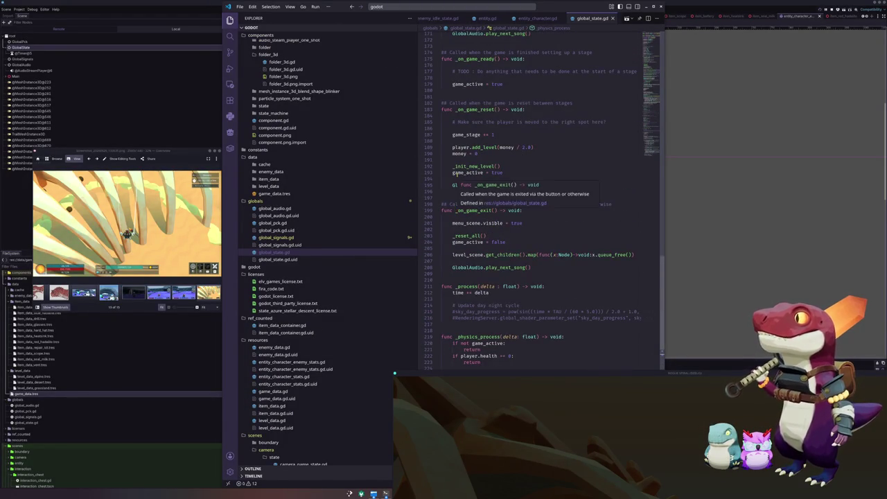
scroll(458, 173, "up", 1)
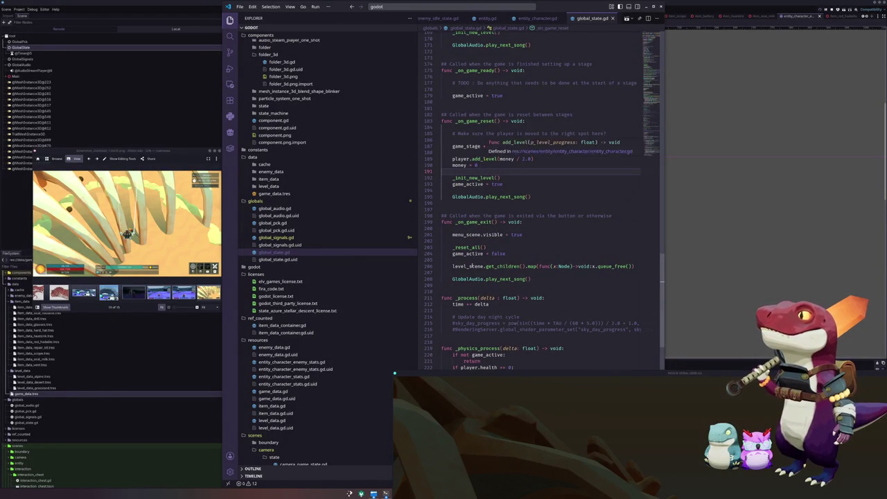
key("F5")
left_click(552, 239)
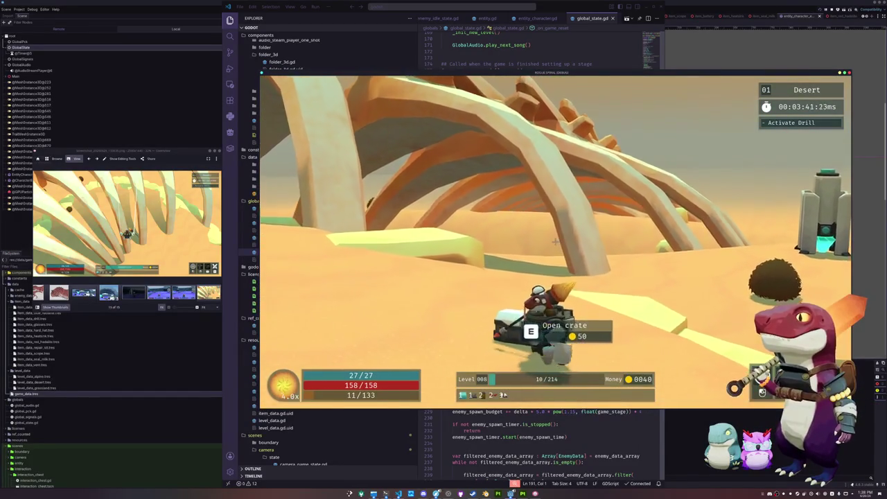
Step: Pause, resume and re-pause the Desert run, then switch to the Dolphin file manager
key("Escape")
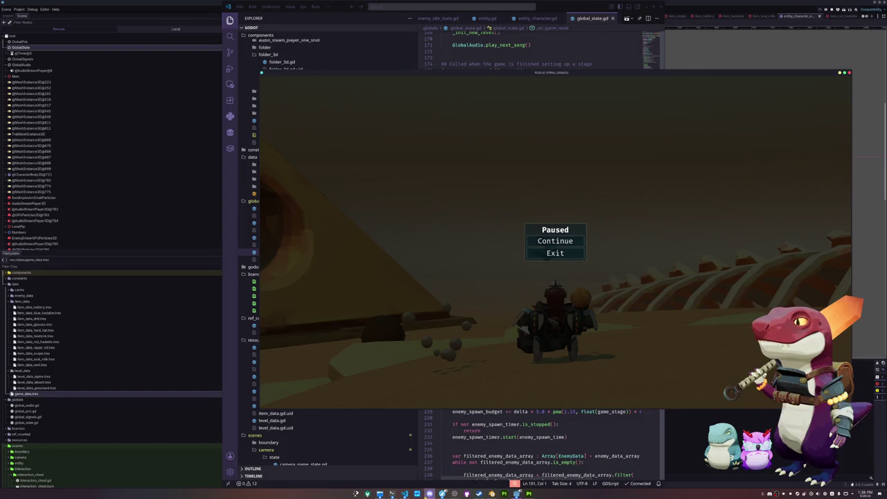
left_click(555, 241)
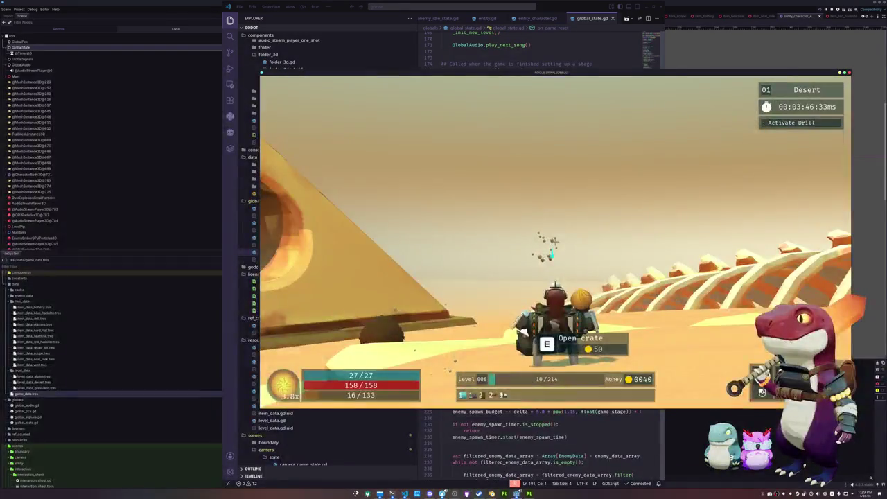
key("Escape")
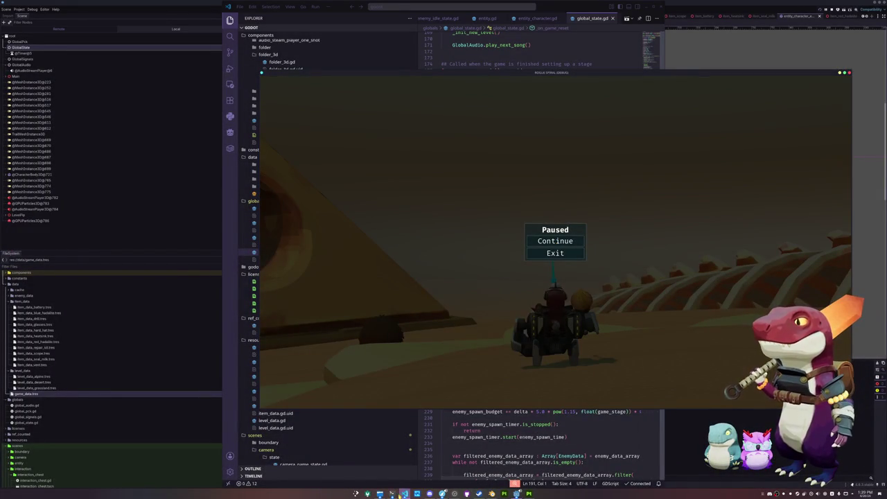
key("alt+Tab")
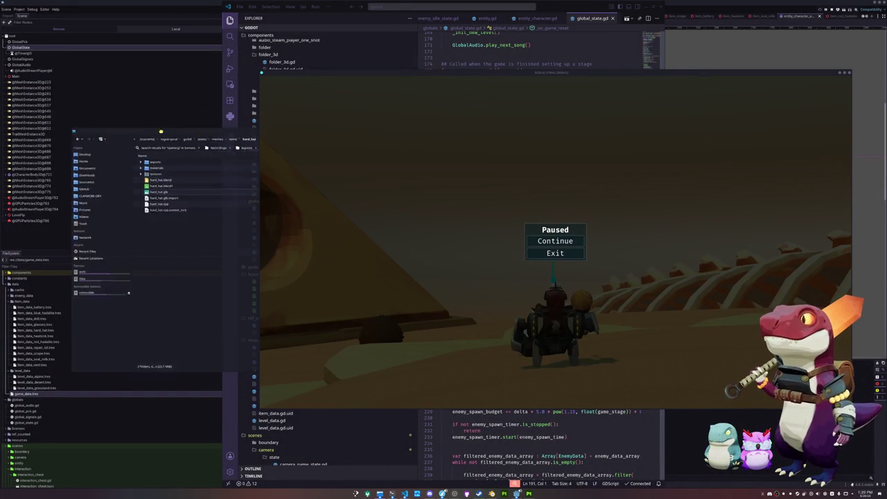
Step: Move every screenshot PNG in Pictures > Screenshots into a new subfolder, then resume the game
left_click(29, 242)
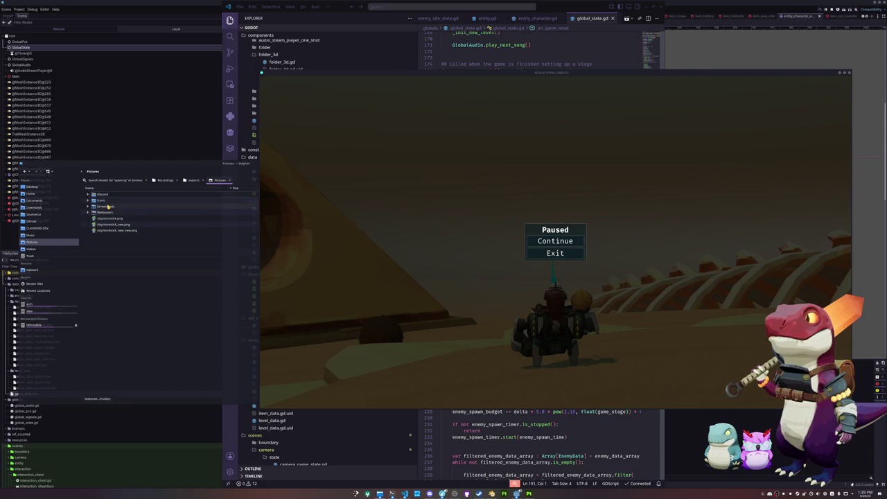
double_click(108, 207)
left_click_drag(152, 164, 123, 162)
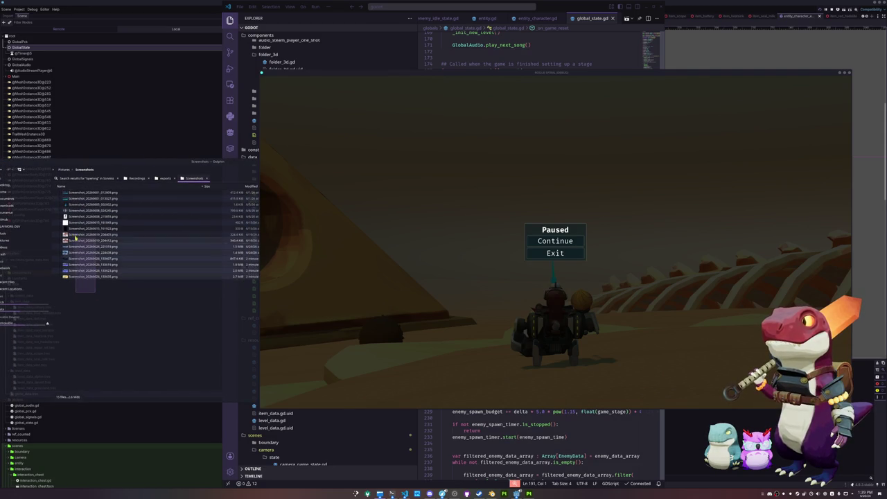
key("ctrl+a")
key("Delete")
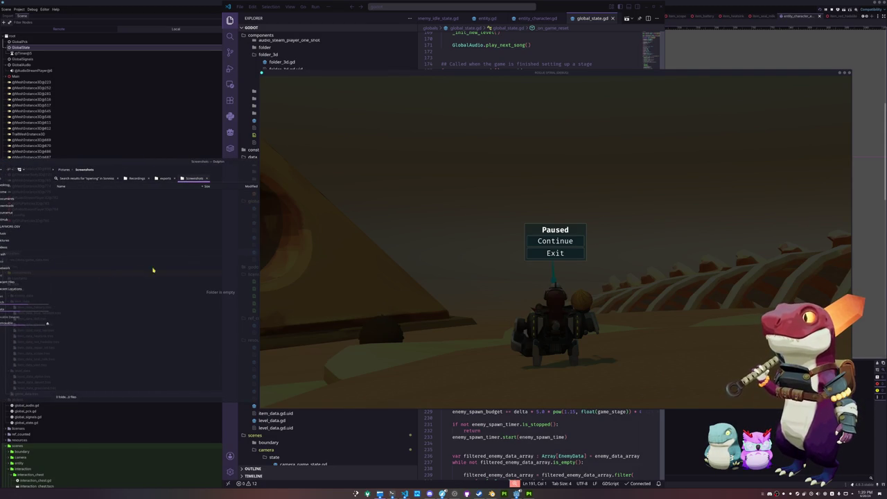
key("ctrl+z")
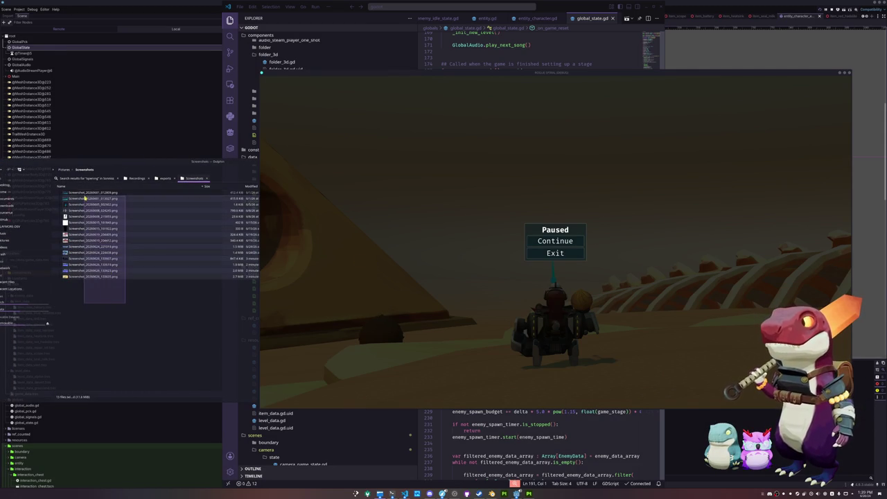
right_click(85, 253)
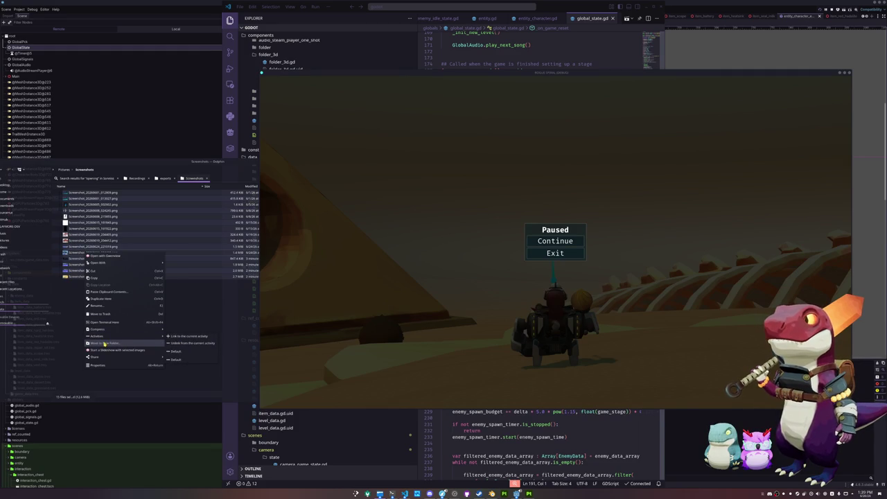
left_click(146, 344)
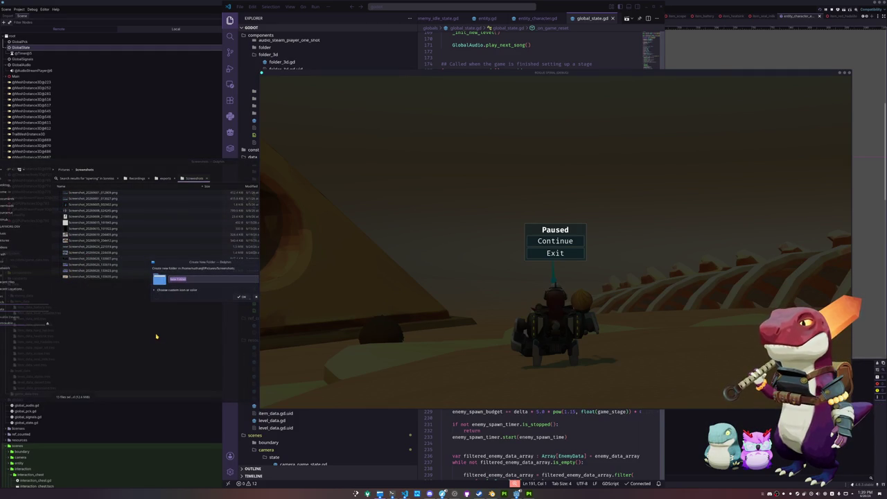
key("Return")
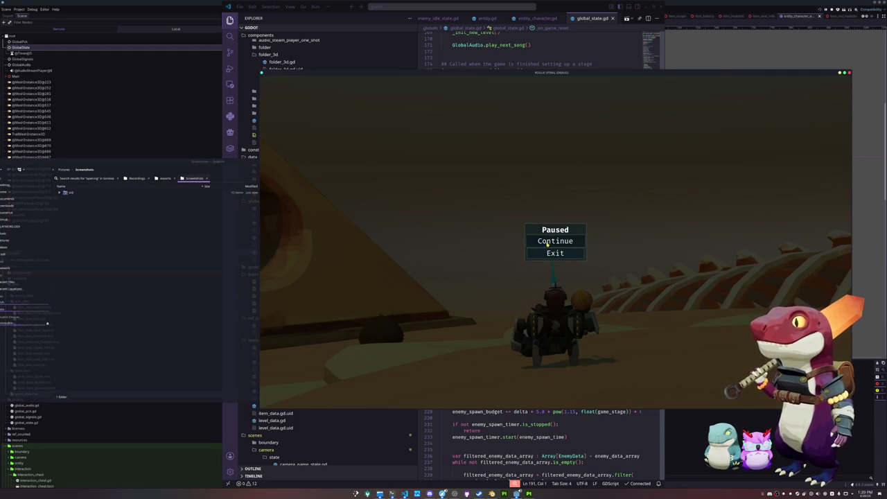
left_click(547, 244)
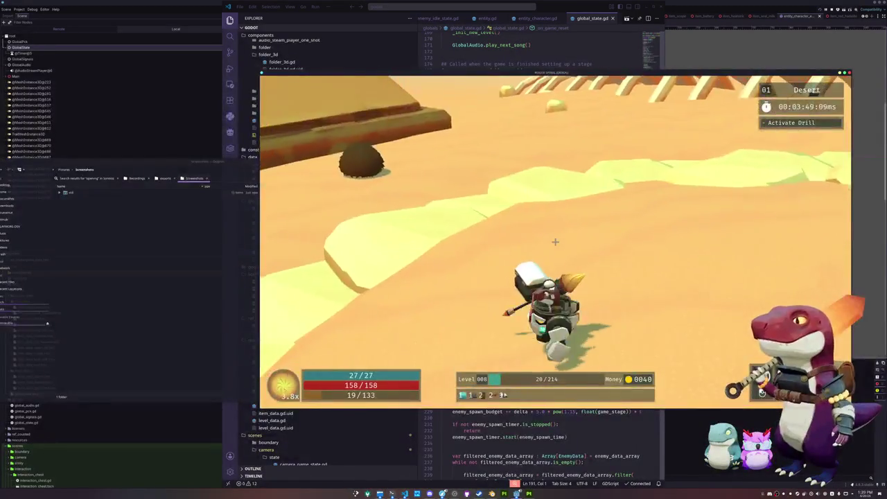
Step: Walk through the rib-bone arches to the crate, take the Scope, then start the drill
key("w")
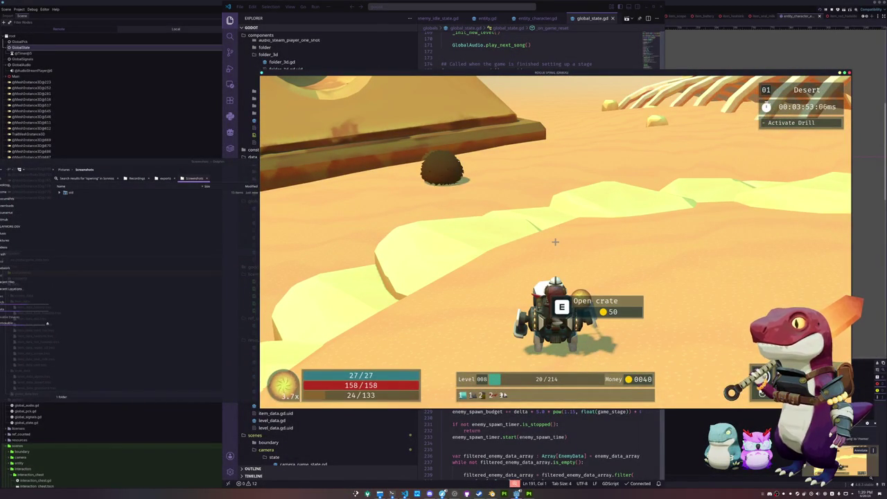
key("s")
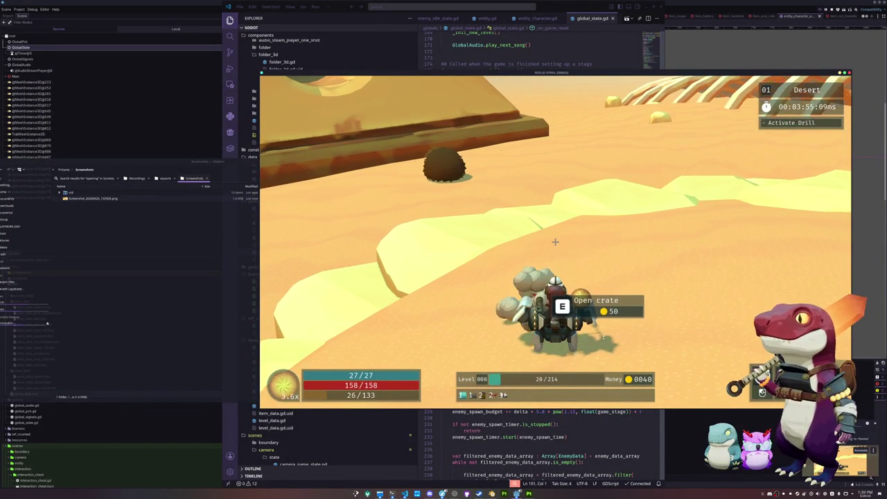
key("w")
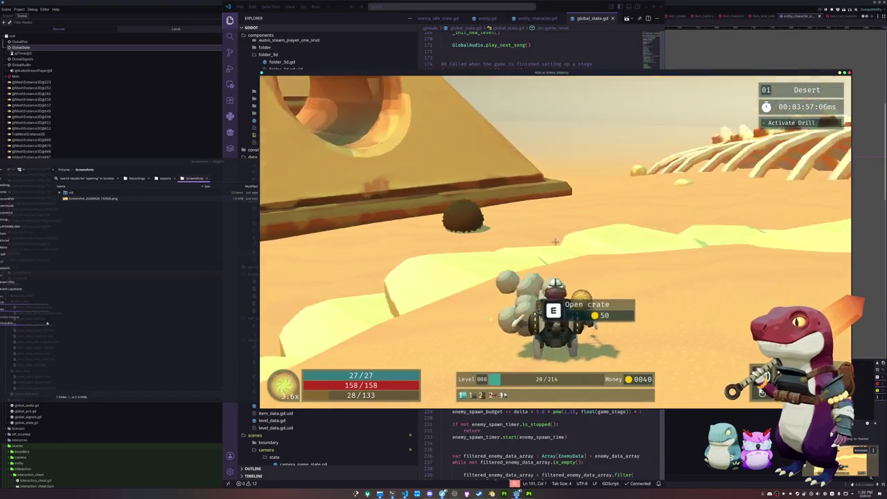
key("w")
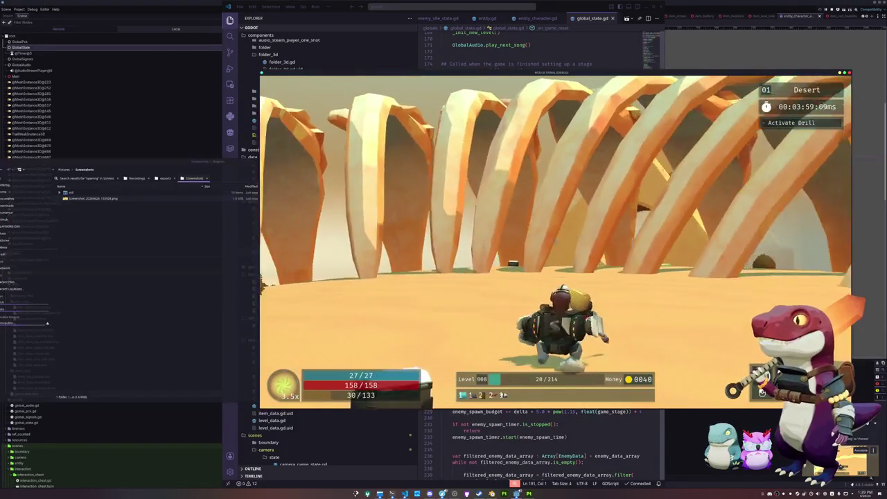
key("w")
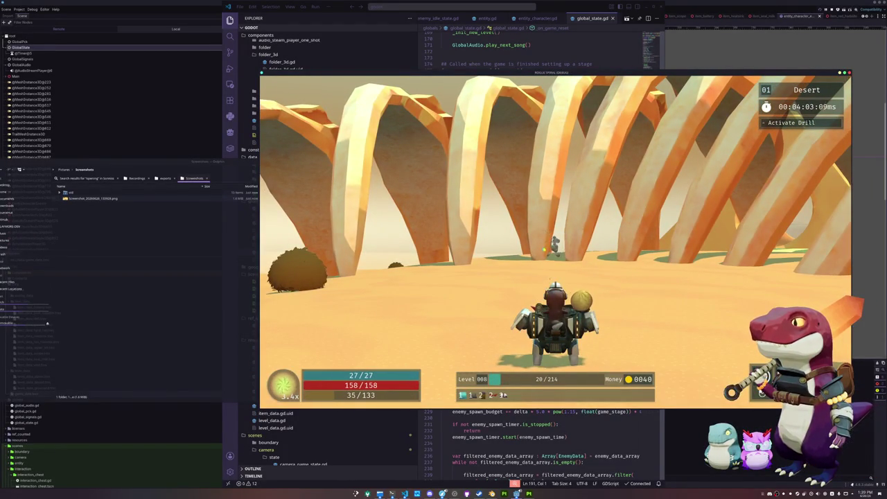
key("w")
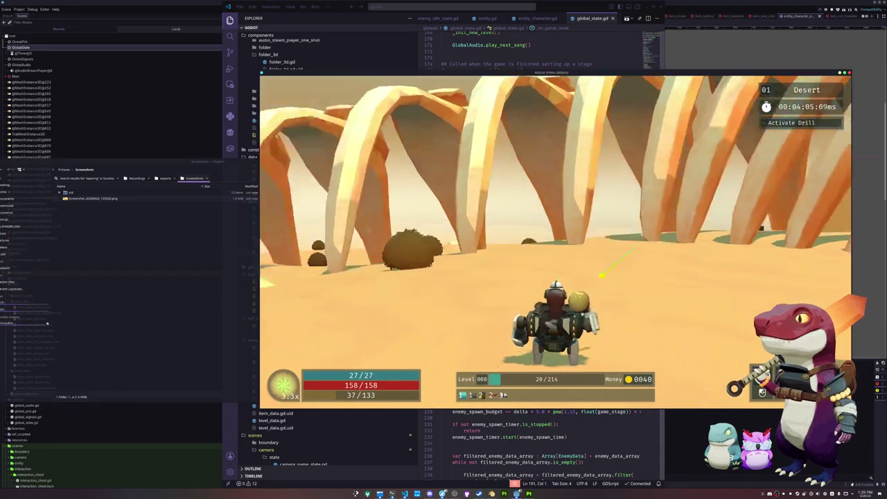
key("w")
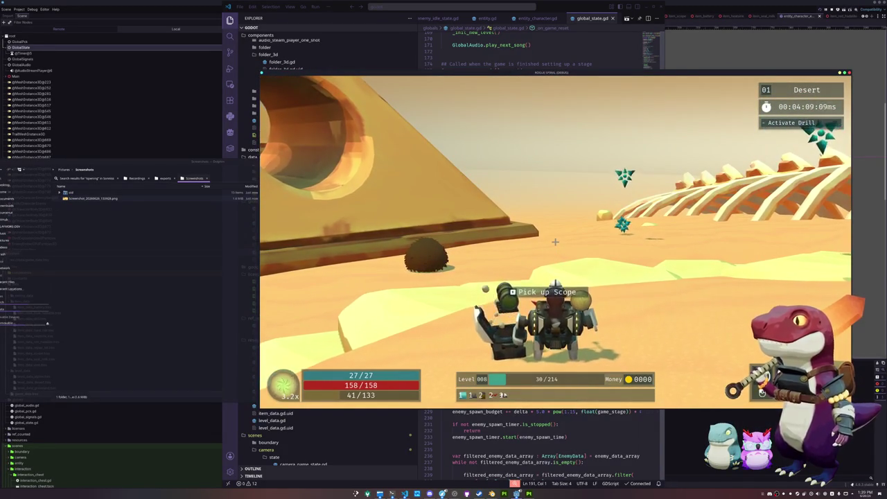
key("e")
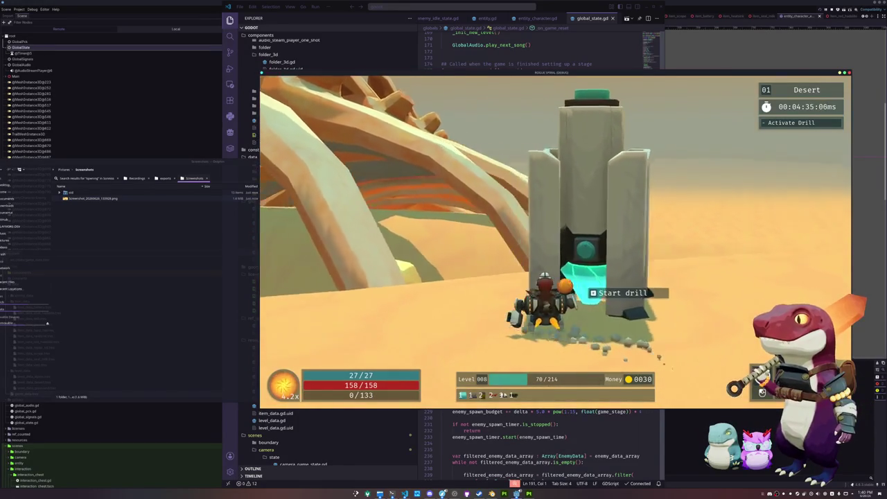
key("e")
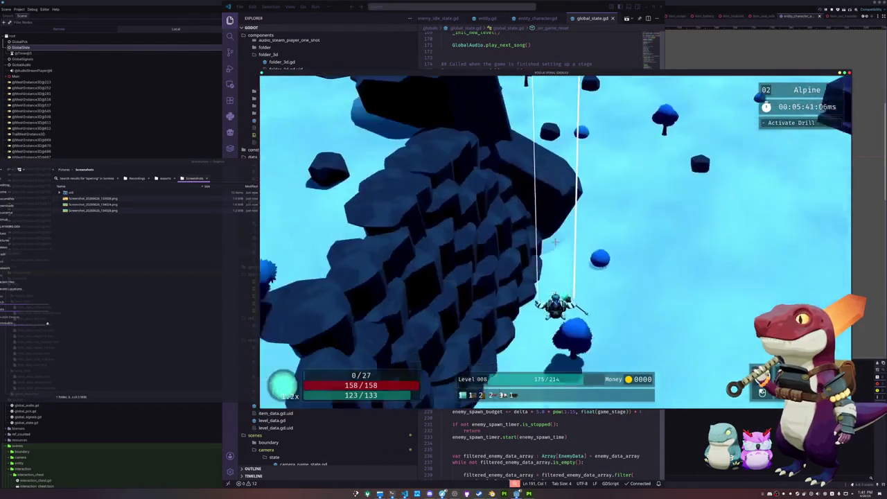
Step: Screenshot the cable descent onto the snow of stage 02 Alpine
key("Print")
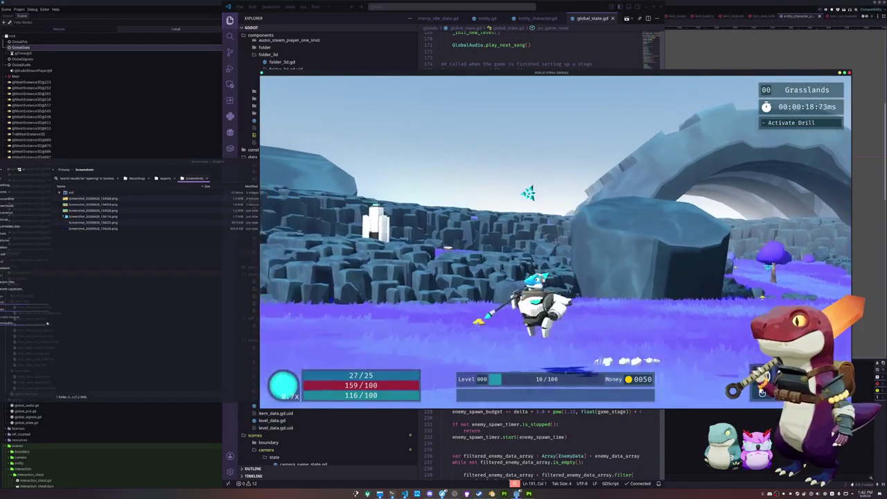
Step: Start a region screenshot capture during the new Grasslands run
key("Print")
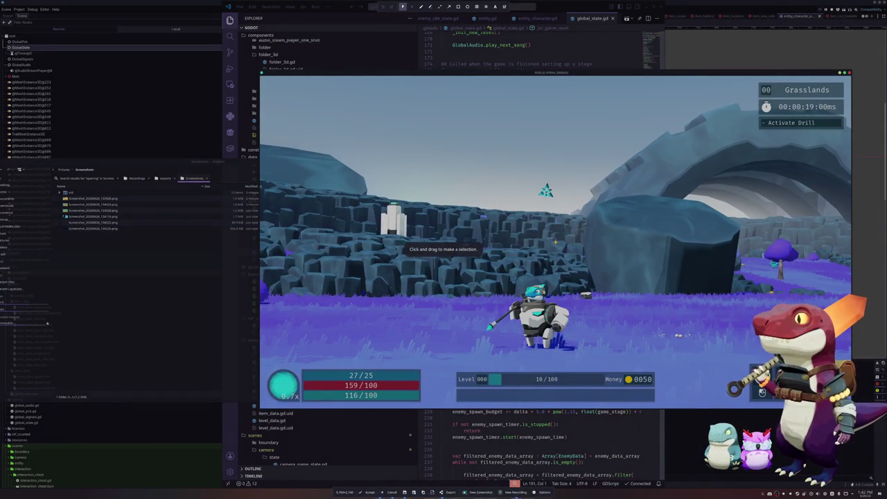
Step: Cancel the region capture, then pause and exit Rogue Spiral to its Main Menu
key("Escape")
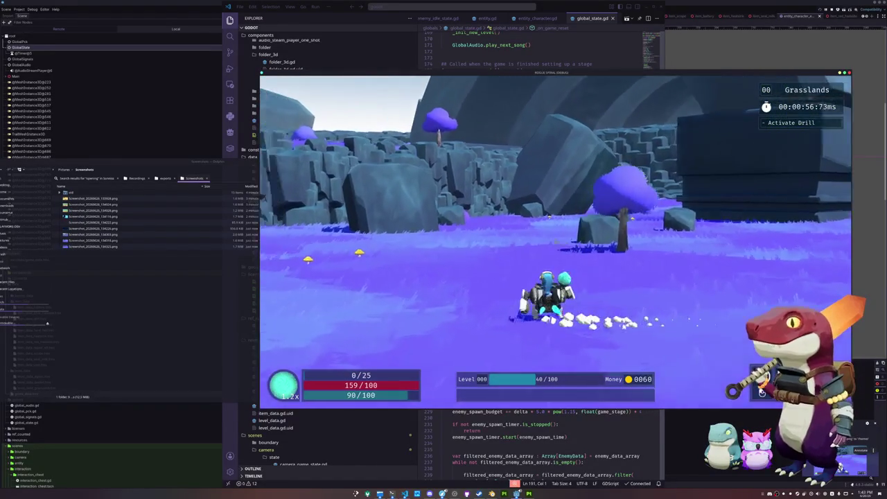
key("Escape")
left_click(557, 251)
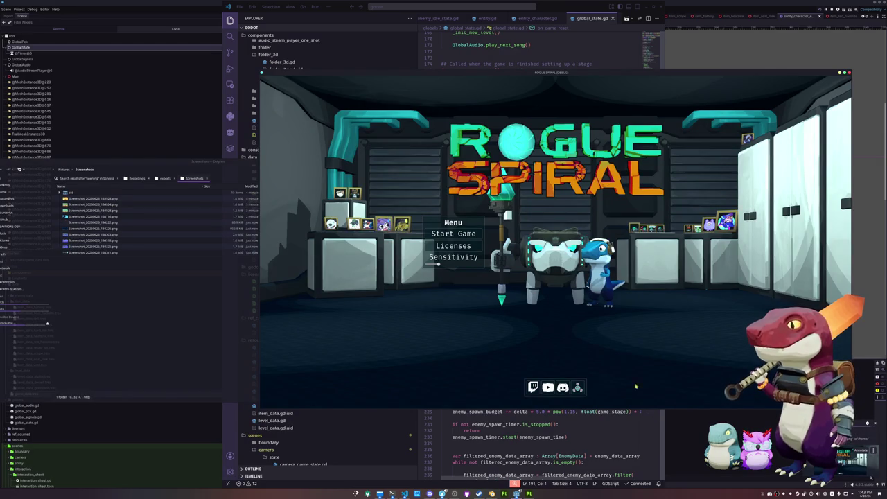
left_click(605, 438)
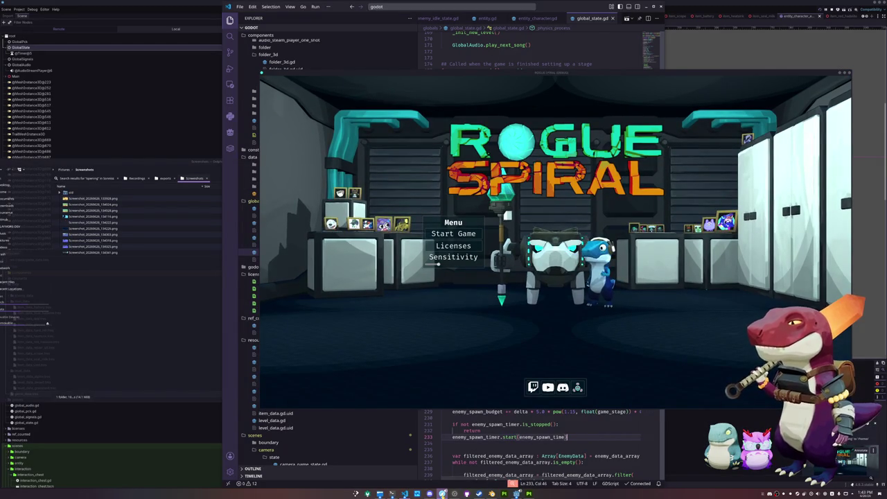
Step: Move the game window aside and open Rogue Spiral's Edit game form for adding screenshots
mouse_move(565, 72)
left_mouse_down()
mouse_move(432, 354)
mouse_move(437, 425)
left_mouse_up()
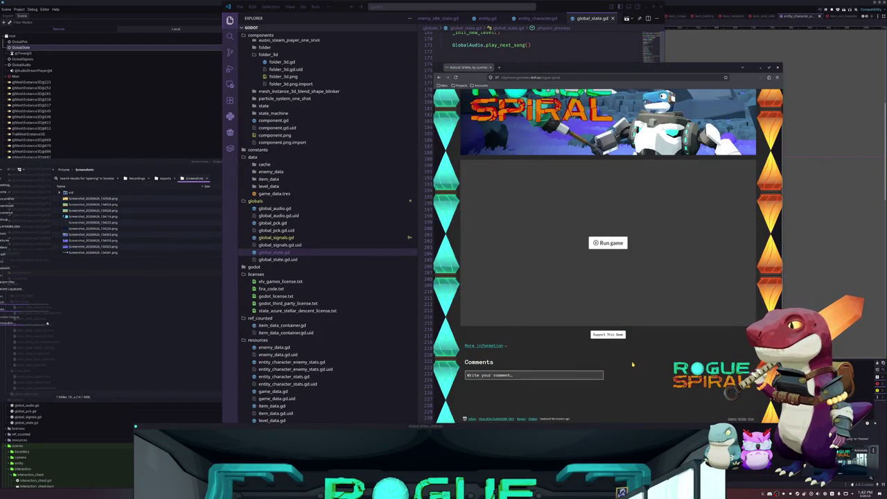
scroll(502, 96, "up", 1)
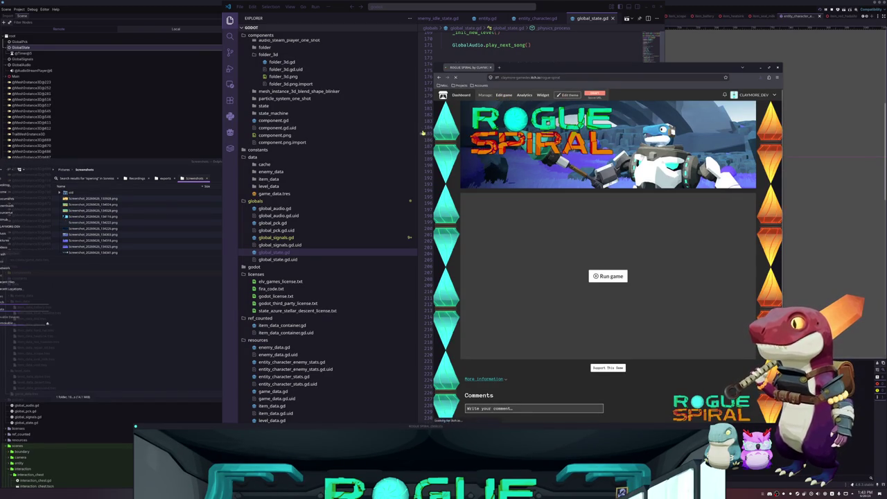
left_click(503, 95)
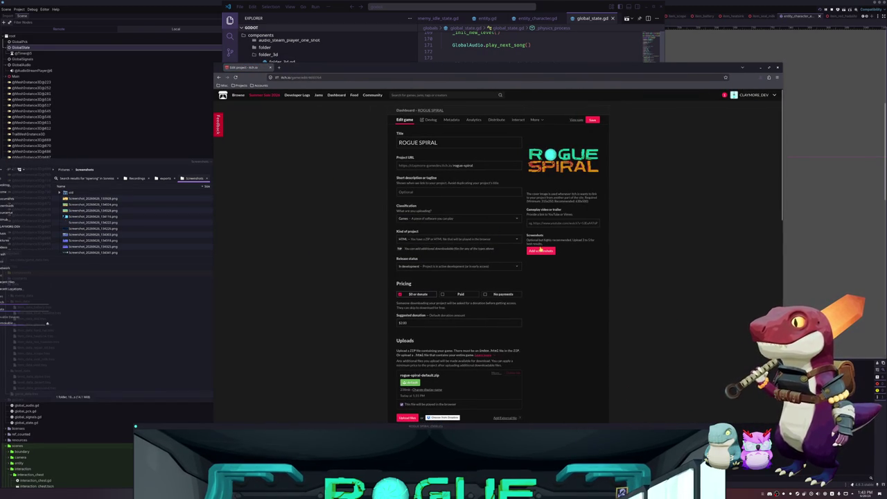
left_click(541, 252)
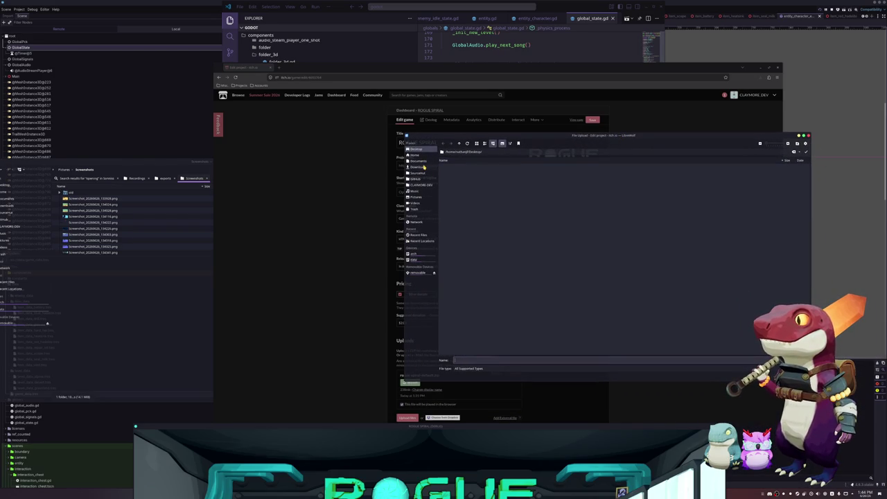
Step: Upload all ten screenshots from the Pictures/Screenshots folder
left_click(419, 173)
left_click(416, 197)
left_click(446, 179)
left_click(461, 192)
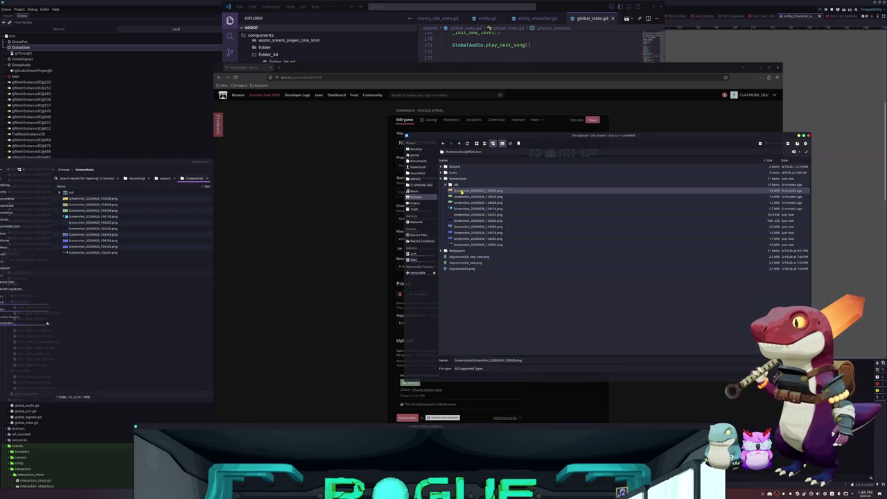
left_click(468, 245, "shift")
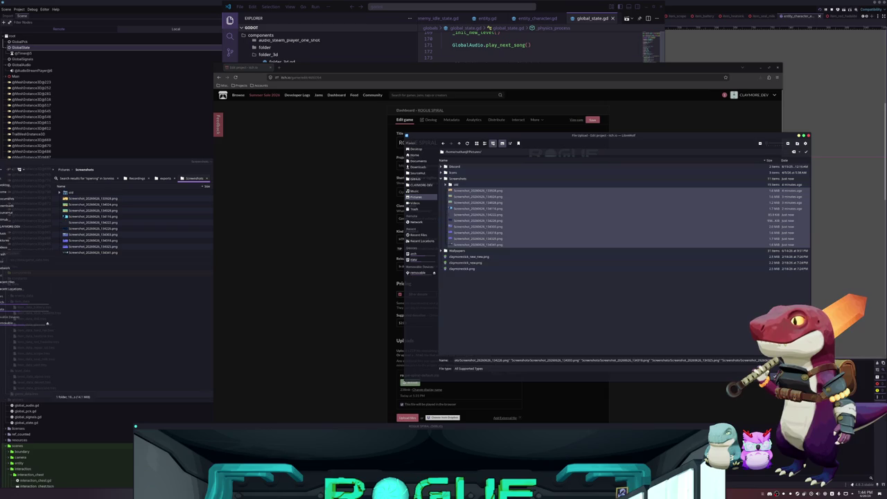
key("Return")
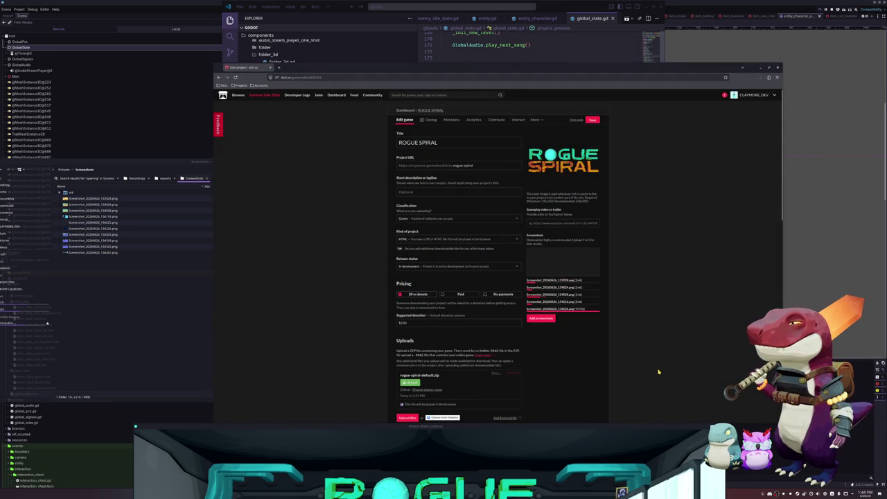
Step: Delete two unwanted screenshots, including the fifth, from the gallery
scroll(648, 343, "down", 2)
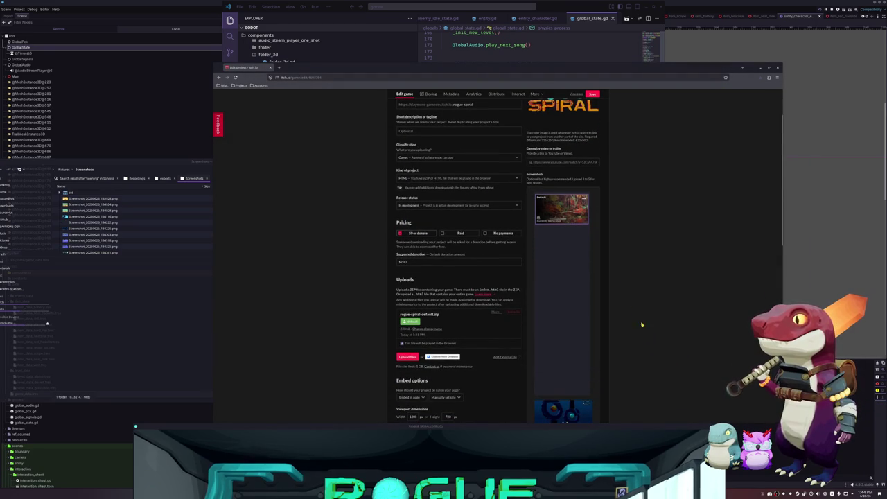
scroll(624, 312, "down", 3)
scroll(564, 242, "up", 1)
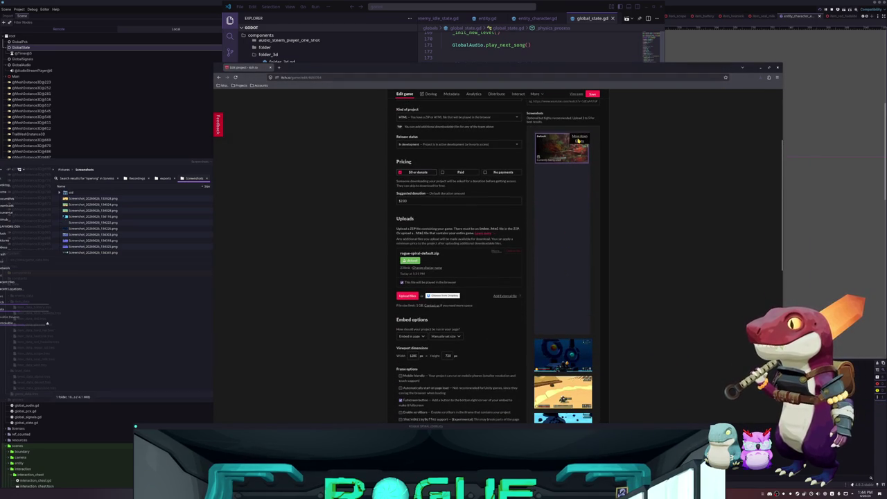
left_click(579, 142)
left_click(534, 264)
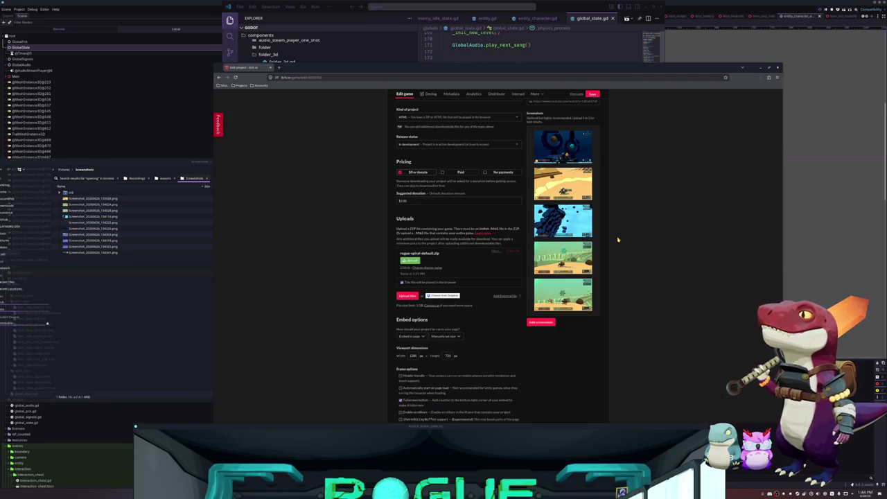
mouse_move(579, 253)
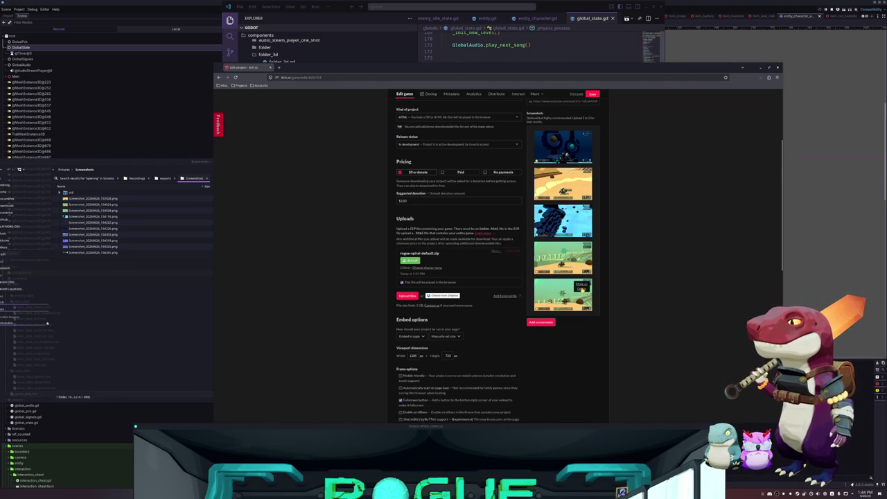
left_click(581, 290)
left_click(532, 264)
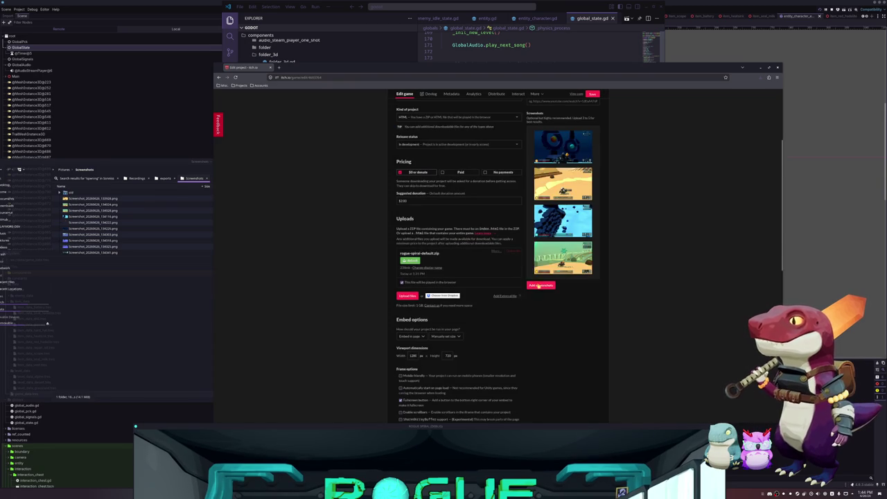
Step: Upload the newest screenshot, keep the first one, and delete the third
left_click(539, 286)
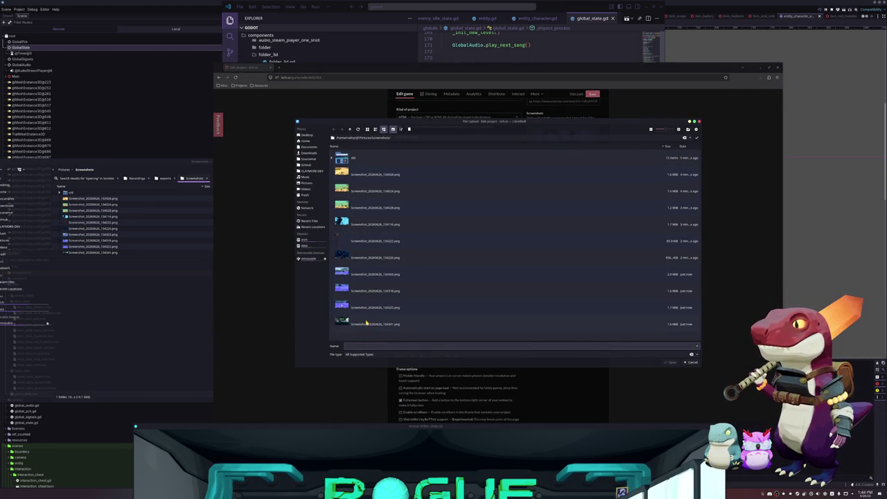
double_click(396, 319)
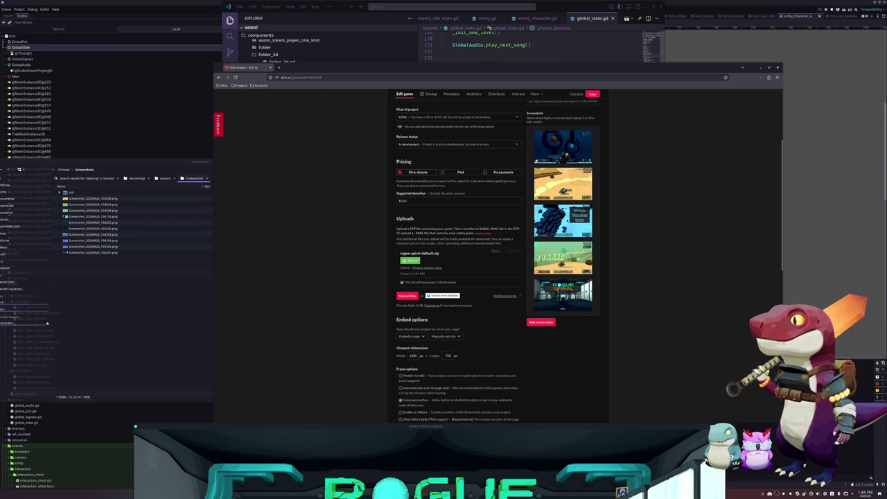
left_click(582, 143)
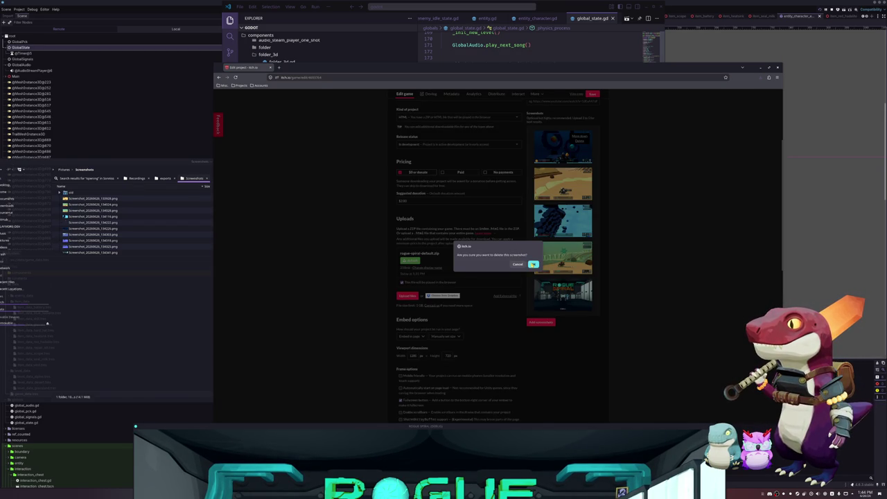
left_click(519, 265)
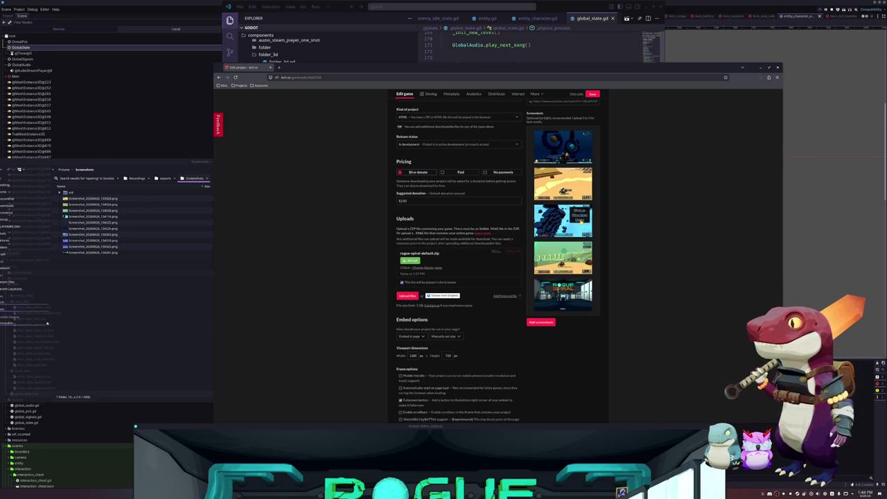
left_click(579, 220)
left_click(533, 264)
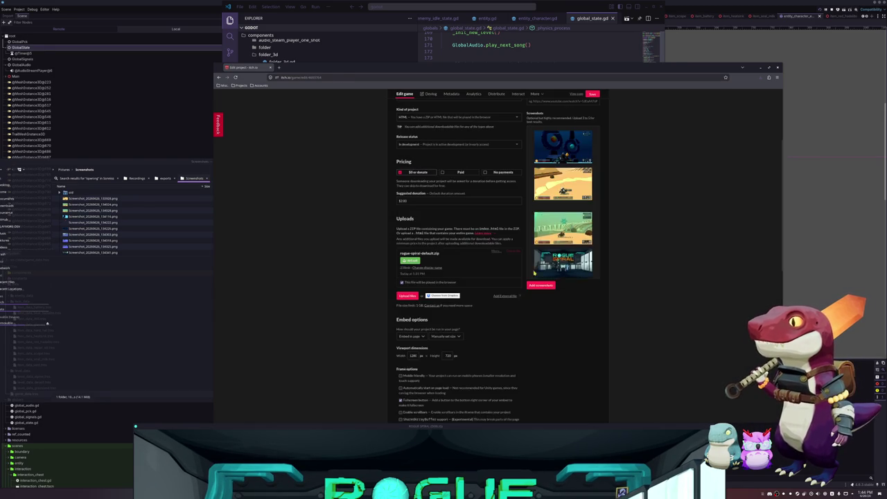
Step: Upload another screenshot and move it up four places into the first slot
left_click(539, 286)
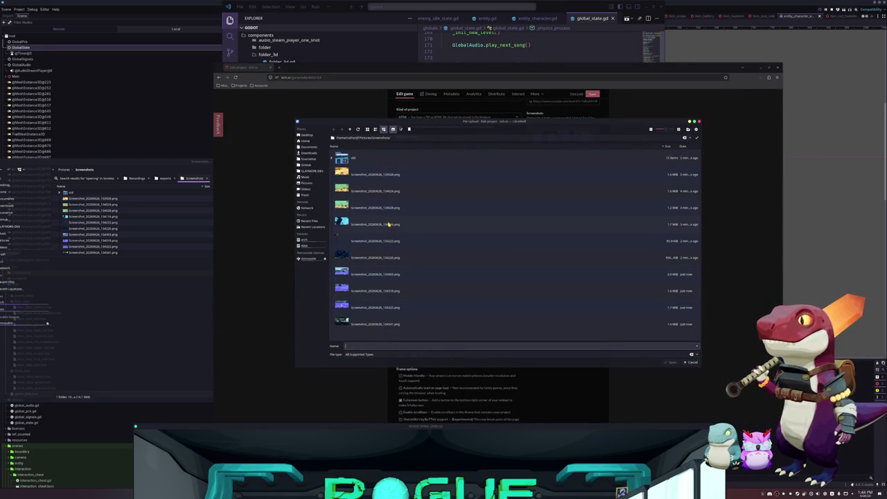
double_click(373, 275)
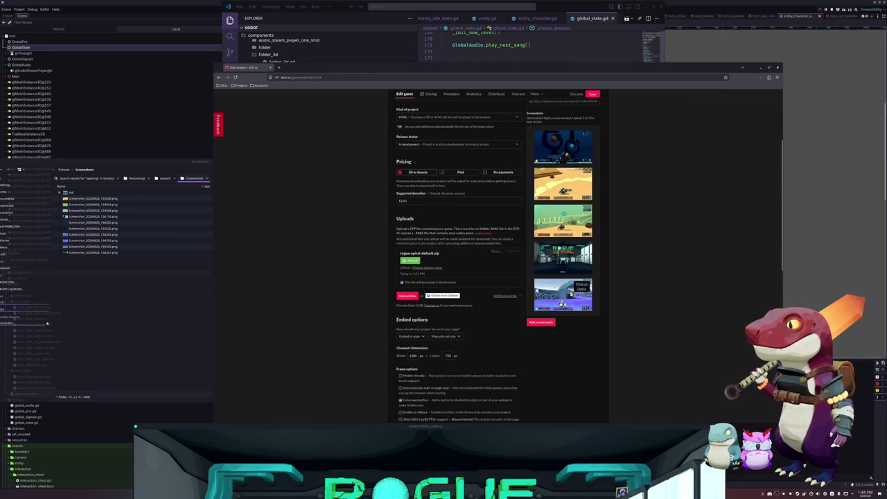
left_click(581, 284)
left_click(581, 247)
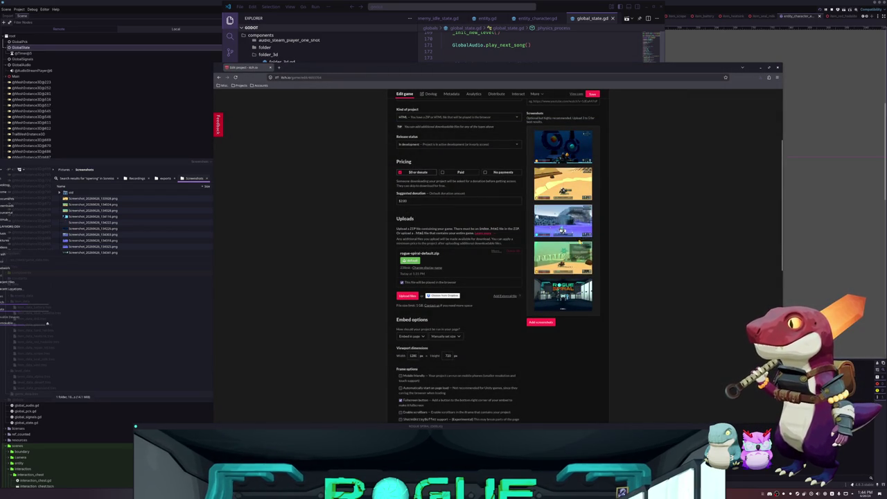
left_click(582, 212)
left_click(584, 175)
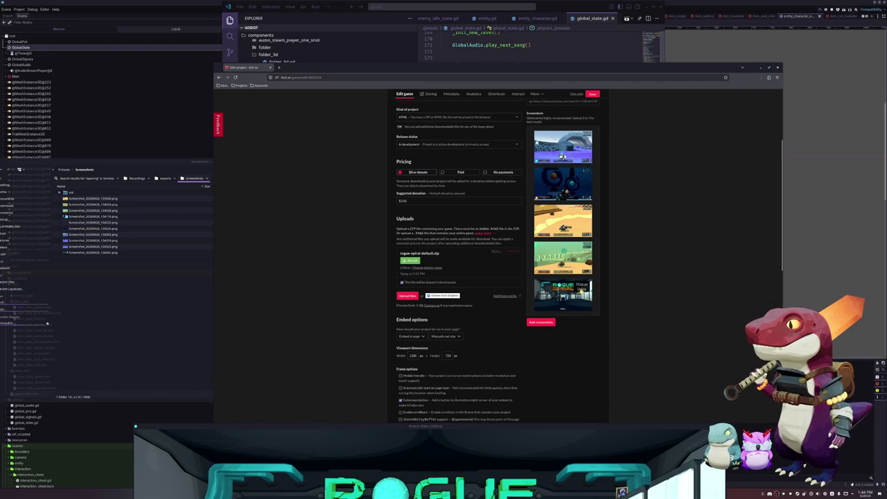
Step: Delete the title-screen screenshot from the gallery
left_click(581, 290)
left_click(533, 265)
left_click(540, 286)
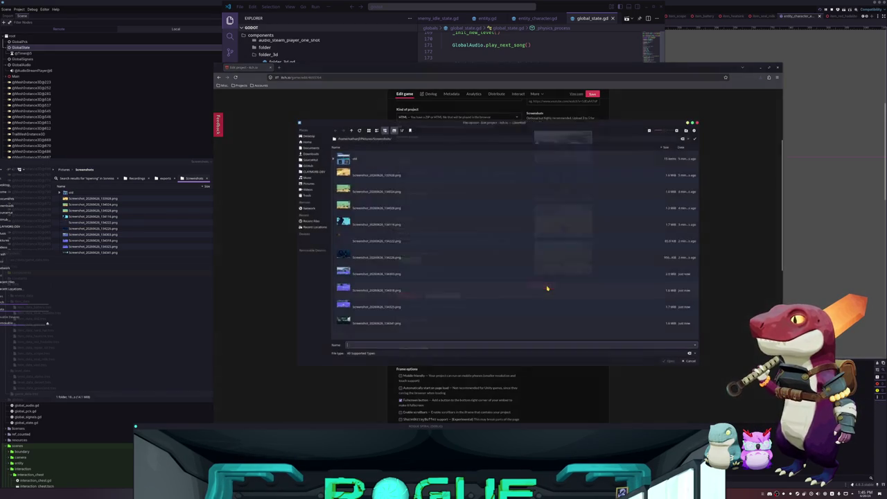
Step: Upload another gameplay screenshot to the gallery
scroll(400, 282, "up", 3, "ctrl")
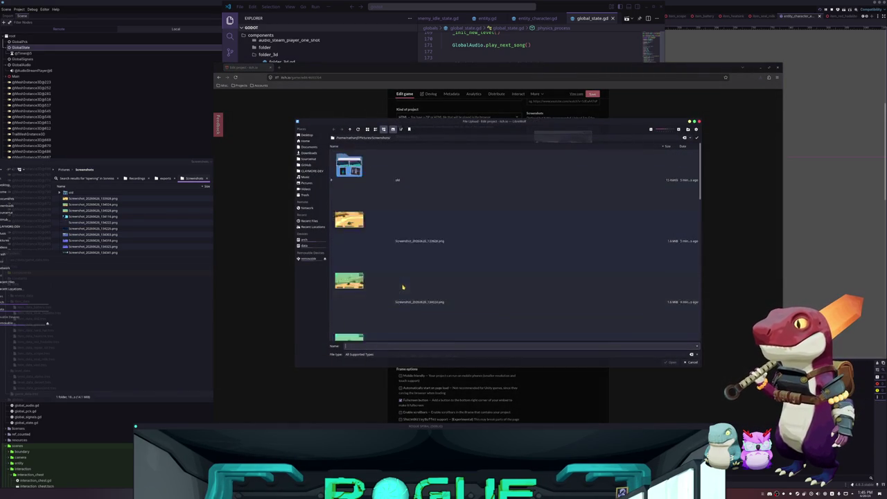
scroll(404, 280, "down", 5)
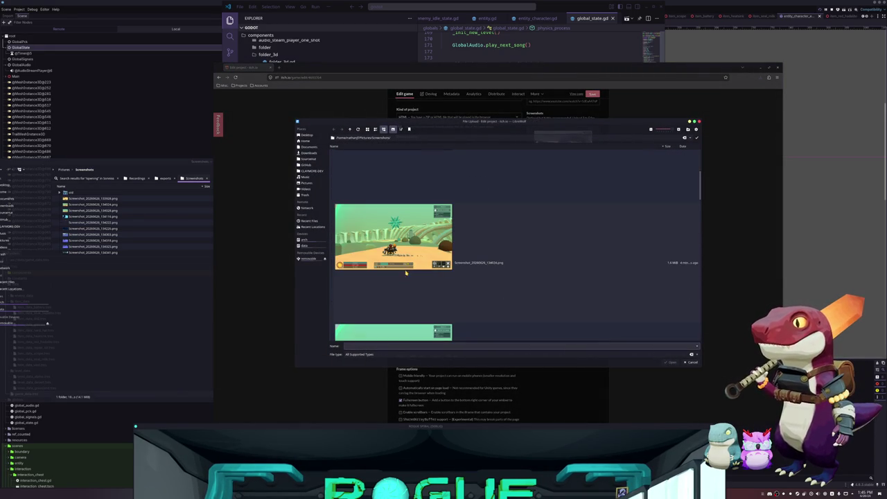
scroll(407, 273, "down", 10)
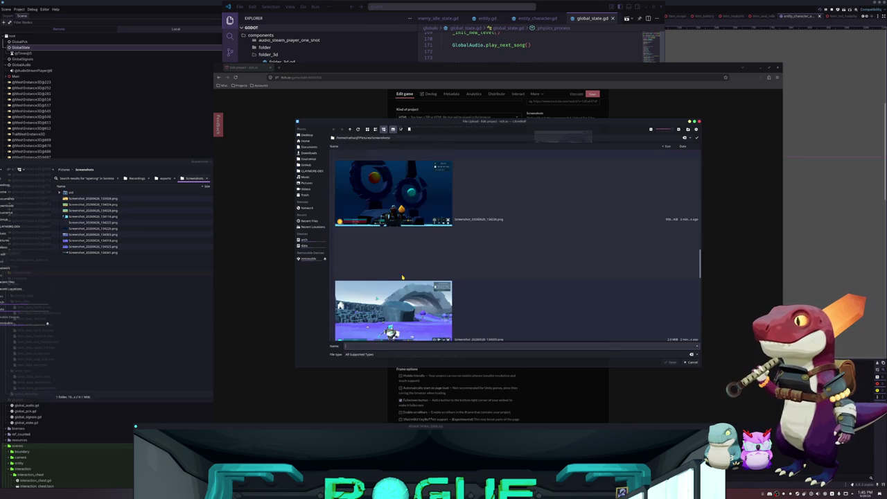
scroll(402, 280, "down", 6)
scroll(401, 293, "down", 1)
double_click(400, 294)
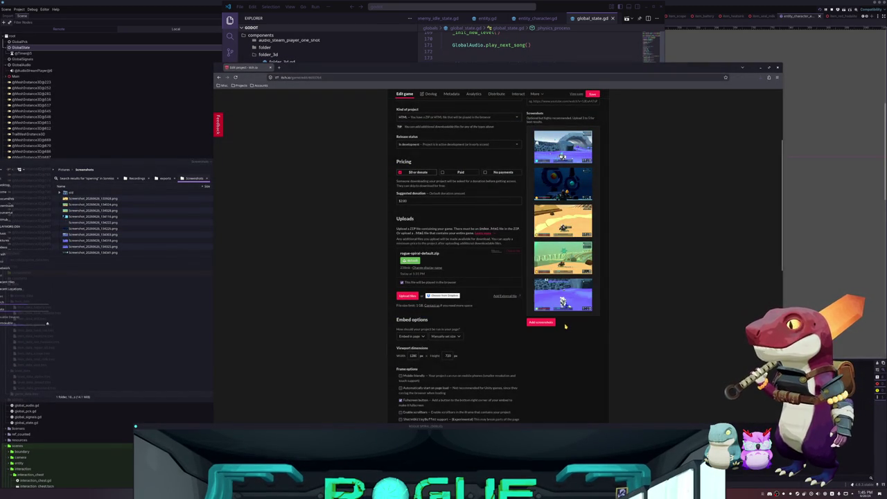
Step: Reorder the gallery: dark shot second, sand shot fifth, then green shot second
scroll(627, 300, "up", 1)
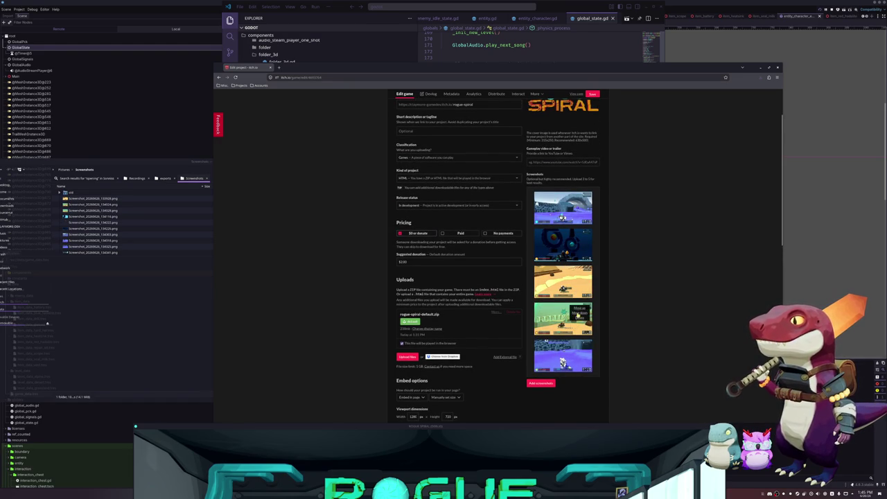
left_click(579, 346)
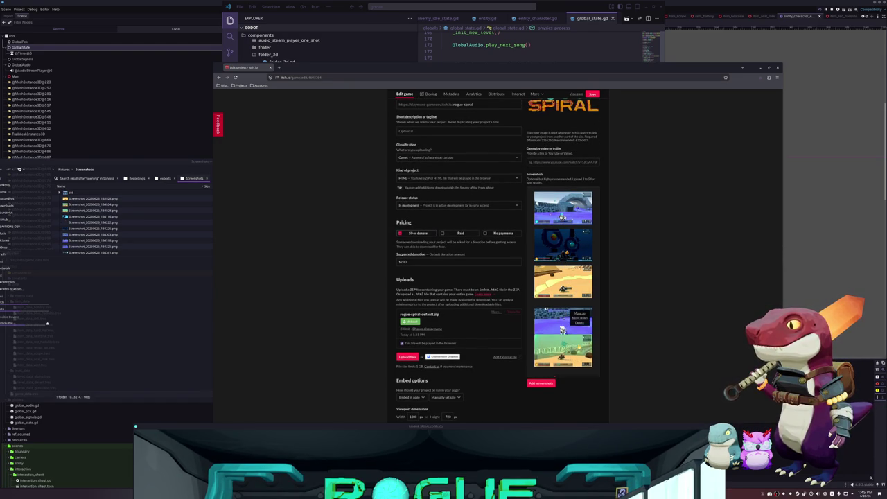
left_click(580, 310)
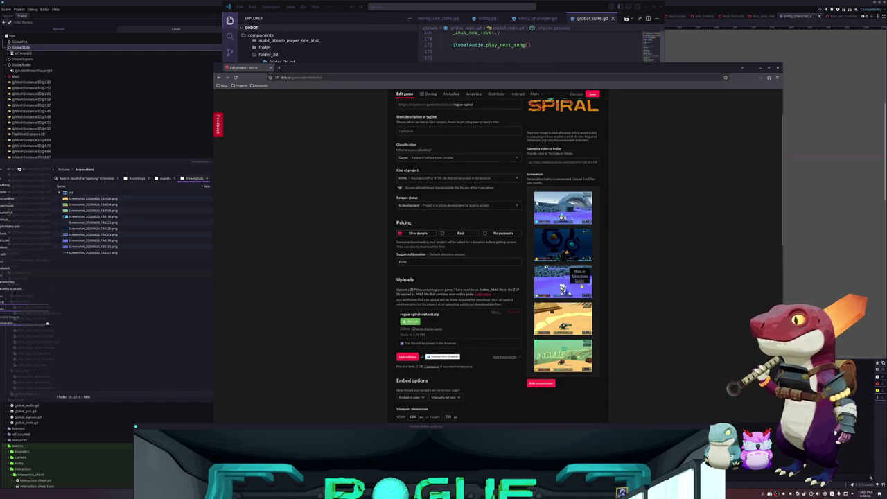
left_click(581, 272)
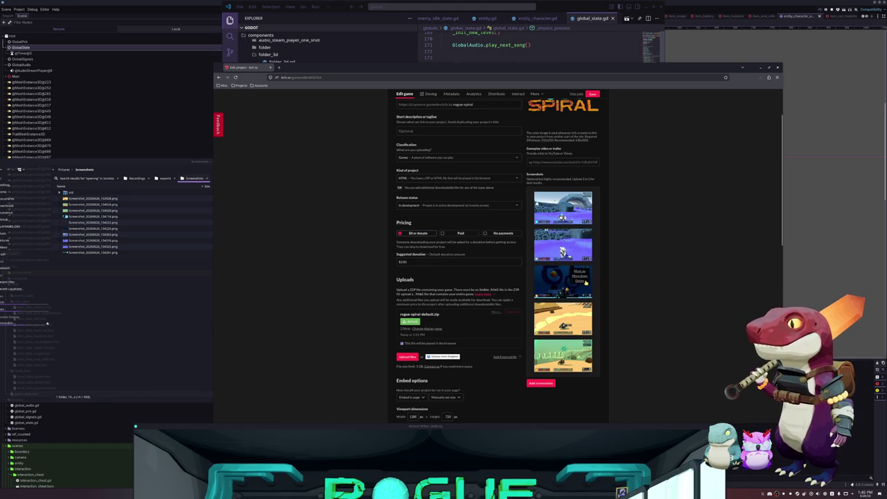
left_click(580, 271)
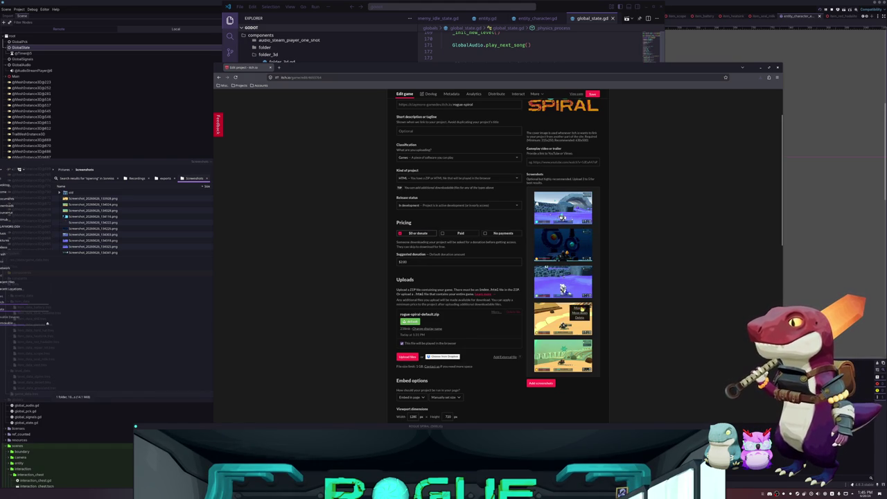
left_click(580, 312)
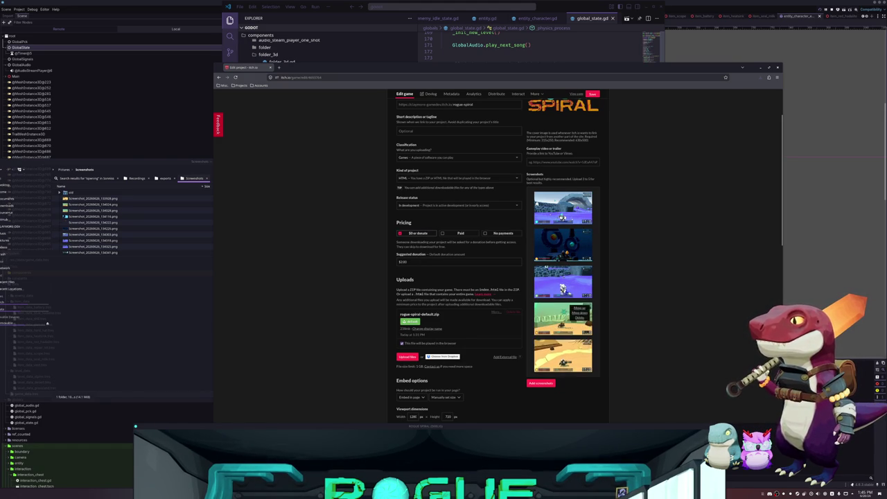
left_click(581, 309)
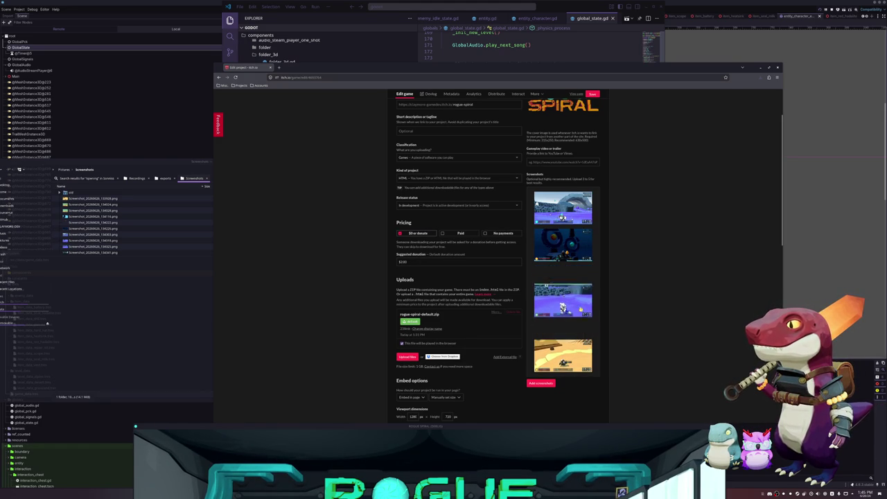
left_click(580, 272)
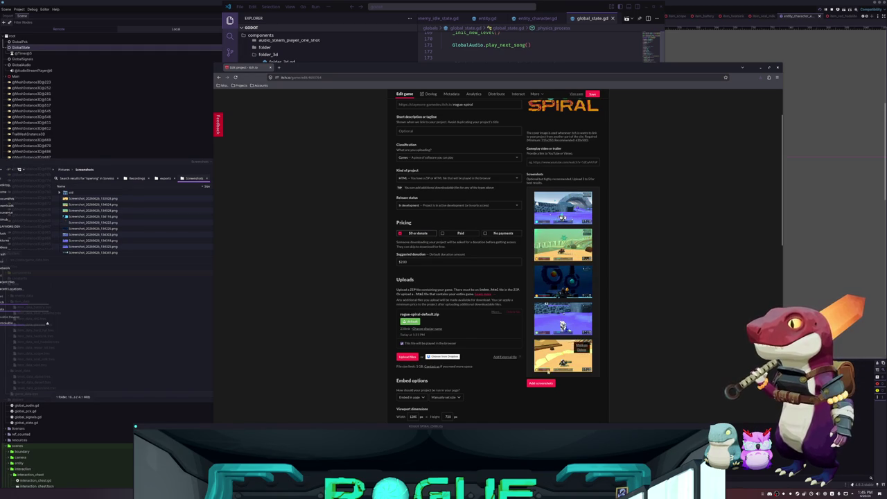
Step: Add screenshot 20260626_134116 and scroll down the edit page
scroll(552, 354, "down", 1)
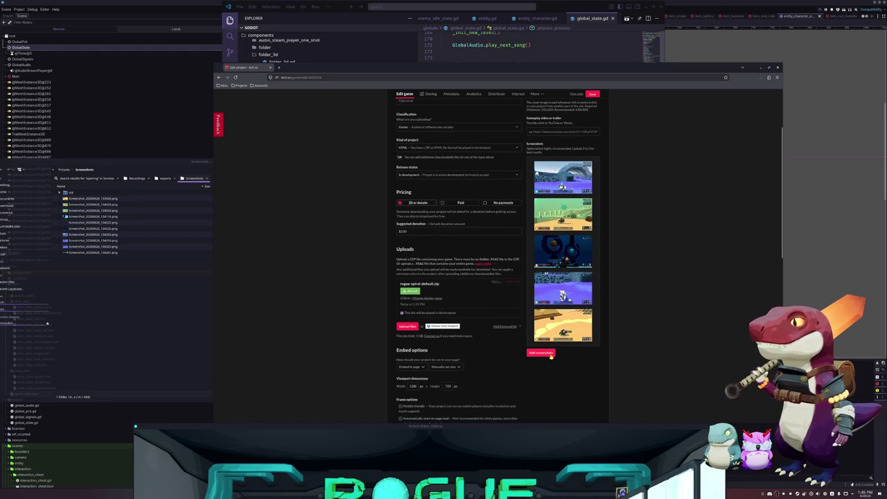
left_click(551, 354)
scroll(427, 310, "down", 5)
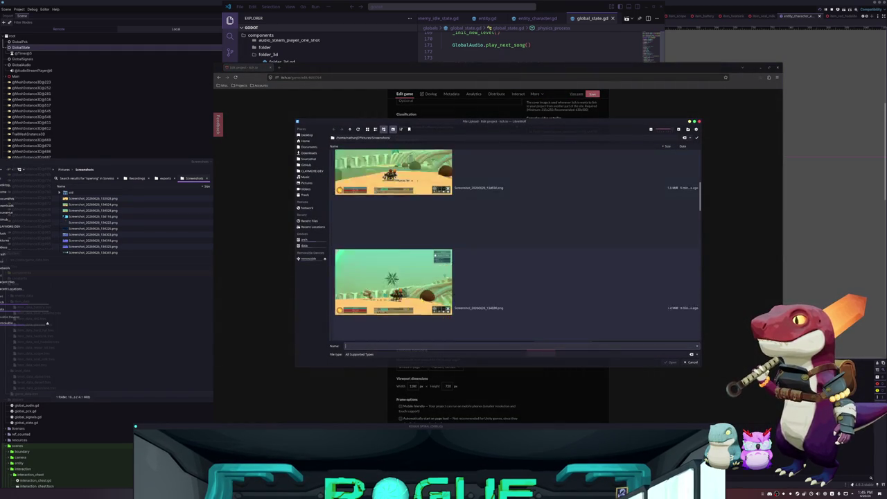
double_click(416, 236)
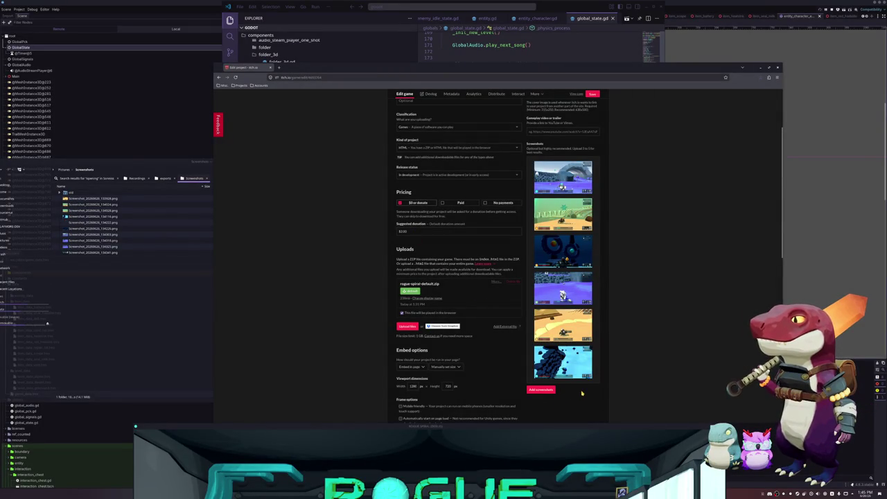
scroll(581, 391, "down", 1)
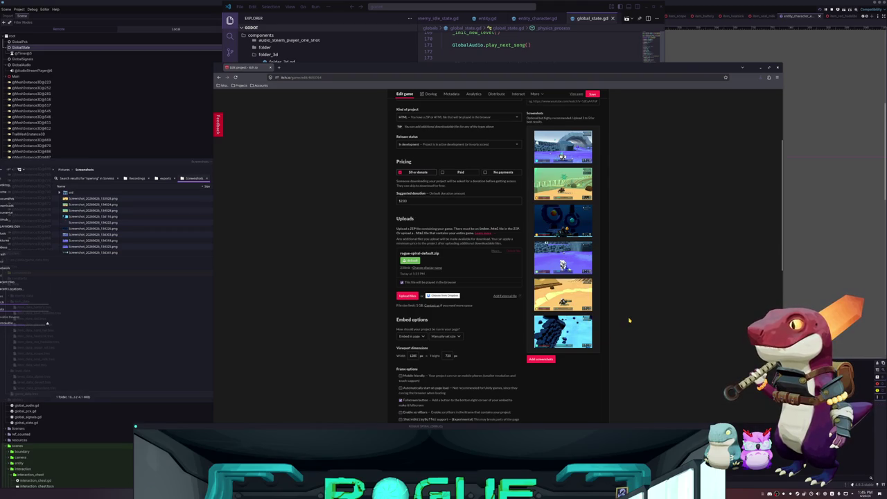
scroll(629, 321, "down", 3)
scroll(569, 312, "down", 3)
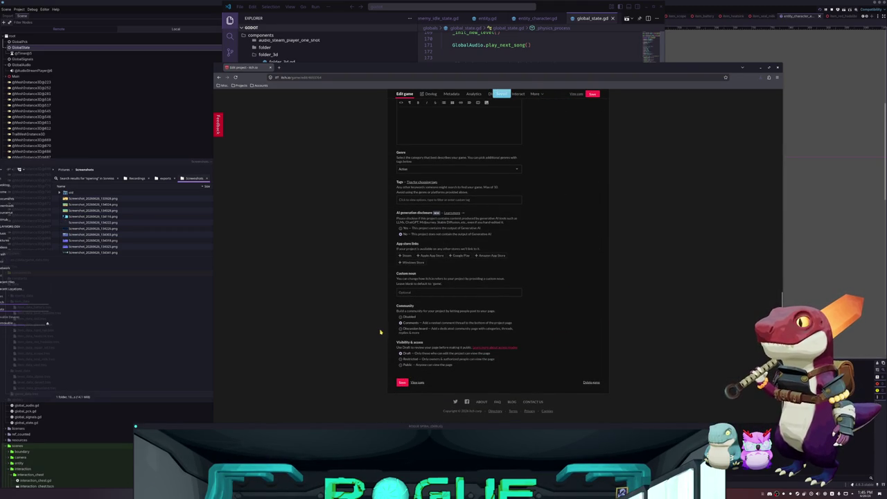
scroll(381, 332, "up", 2)
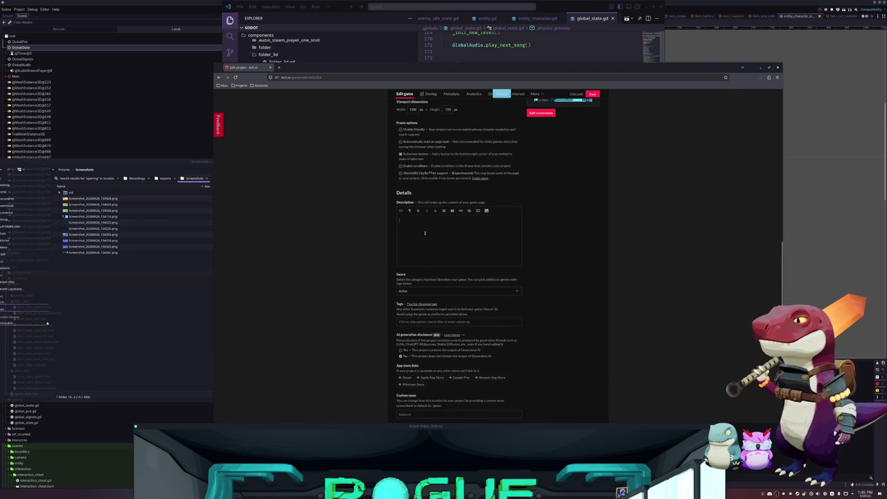
scroll(425, 233, "up", 3, "ctrl")
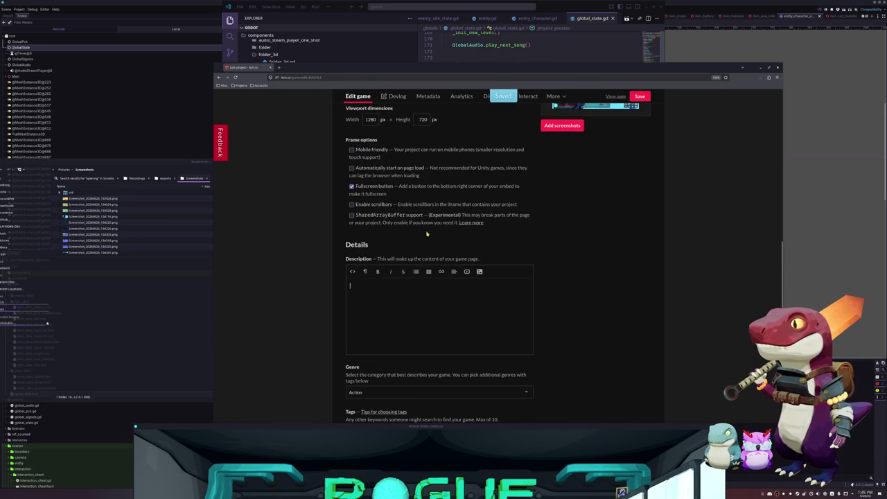
scroll(440, 278, "down", 1)
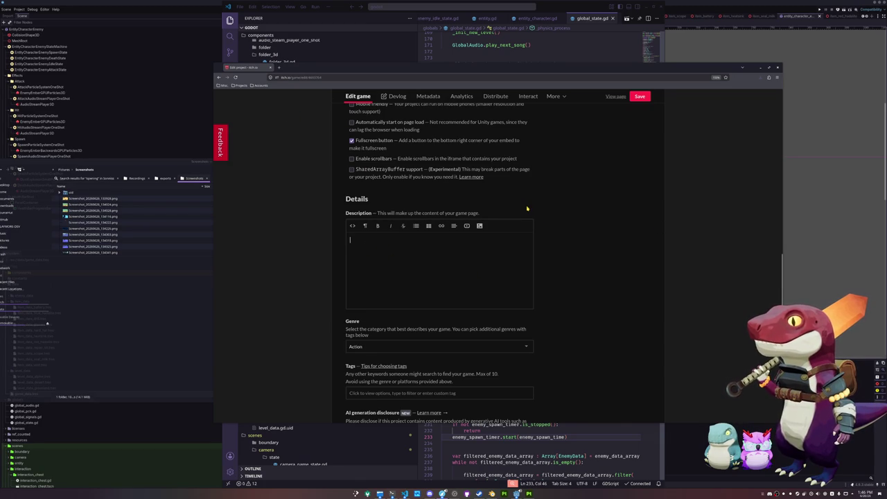
scroll(331, 184, "up", 10)
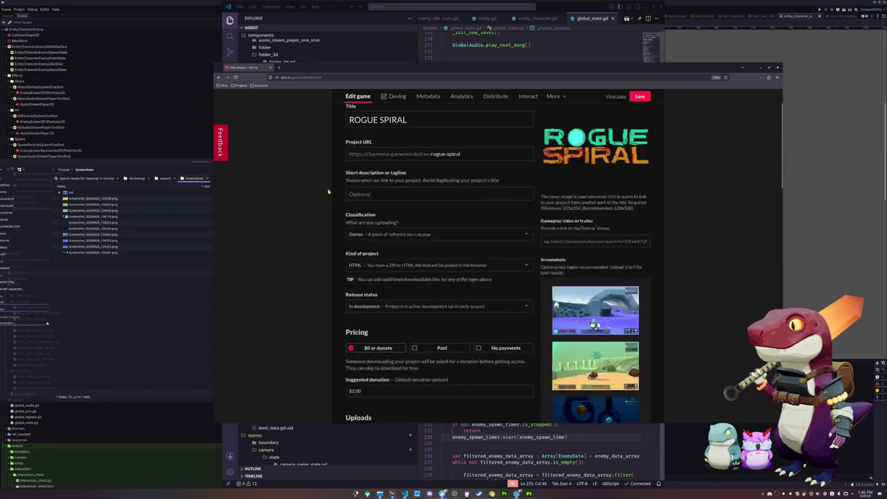
scroll(329, 190, "up", 1)
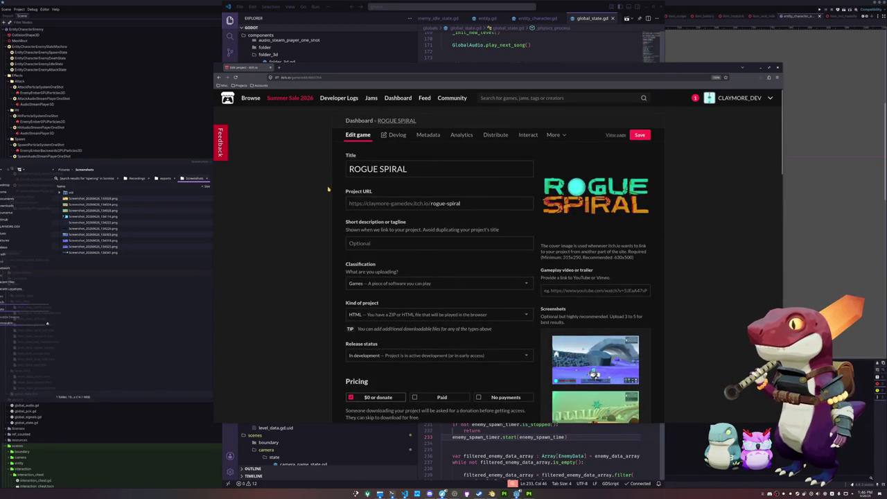
Step: Find The Very Serious Juniper Dev Game Jam via search and browse its community topics
left_click(371, 100)
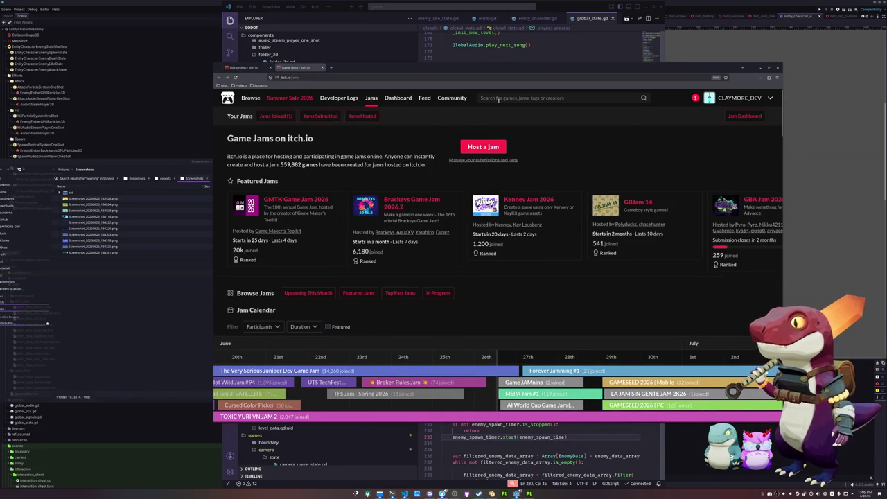
left_click(498, 99)
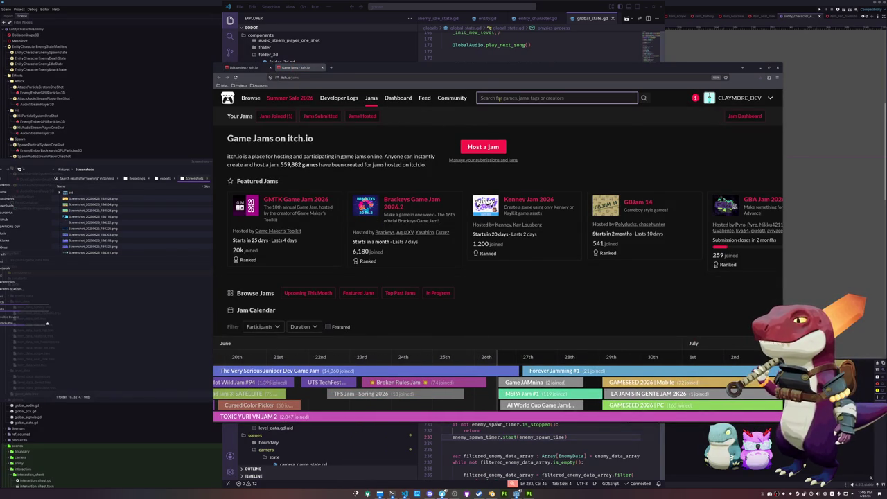
type("juniper")
left_click(531, 162)
scroll(488, 280, "down", 1)
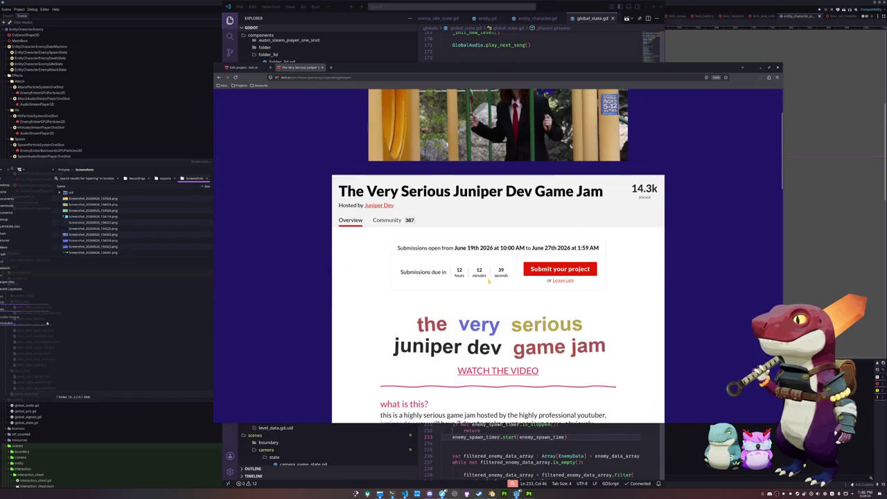
left_click(388, 222)
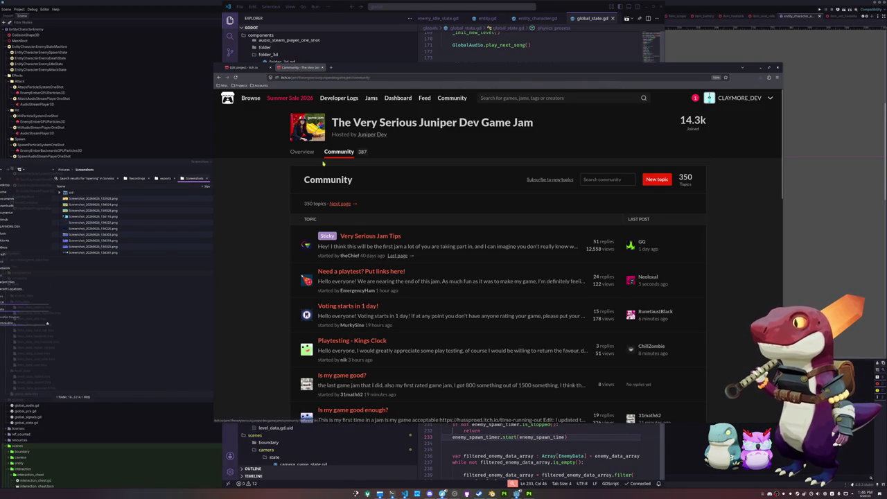
left_click(302, 152)
Step: Try submitting a project to the jam, close the dialog, and return to Rogue Spiral's edit page
scroll(306, 231, "down", 1)
scroll(305, 231, "down", 7)
scroll(321, 241, "down", 8)
scroll(327, 251, "up", 4)
scroll(328, 253, "up", 10)
scroll(535, 276, "down", 1)
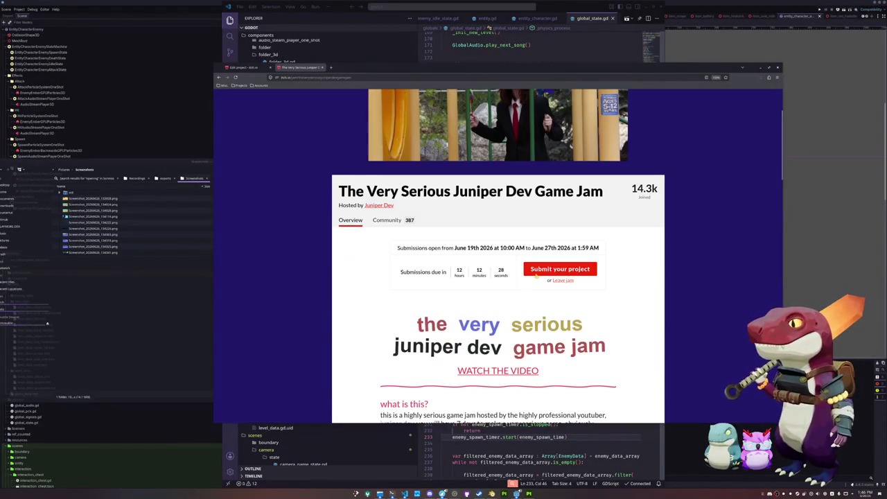
left_click(538, 272)
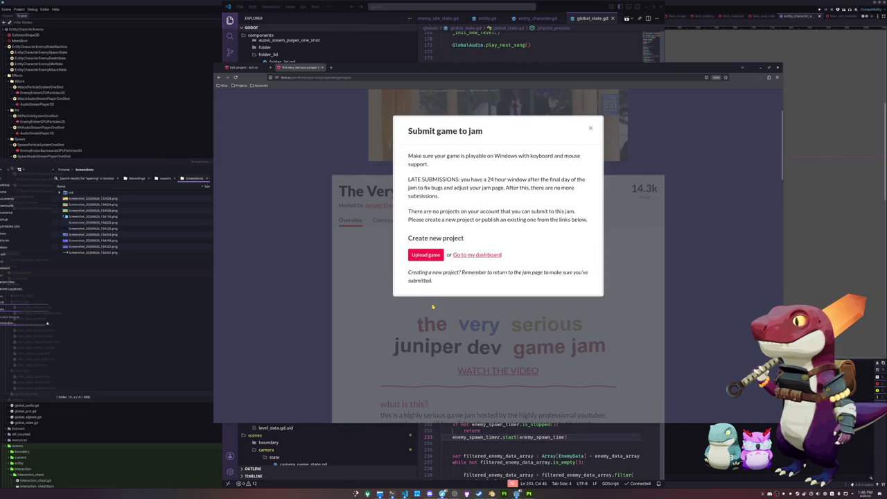
left_click(433, 306)
left_click(244, 67)
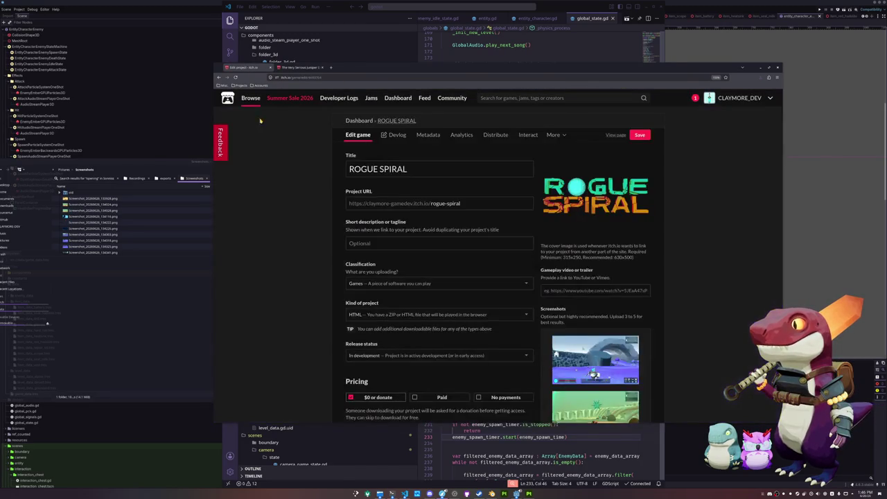
scroll(300, 257, "down", 1)
scroll(302, 258, "up", 1)
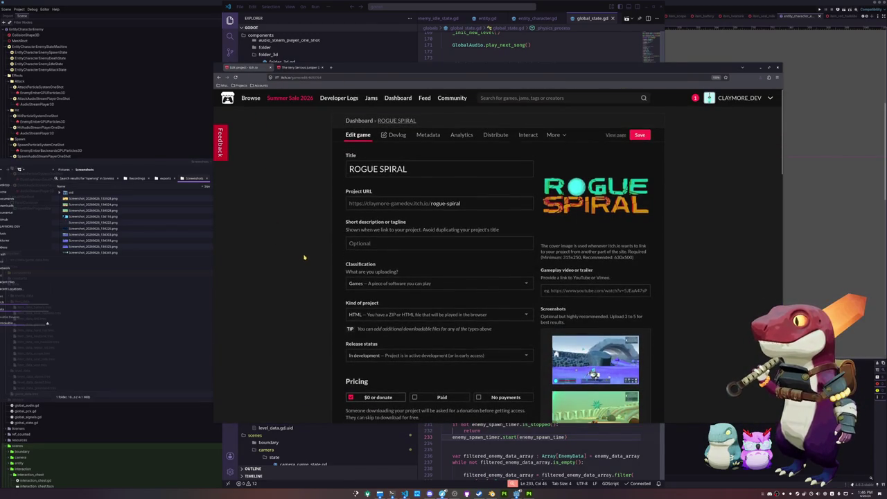
left_click(371, 244)
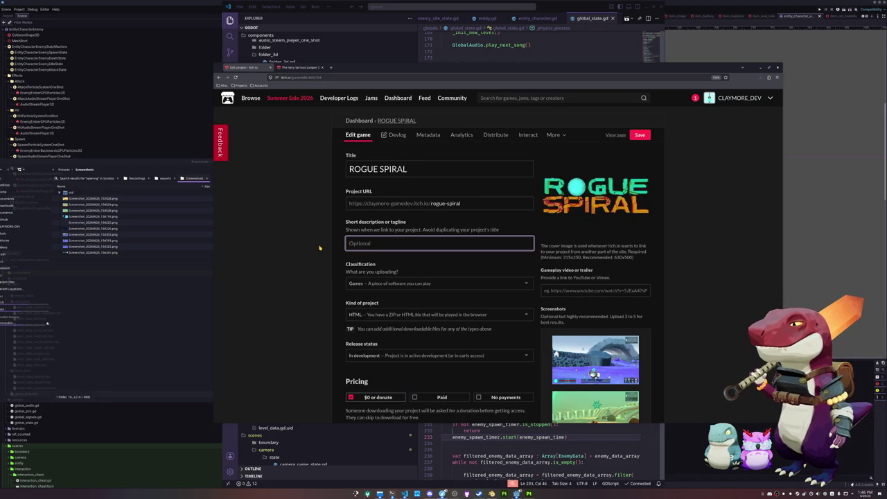
type("A")
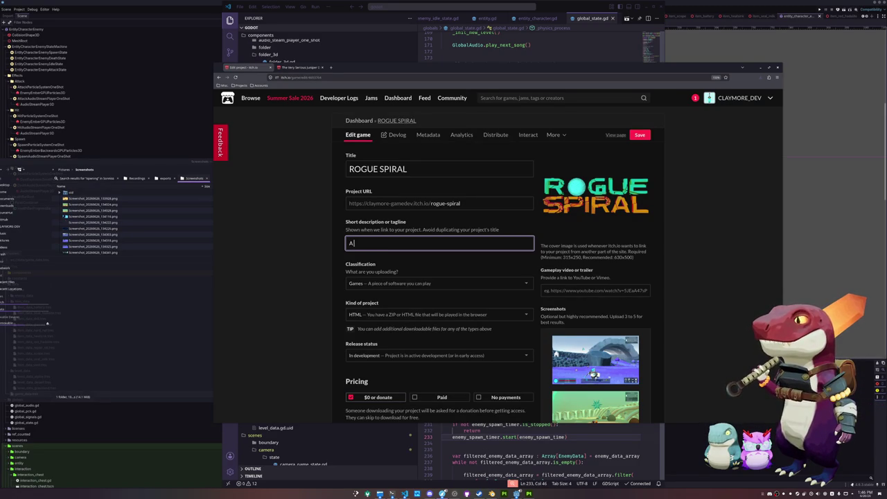
type(" spiral")
key("ctrl+a")
key("BackSpace")
type("A")
key("BackSpace")
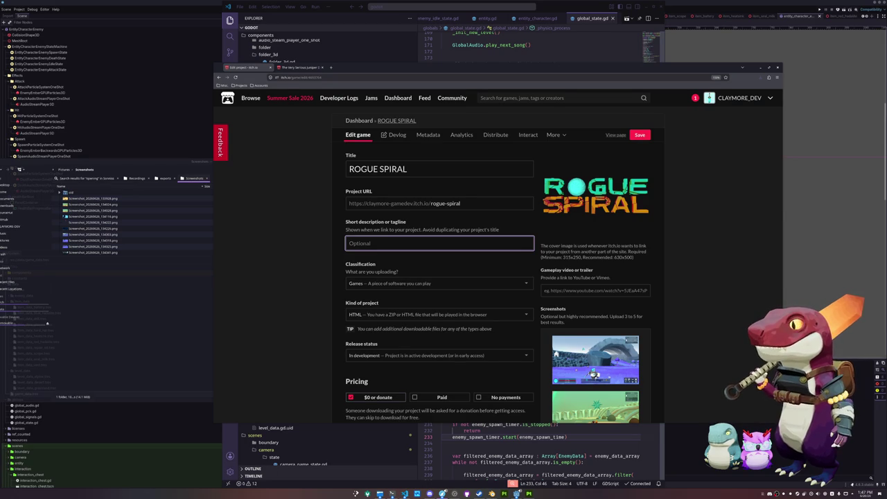
type("Dinosaur")
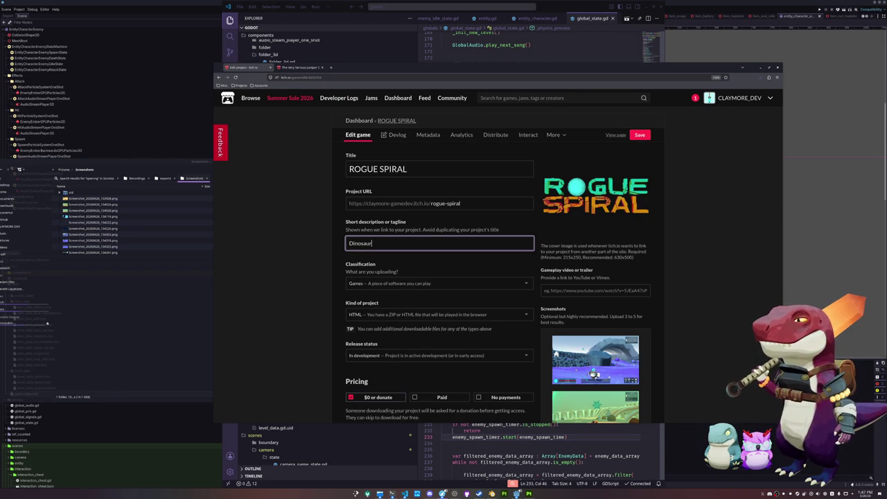
type(" Gurenn")
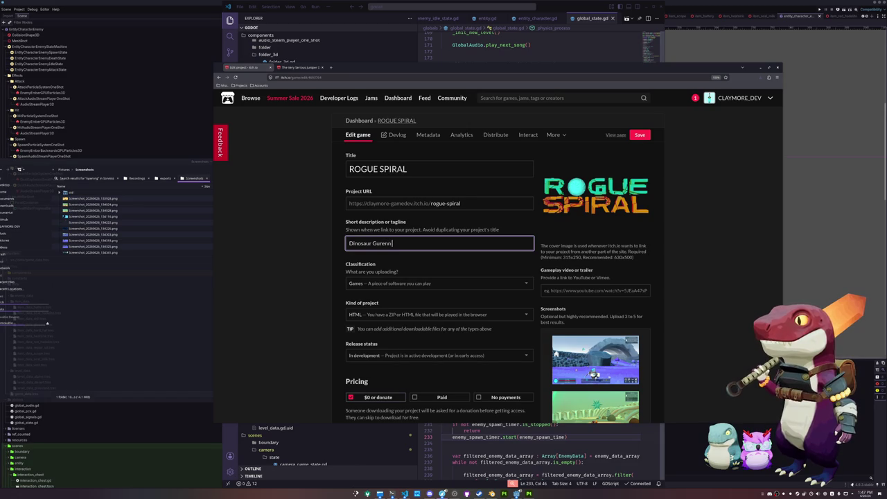
key("ctrl+a")
key("BackSpace")
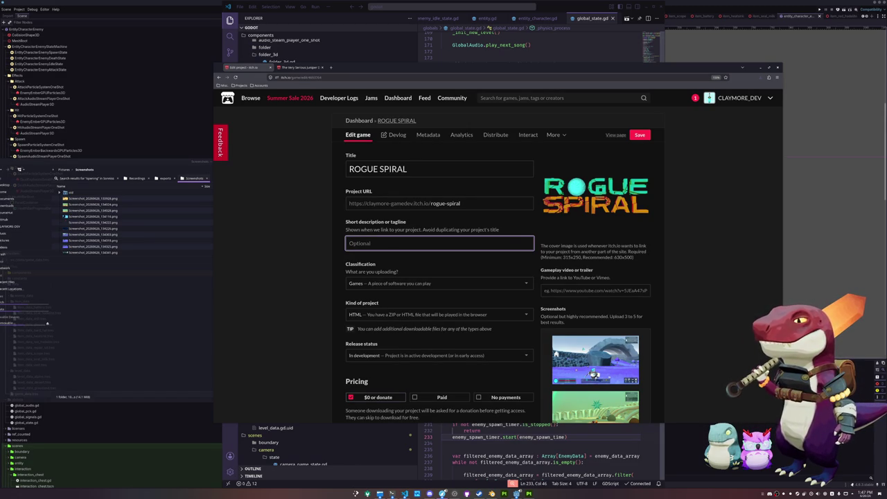
Step: Draft taglines 'A rogue-like dinosaur in a mech game' and 'Dinosaur in', then clear them
type("A rogue-like dinosaur in a mech game")
key("ctrl+shift+Left")
key("ctrl+shift+Left")
key("ctrl+shift+Left")
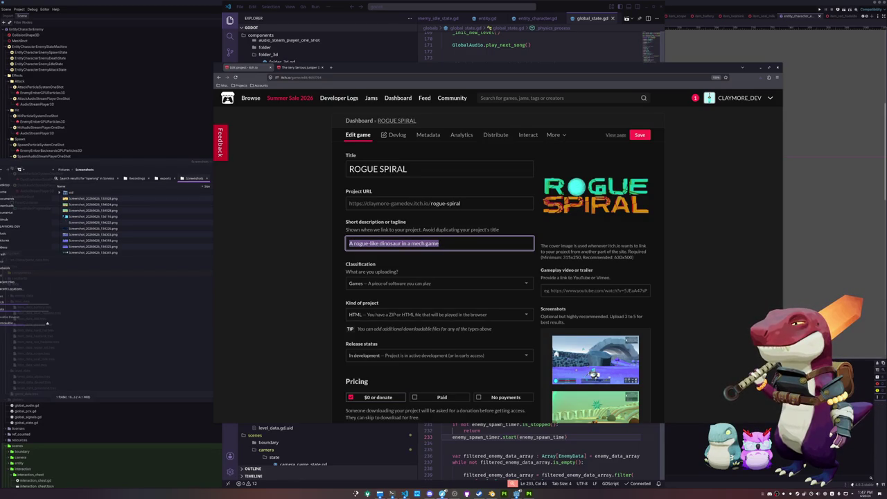
type("Dinosaur")
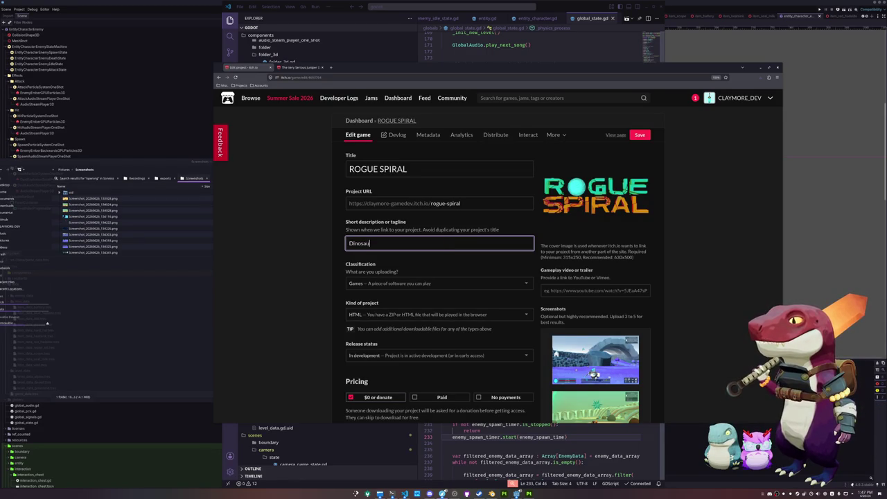
type(" in")
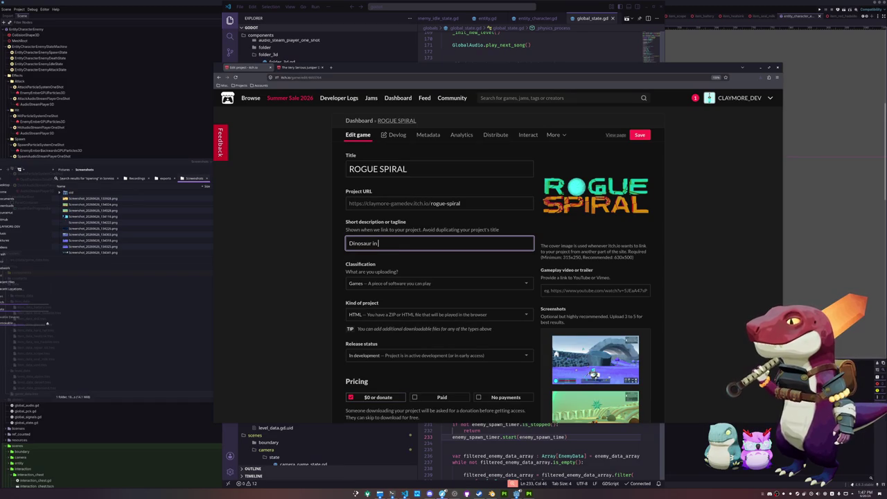
key("ctrl+a")
key("BackSpace")
Step: Try 'Spinning to Win' as tagline, then settle on 'Dinosaur'
type("Dinosa")
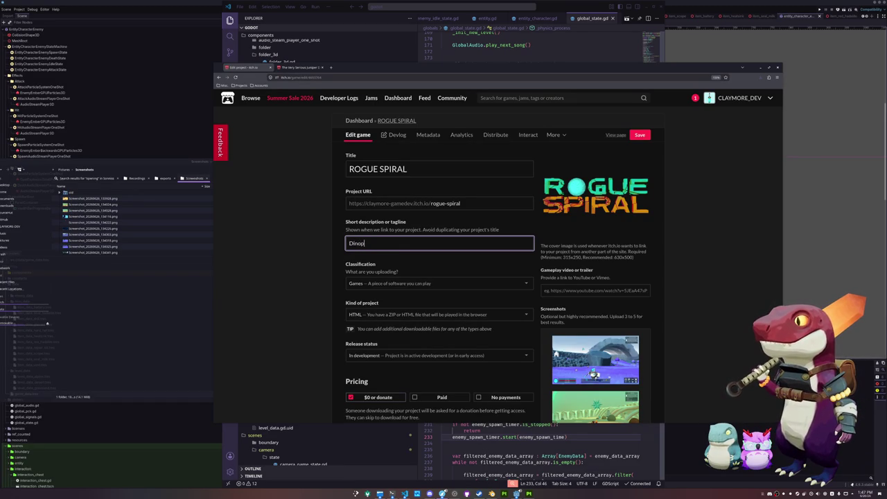
key("BackSpace")
key("BackSpace")
type("sau")
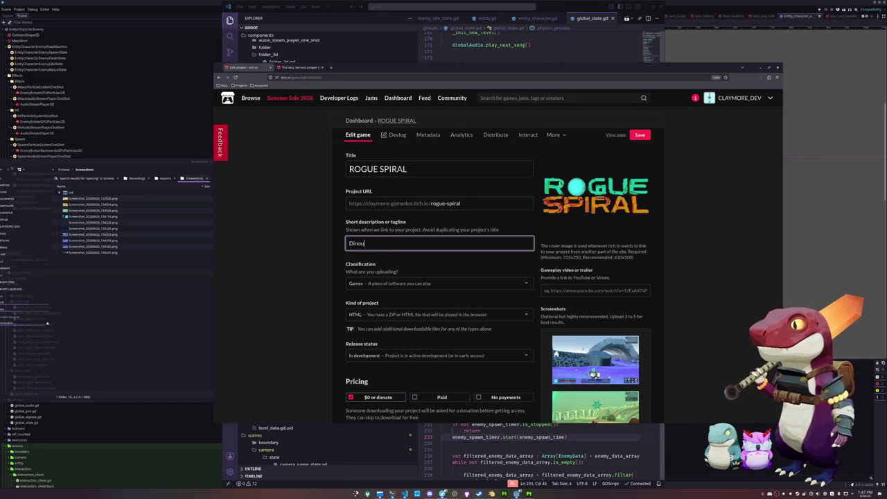
key("BackSpace")
key("BackSpace")
key("BackSpace")
type("Spir")
key("BackSpace")
key("BackSpace")
key("BackSpace")
key("BackSpace")
type("Spinnin")
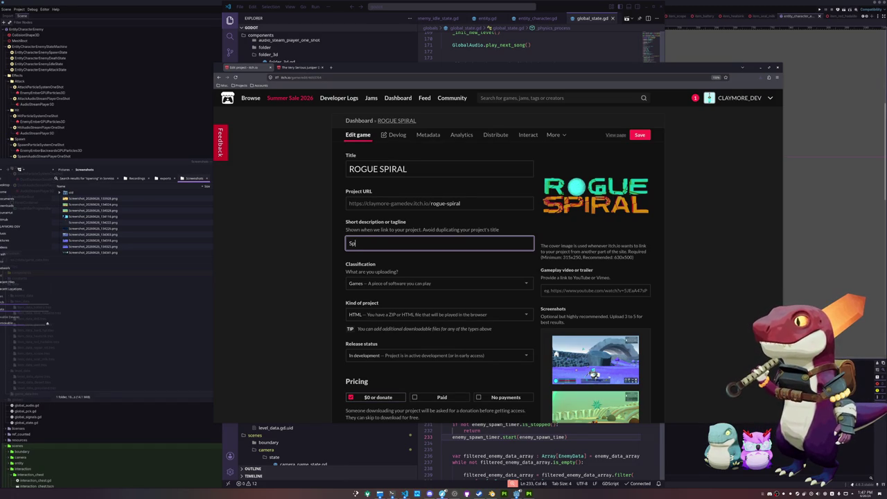
type("g to ")
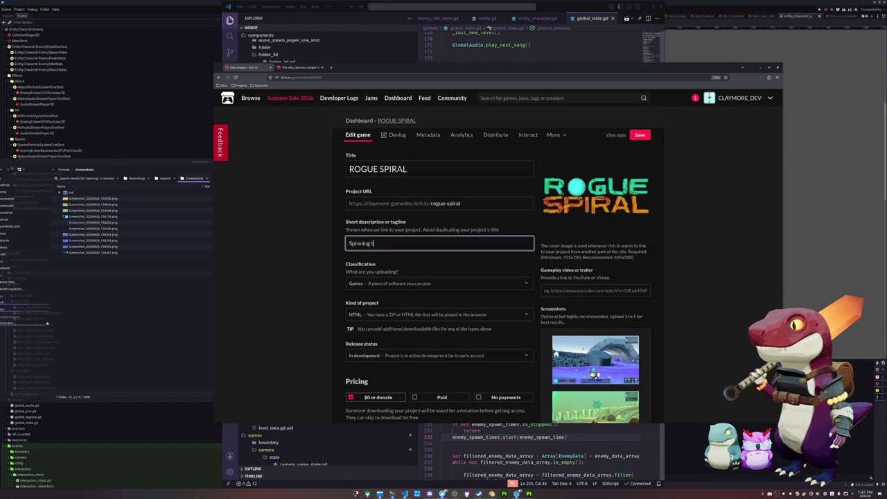
type("Wi")
type("n")
key("BackSpace")
key("BackSpace")
key("BackSpace")
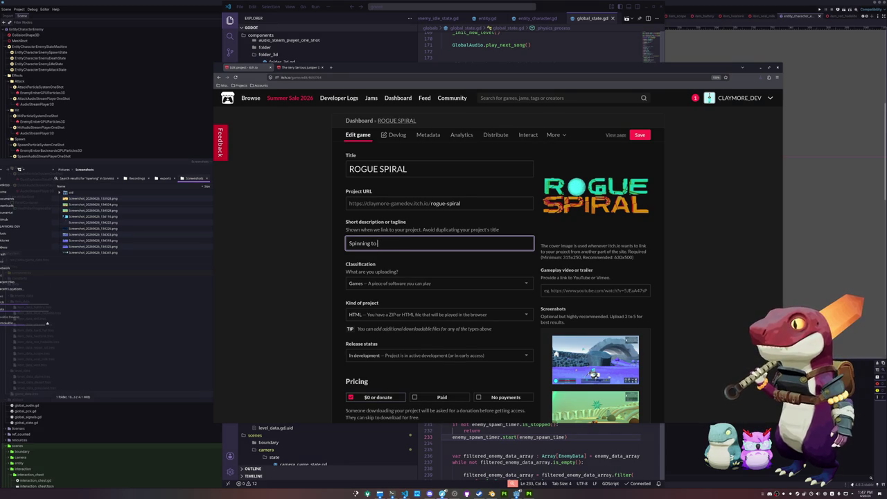
key("BackSpace")
key("BackSpace")
key("BackSpace")
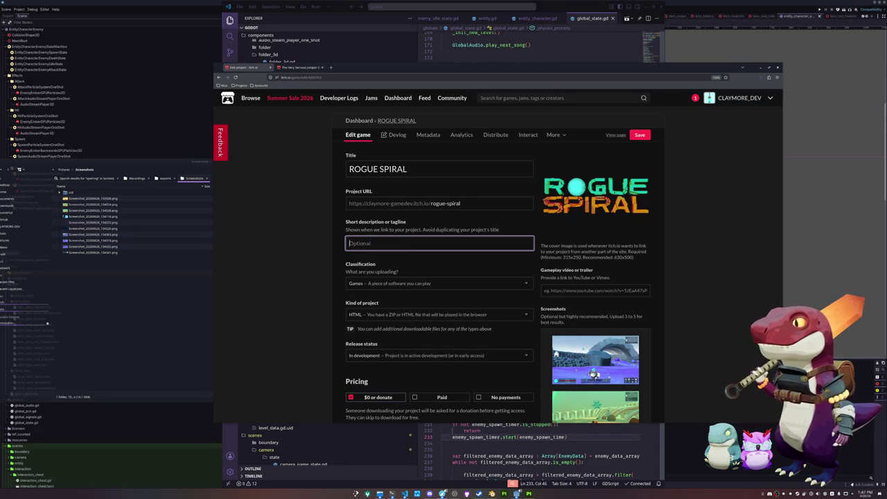
type("Dinosaur")
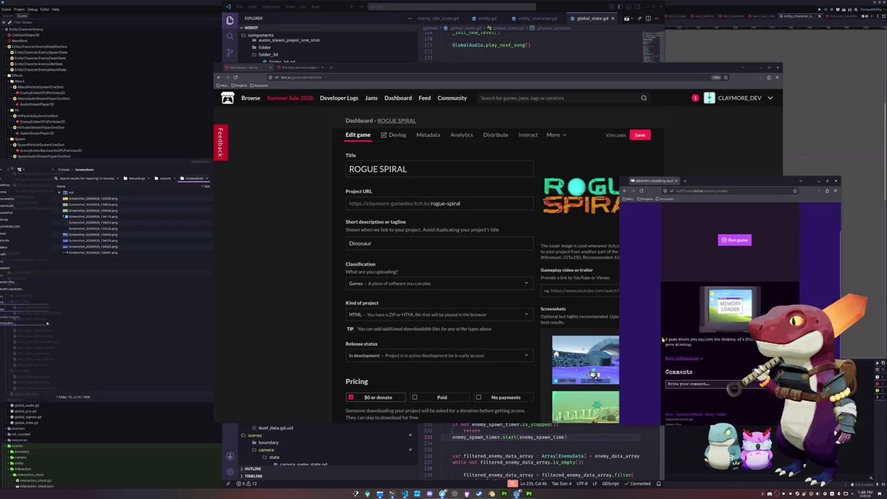
Step: Expand Memory Loader's More information details, then bring back the Rogue Spiral edit page
left_click(683, 354)
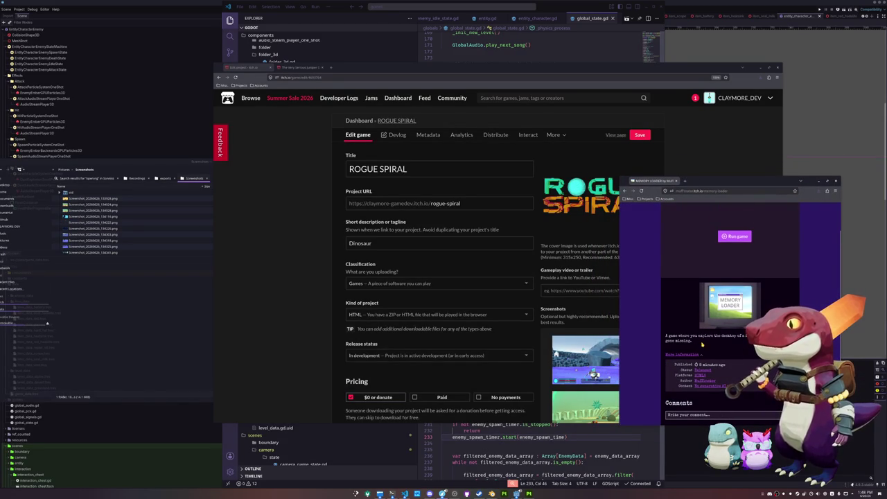
scroll(667, 349, "up", 2)
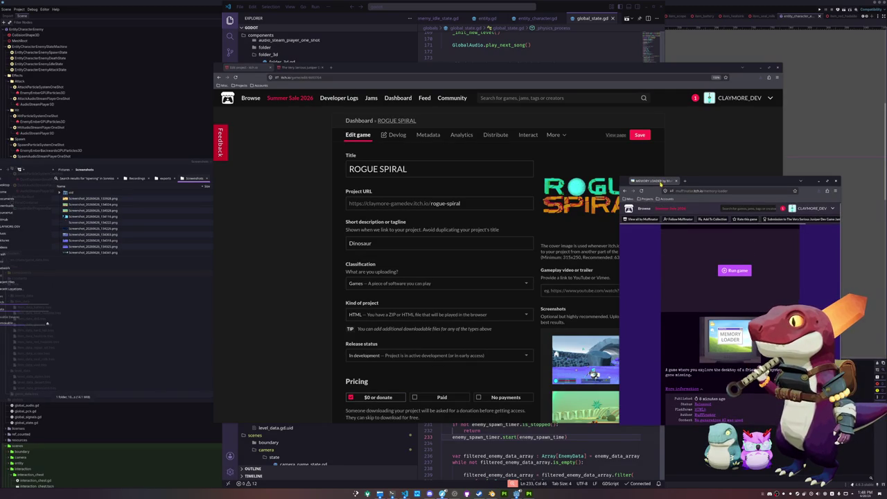
left_click(482, 242)
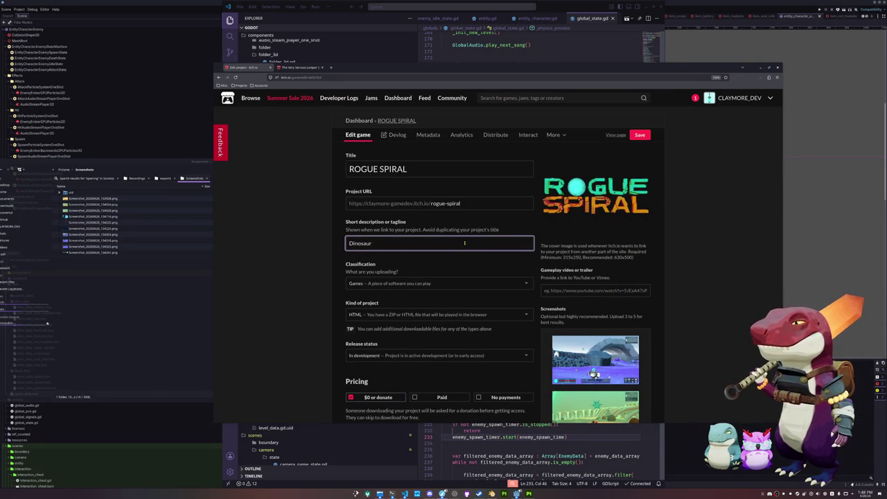
Step: Try 'Defend' and 'Defend your planet from crystal s' tagline drafts, then clear the field
key("ctrl+a")
key("BackSpace")
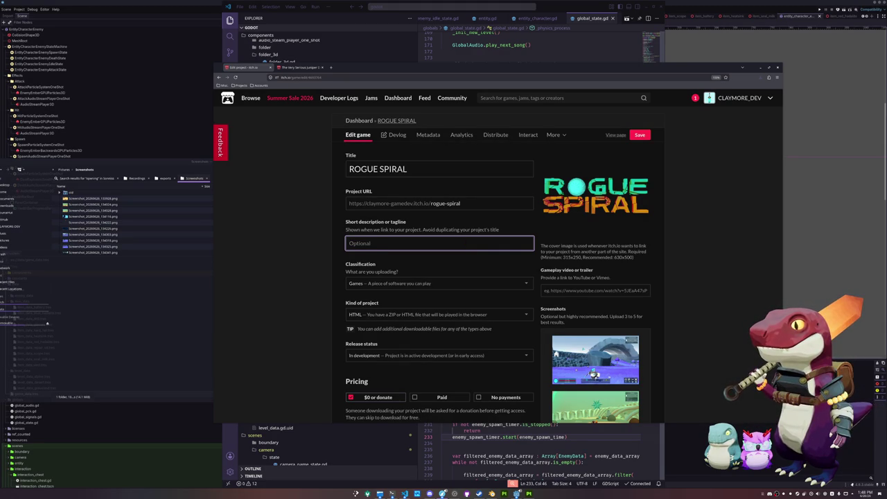
type("Defend")
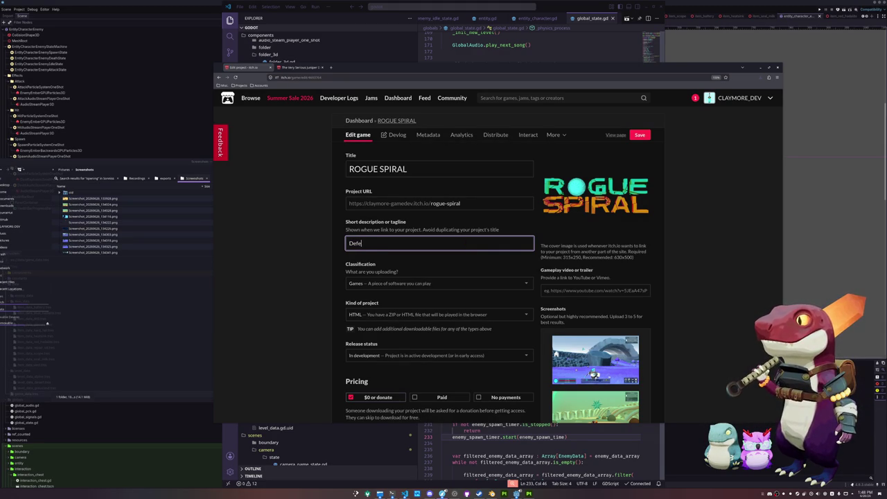
key("ctrl+a")
key("BackSpace")
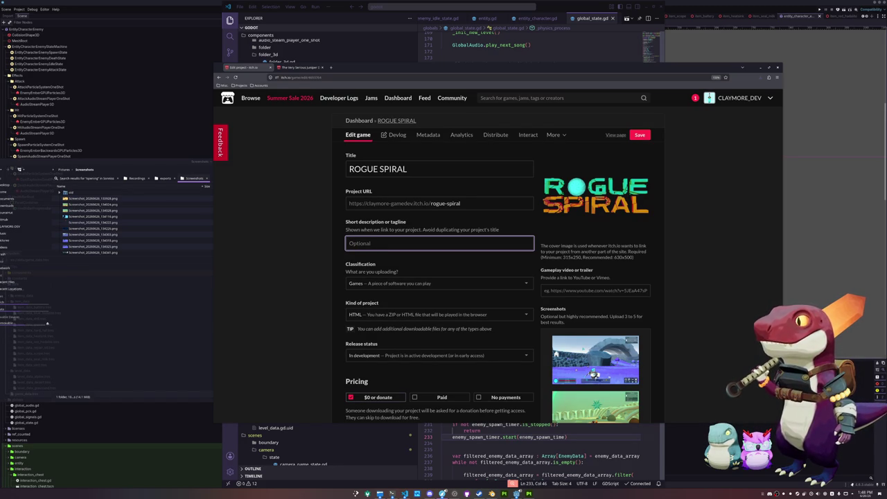
type("Defend y")
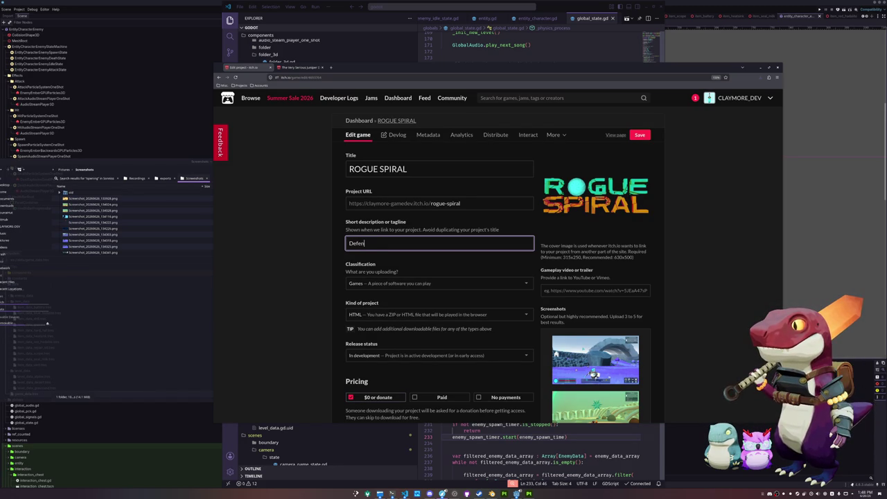
type("our planet from ")
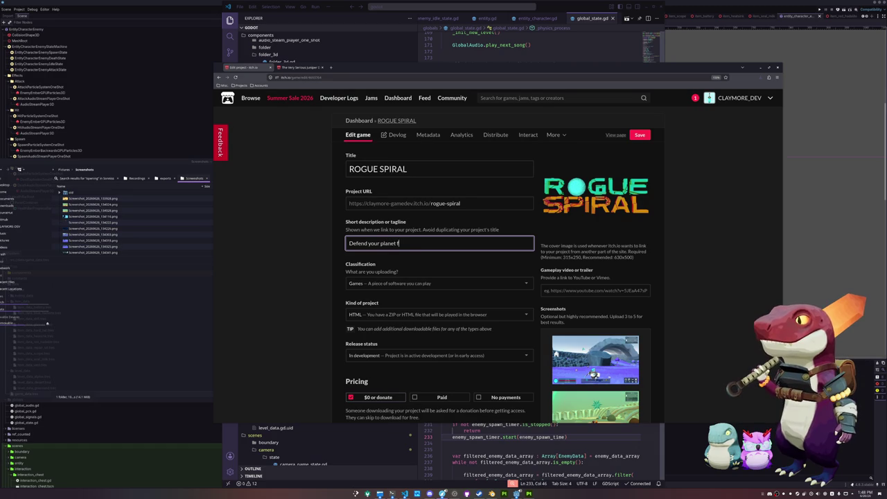
type("cryst")
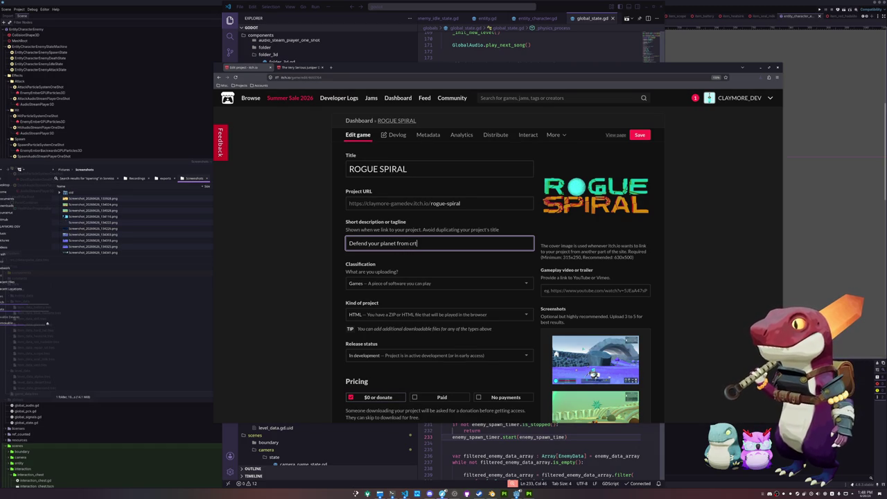
type("al s")
key("ctrl+a")
key("BackSpace")
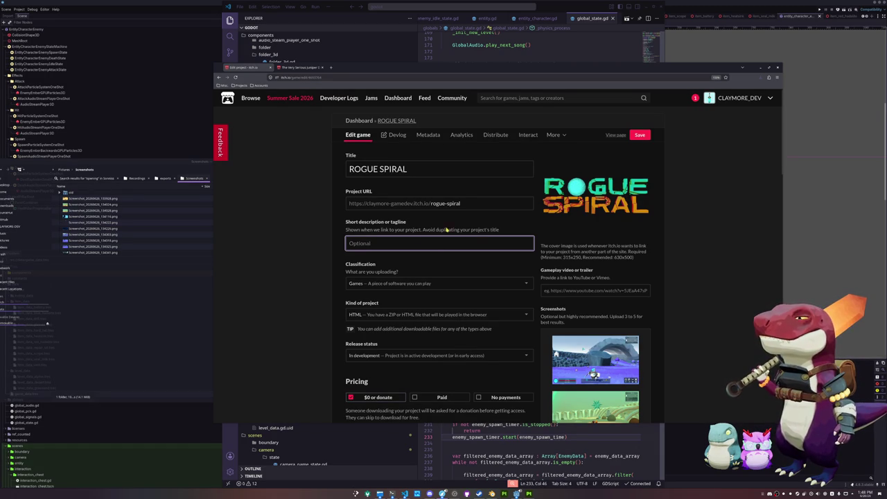
Step: Leave the empty tagline field and capture a region screenshot of the STEAMSPIN page
scroll(344, 274, "down", 1)
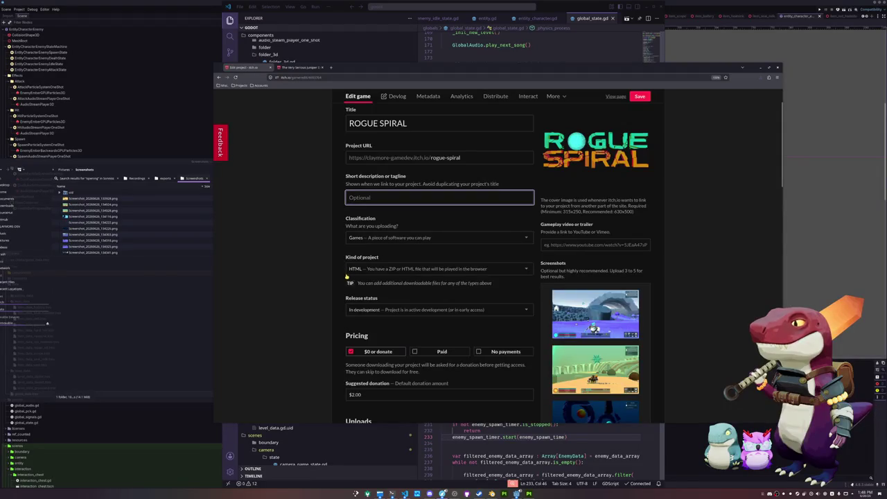
scroll(347, 274, "up", 1)
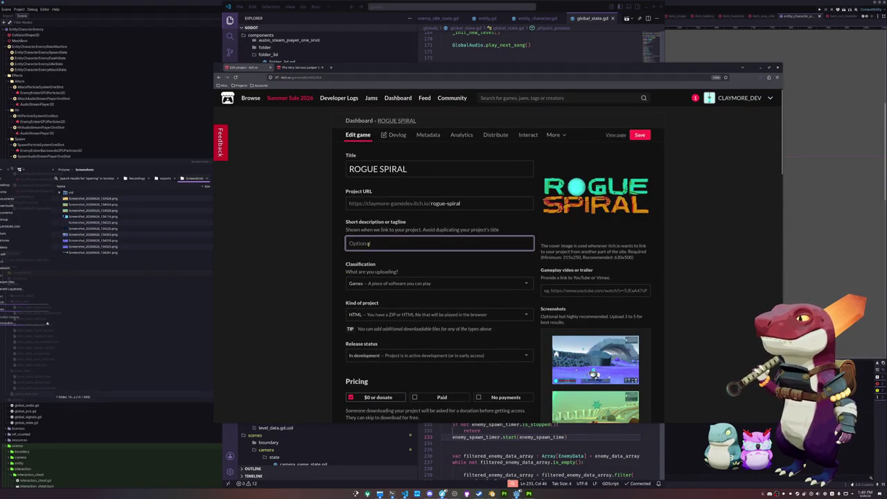
left_click(346, 265)
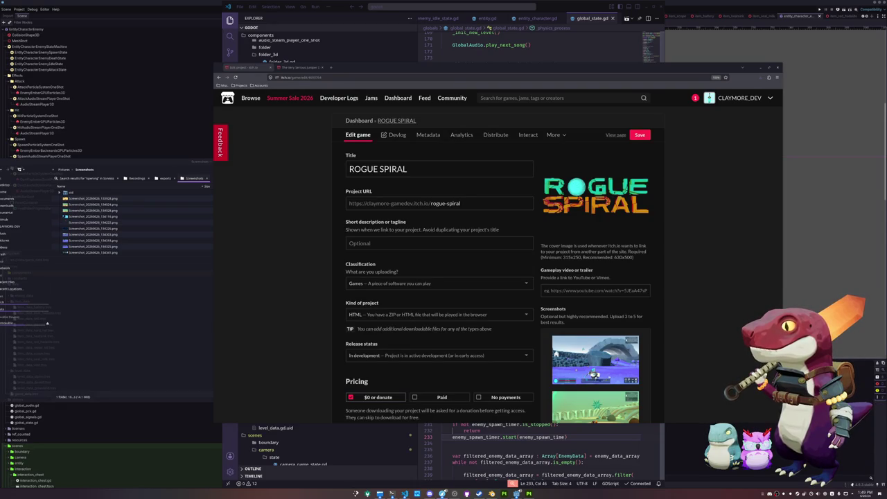
key("super+shift+s")
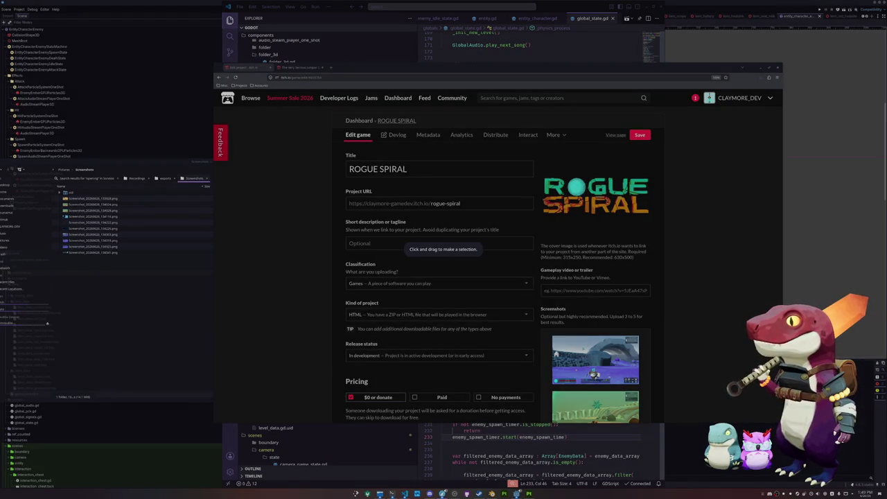
key("Escape")
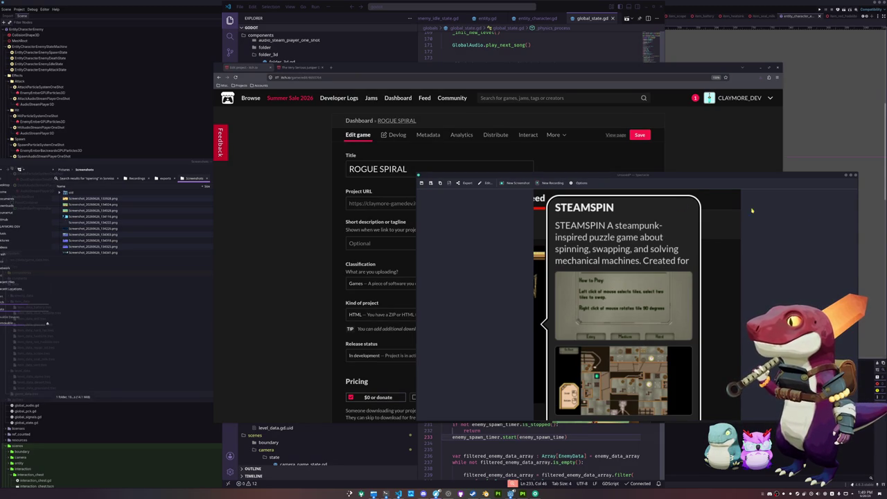
Step: Type 'Spin To Win' into the short description, then clear it
left_click(373, 243)
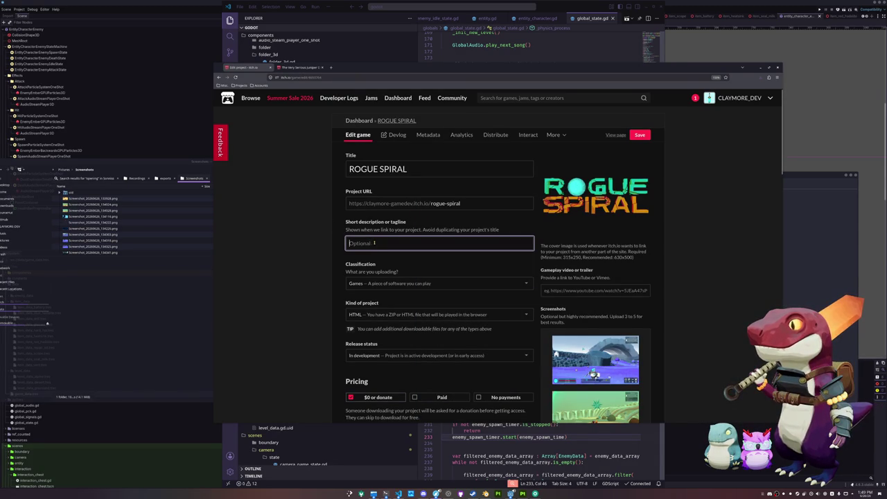
type("Spin")
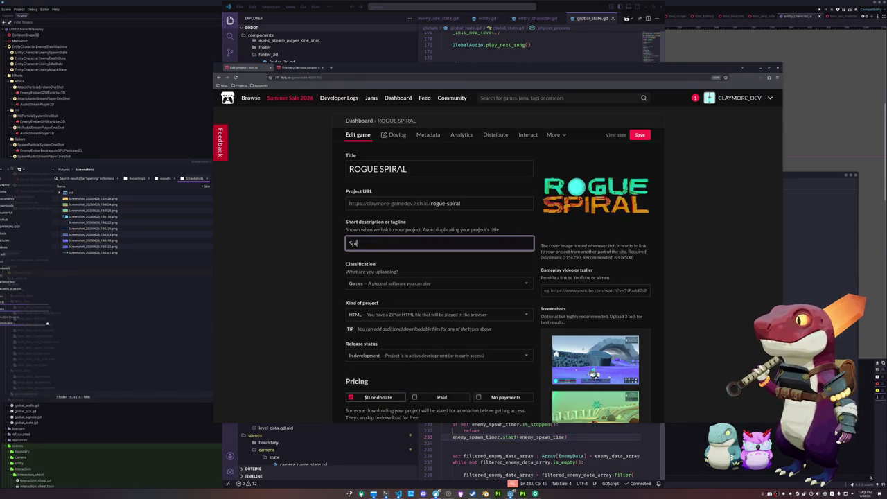
type(" To Wi")
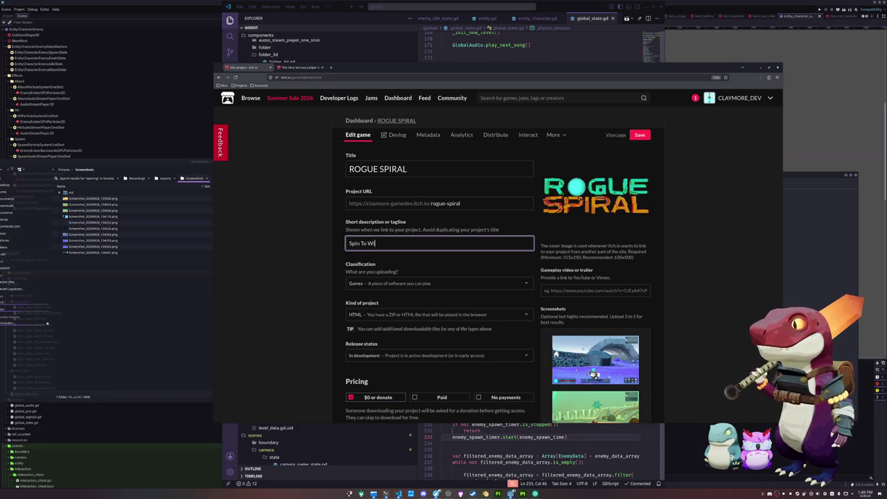
type("n")
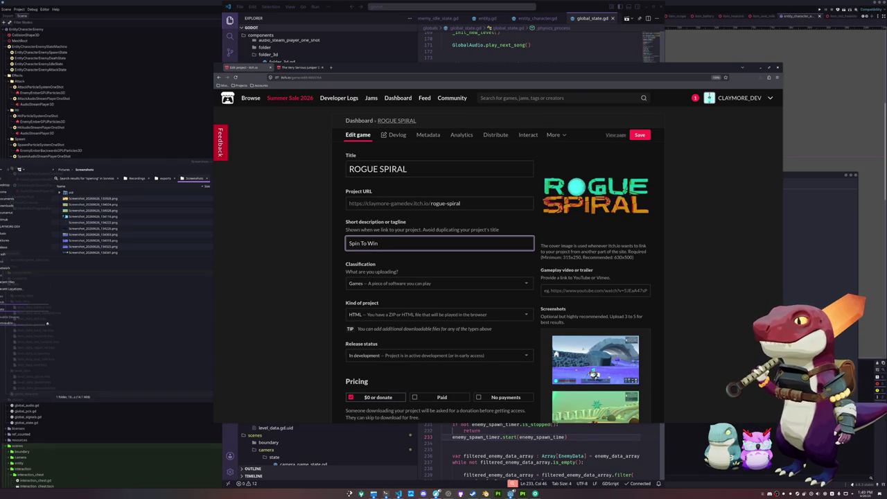
type("\"")
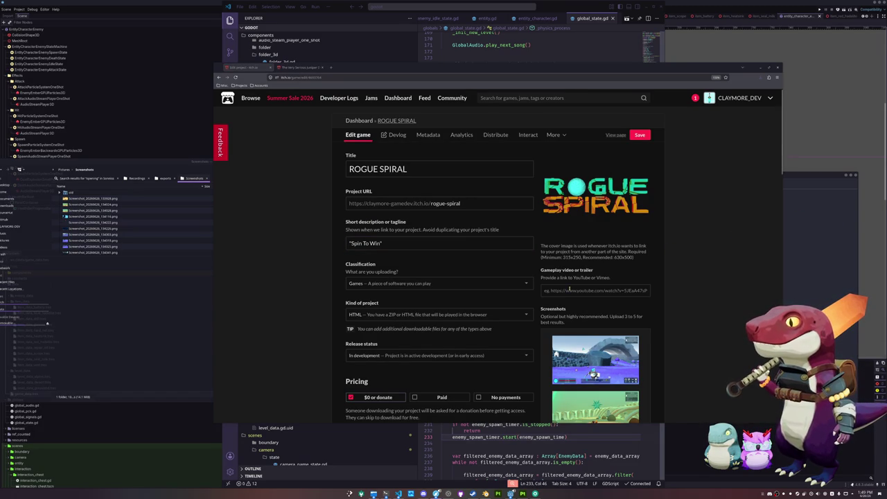
left_click(413, 241)
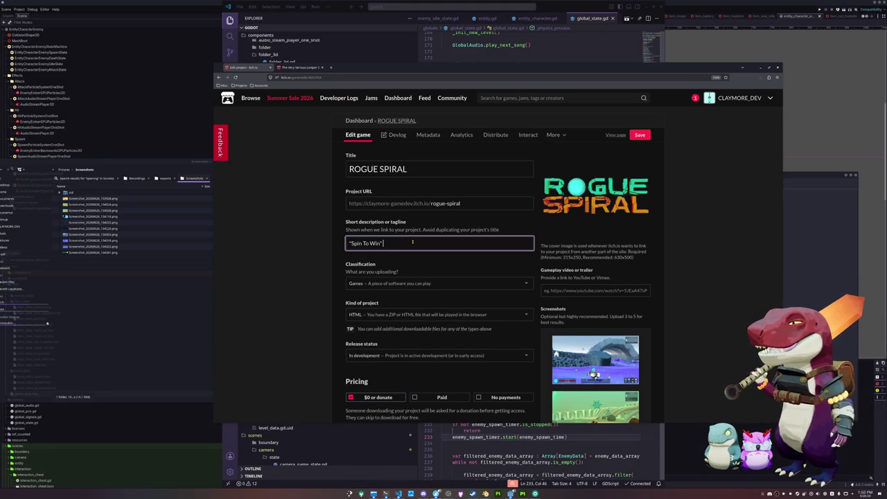
key("ctrl+a")
key("BackSpace")
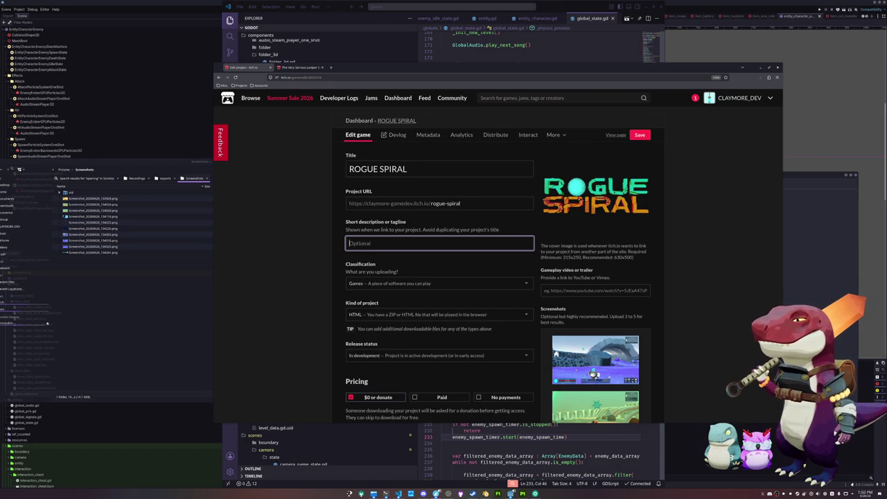
Step: Reword the tagline draft until it reads 'A third-person roguelike with'
type("A dinosau")
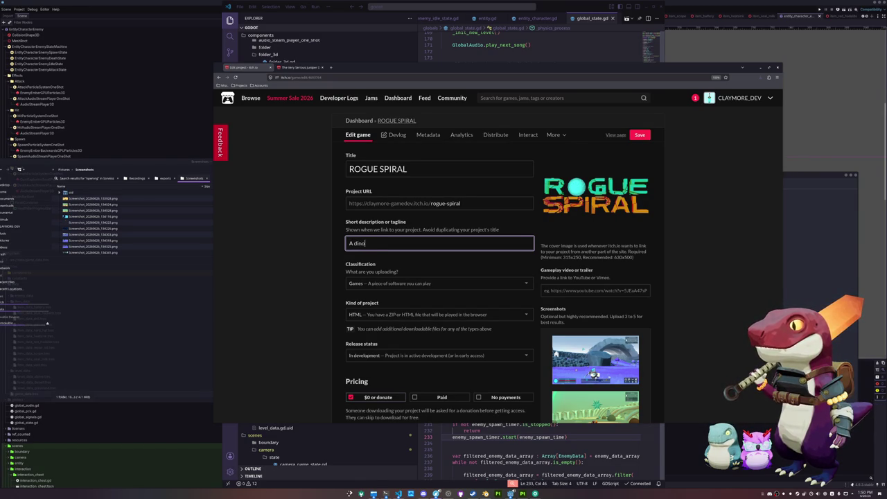
key("BackSpace")
key("BackSpace")
key("BackSpace")
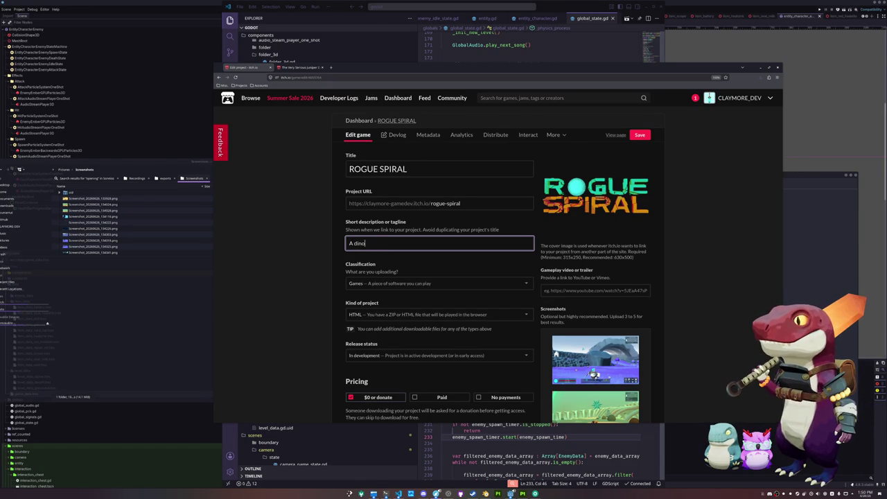
type("rogue-like ")
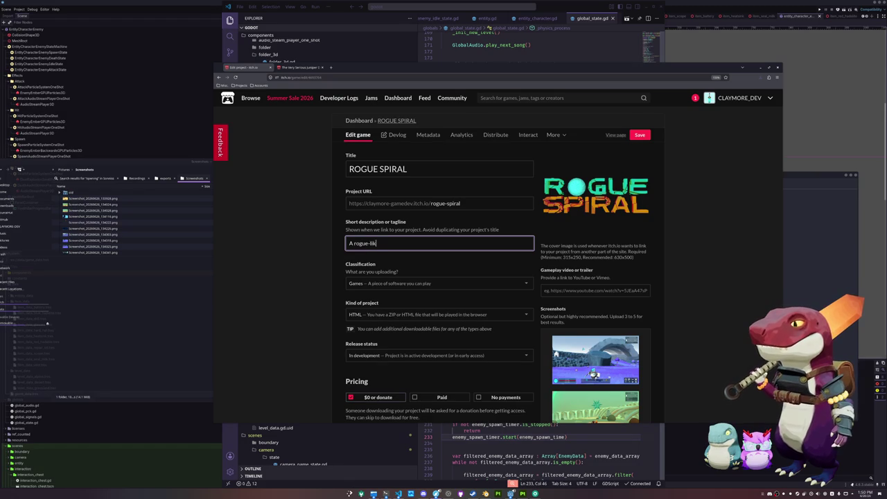
type("shoo")
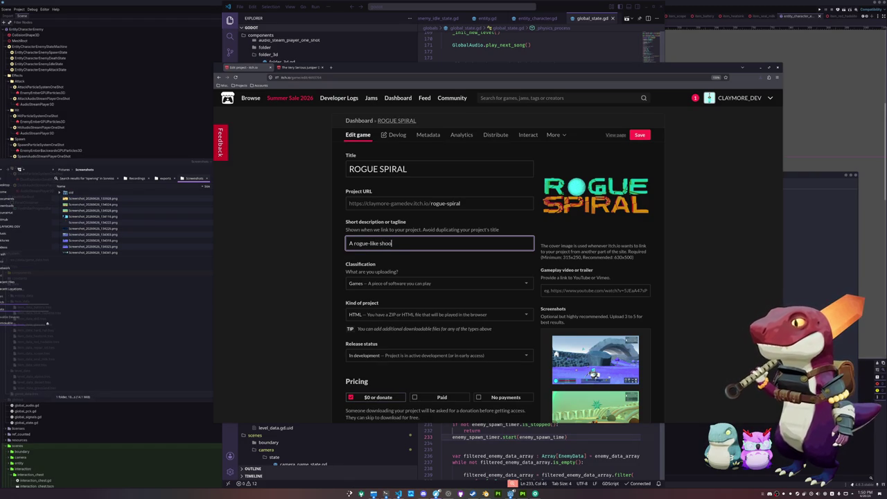
key("BackSpace")
key("BackSpace")
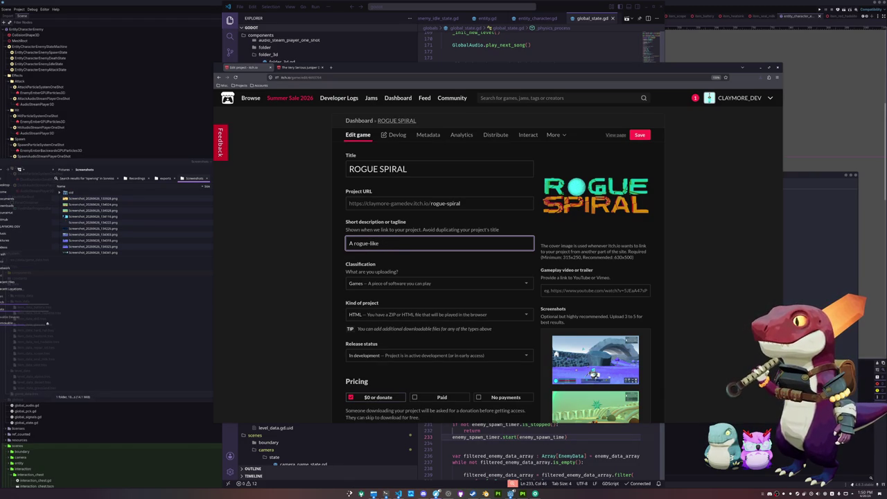
type("thin")
type("d person")
type("shoote")
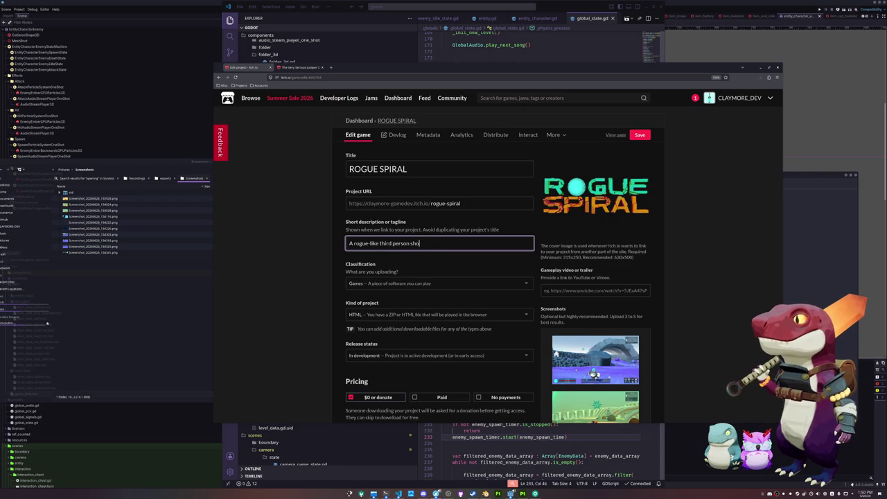
key("BackSpace")
key("BackSpace")
key("BackSpace")
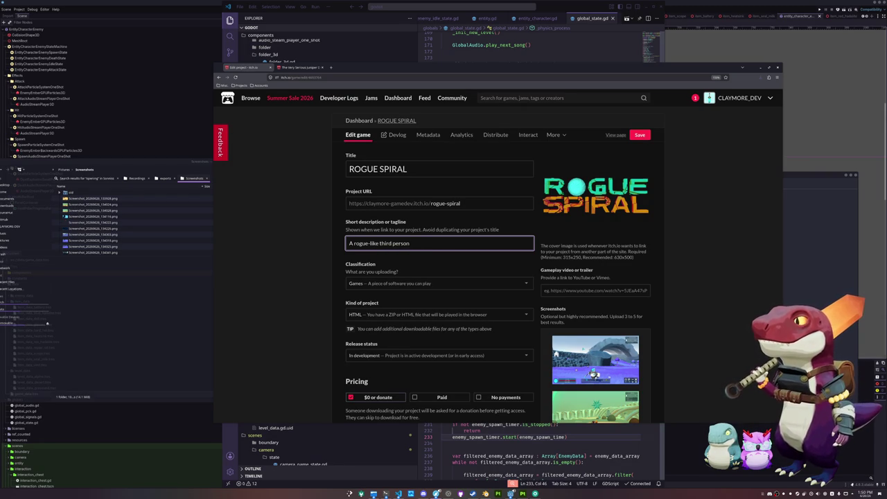
key("BackSpace")
key("BackSpace")
key("BackSpace")
type("third-person roguelik")
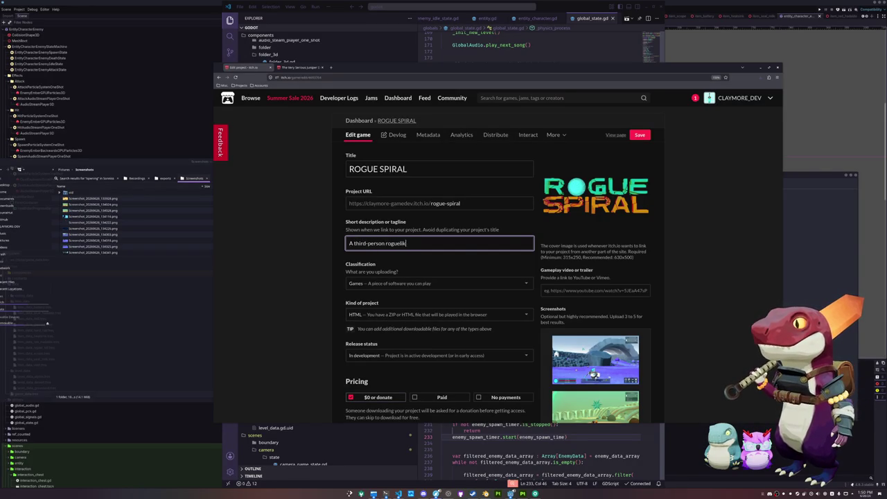
type("e where you col")
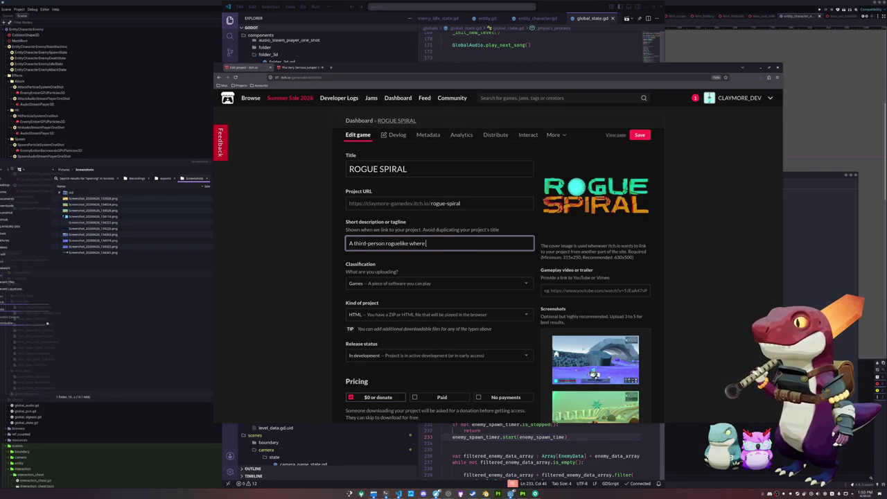
type("lect items an")
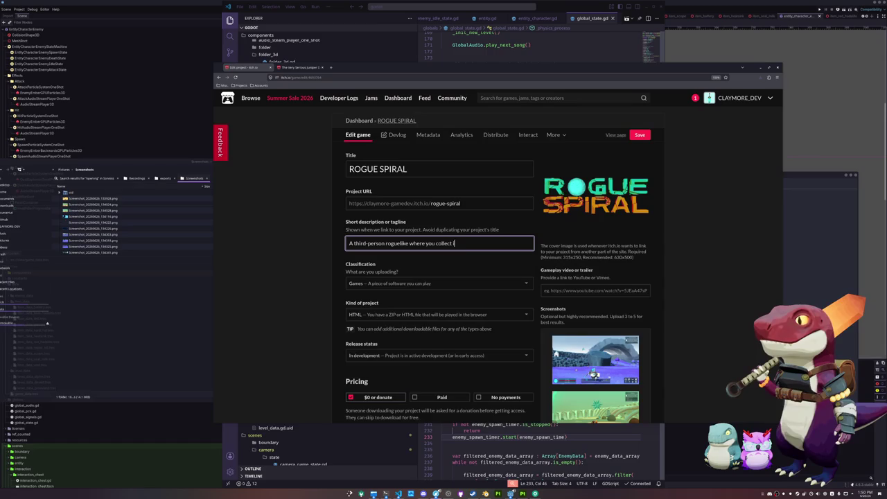
type("d")
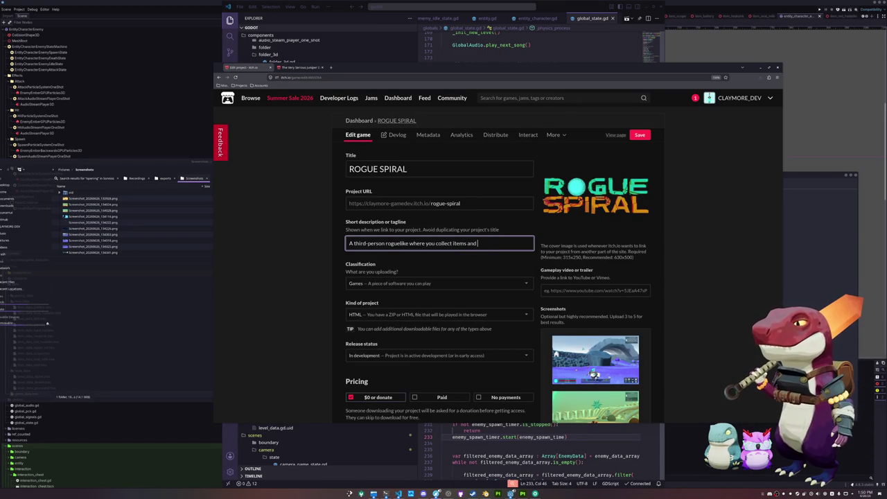
key("ctrl+shift+Left")
key("ctrl+shift+Left")
key("ctrl+shift+Left")
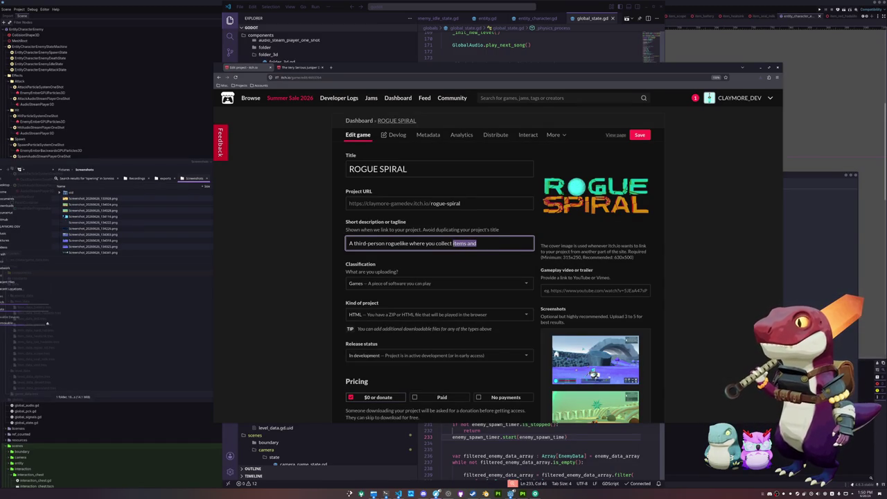
key("BackSpace")
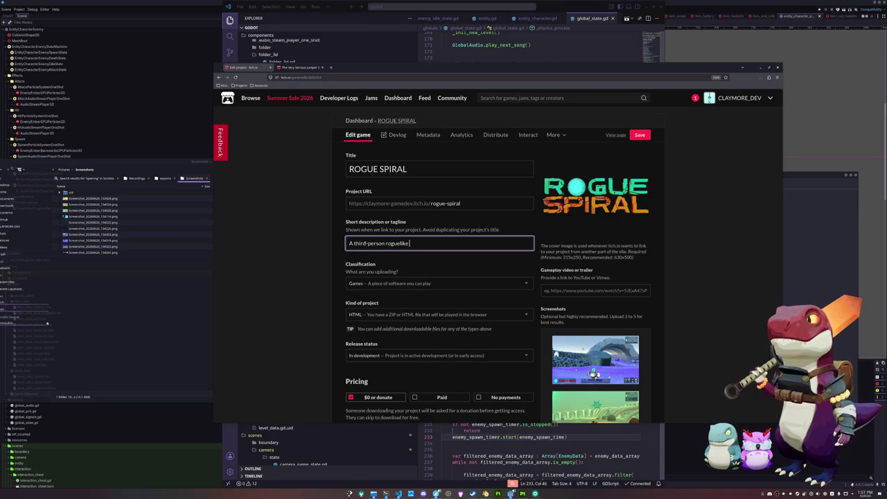
type("with")
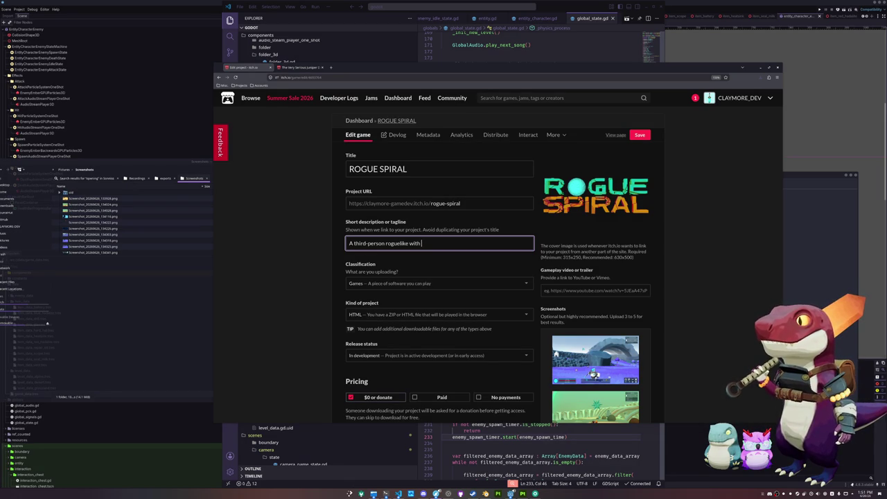
Step: Complete the tagline as 'A third-person roguelike where you gather items and defeat hordes of enemies'
key("BackSpace")
key("BackSpace")
key("BackSpace")
type("about")
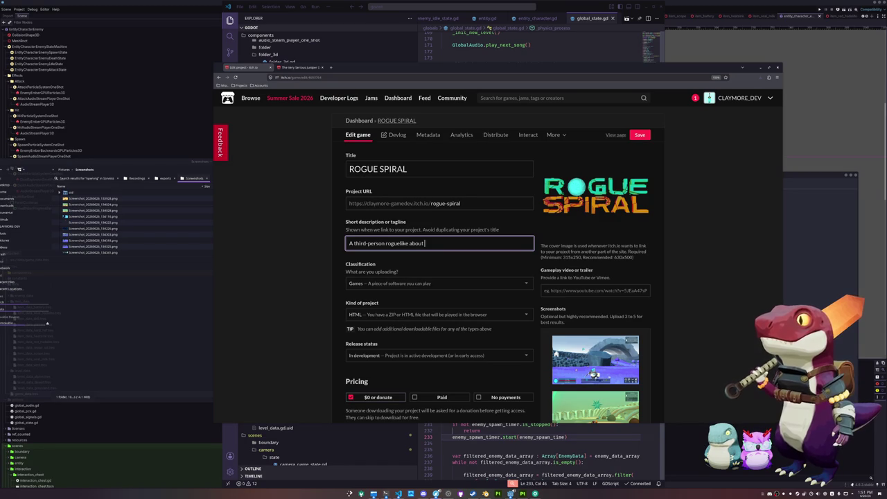
key("ctrl+shift+Left")
key("BackSpace")
type("where ")
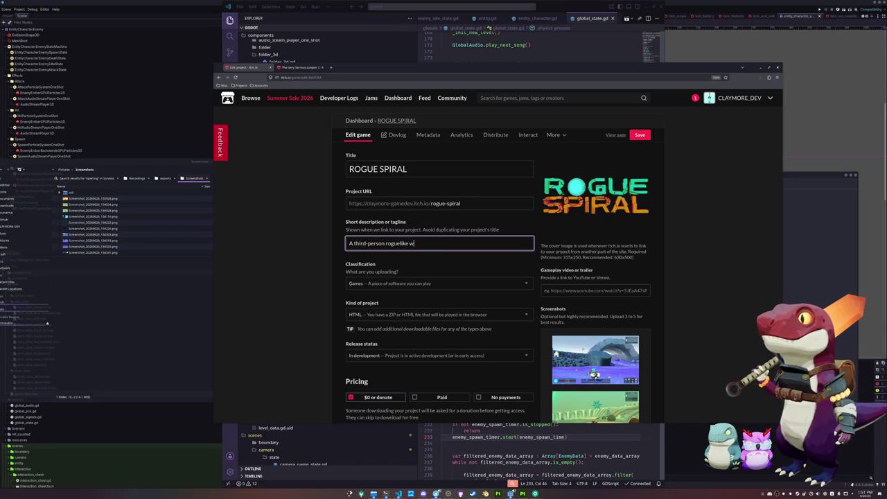
type("you gather items and")
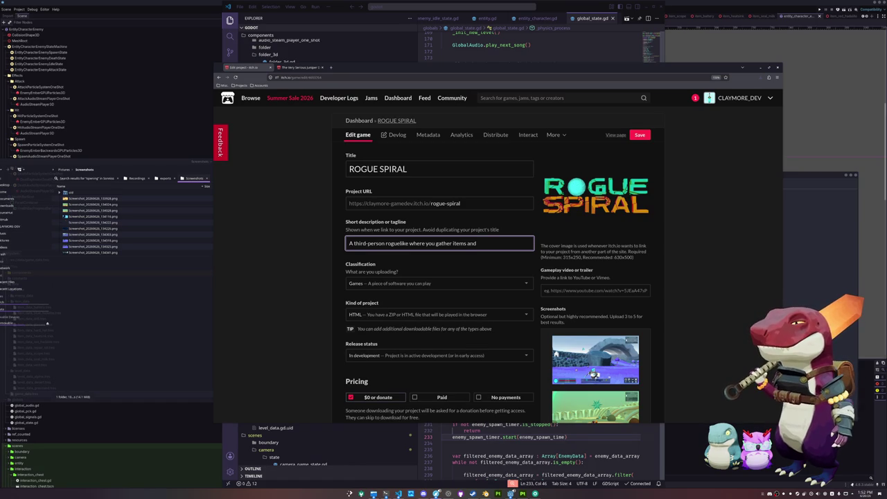
type(" defeat horde")
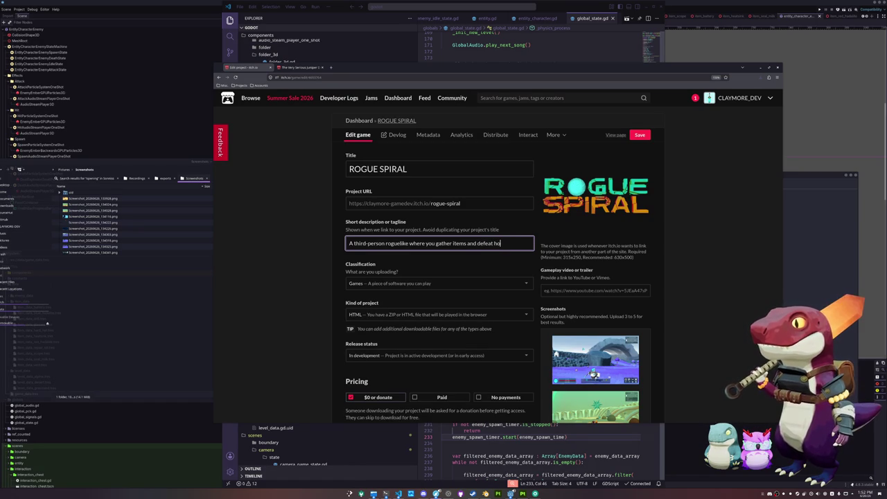
type("s of enem")
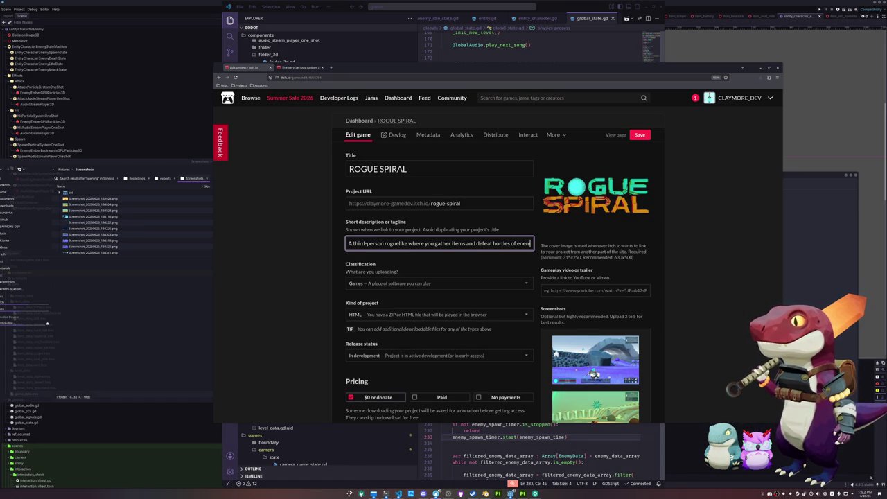
type("ies")
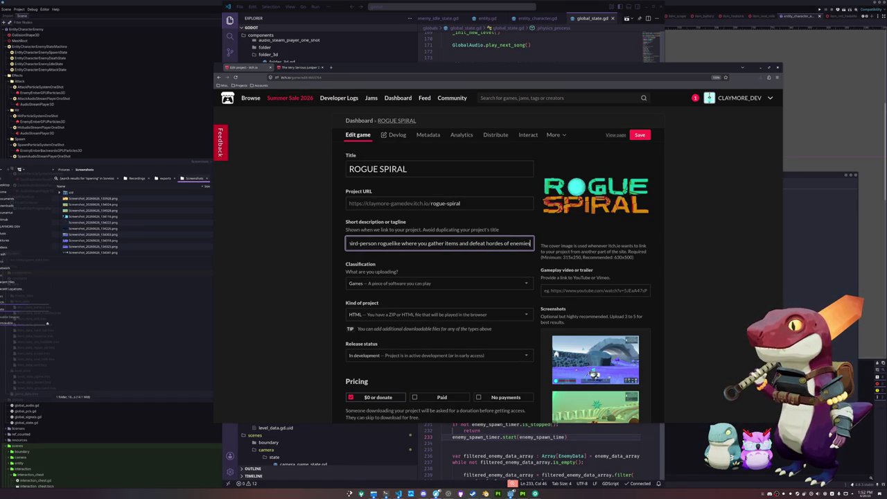
left_click(441, 271)
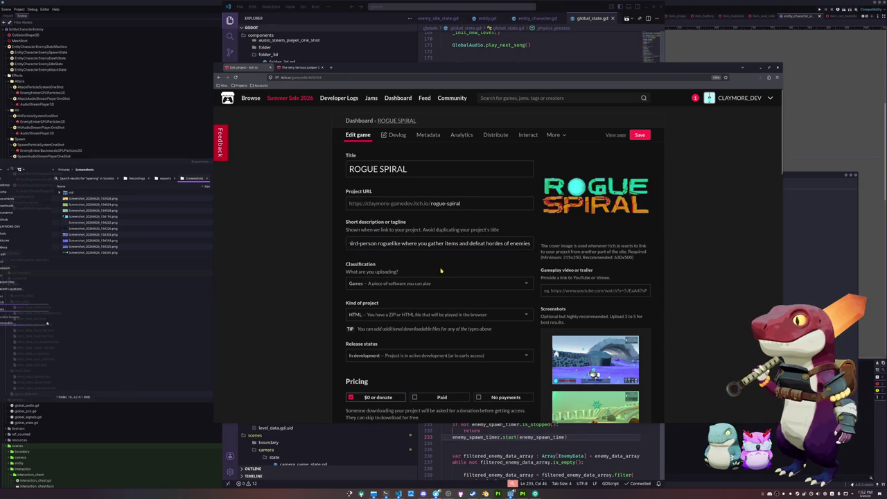
Step: Leave the release status as In development and scroll down to the Description editor
scroll(448, 267, "down", 1)
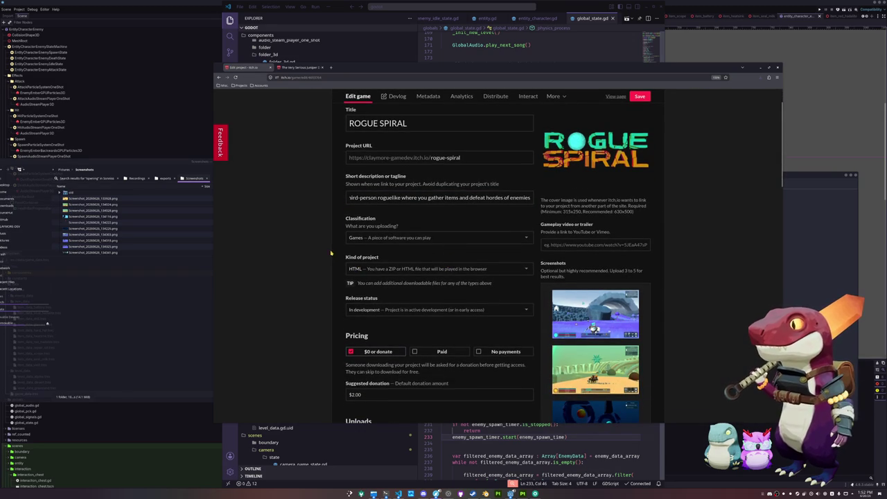
scroll(353, 260, "down", 2)
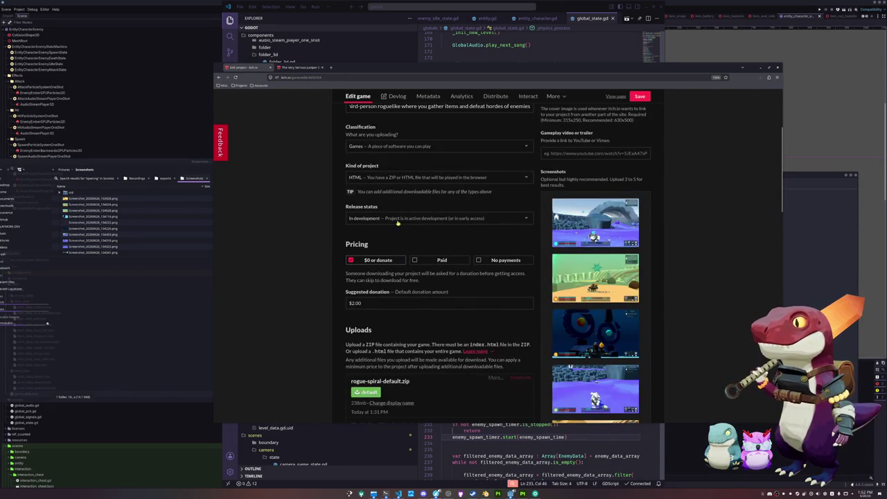
left_click(441, 221)
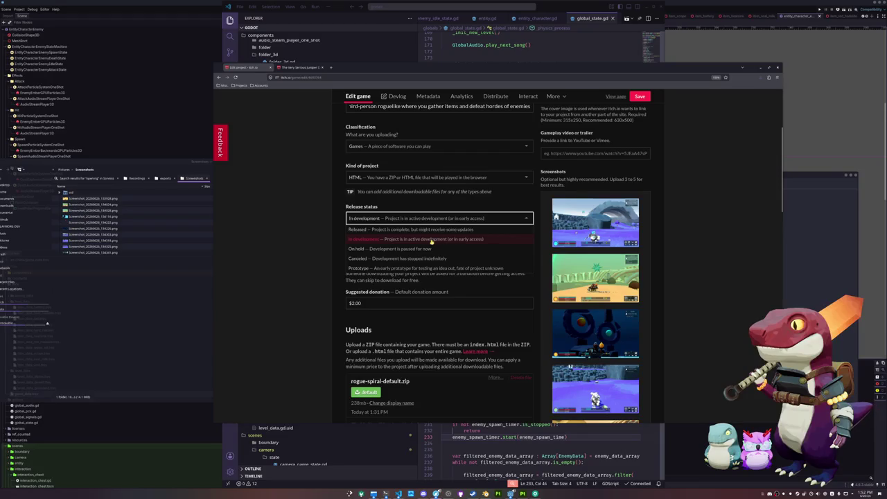
left_click(435, 239)
scroll(337, 255, "down", 3)
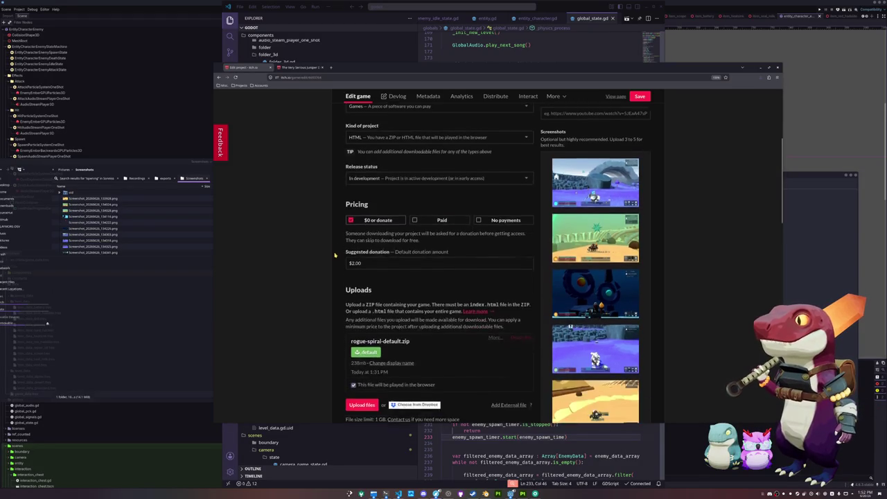
scroll(335, 258, "down", 3)
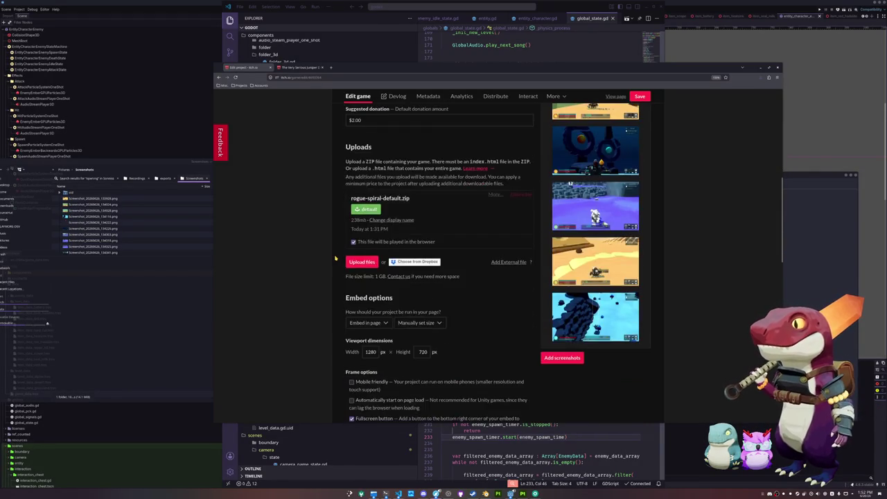
scroll(336, 259, "down", 2)
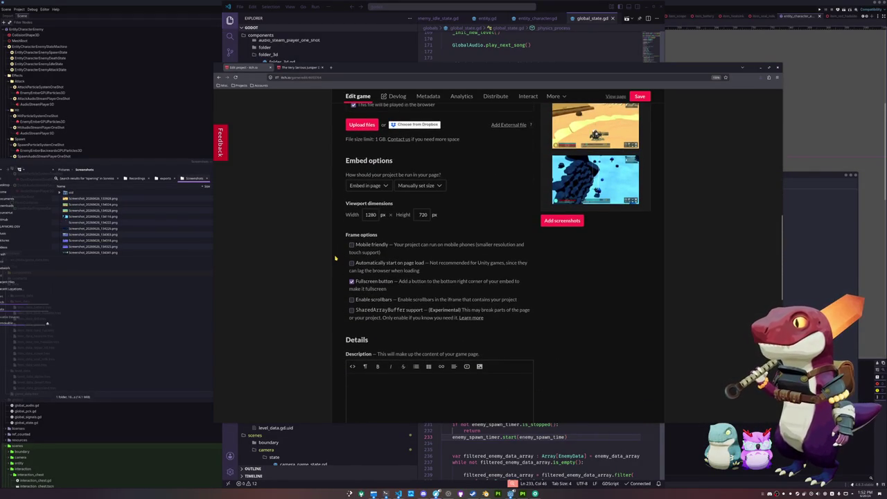
scroll(335, 258, "down", 2)
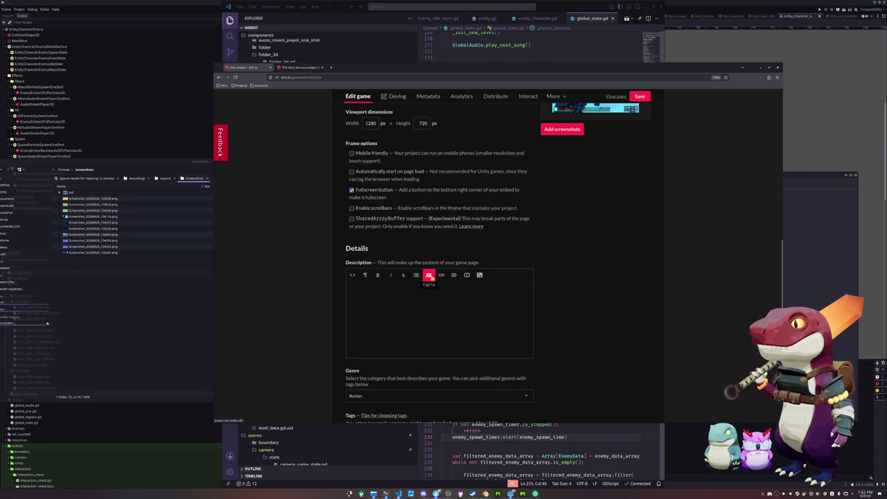
left_click(416, 275)
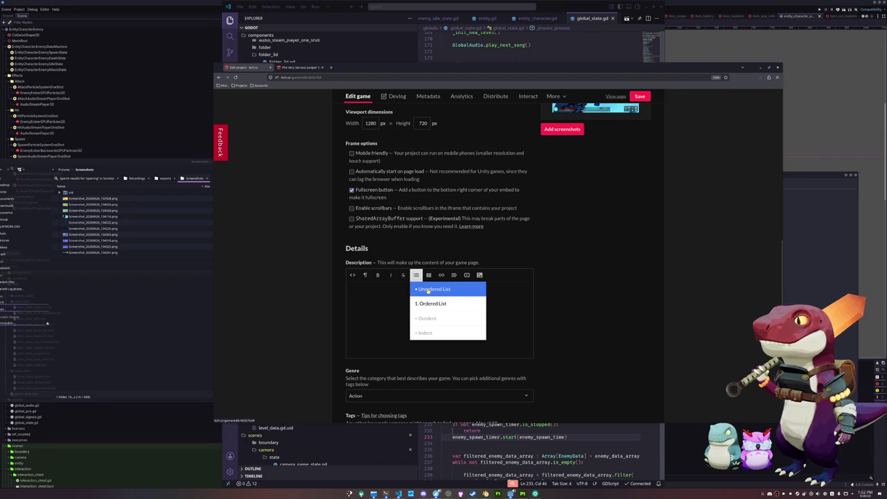
left_click(428, 290)
key("BackSpace")
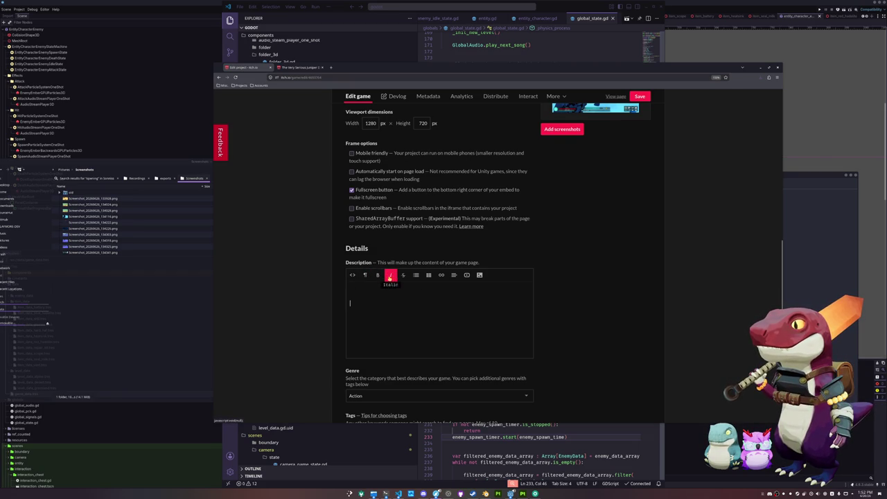
left_click(416, 277)
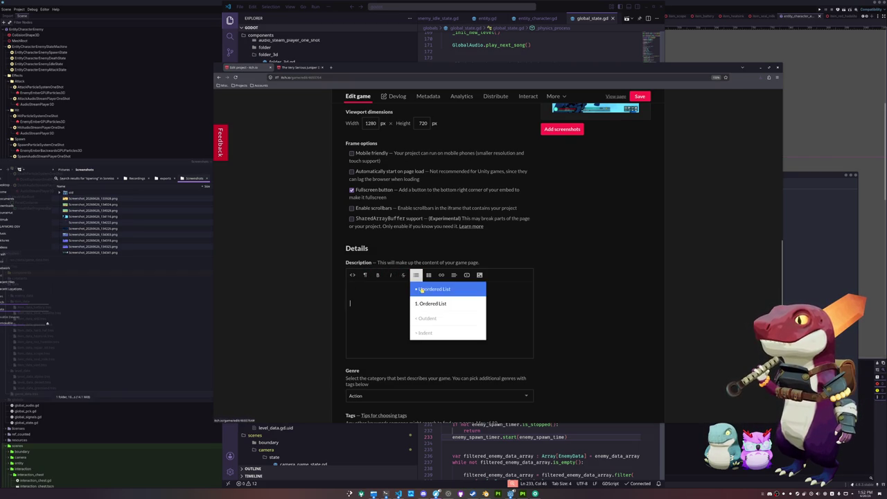
left_click(428, 294)
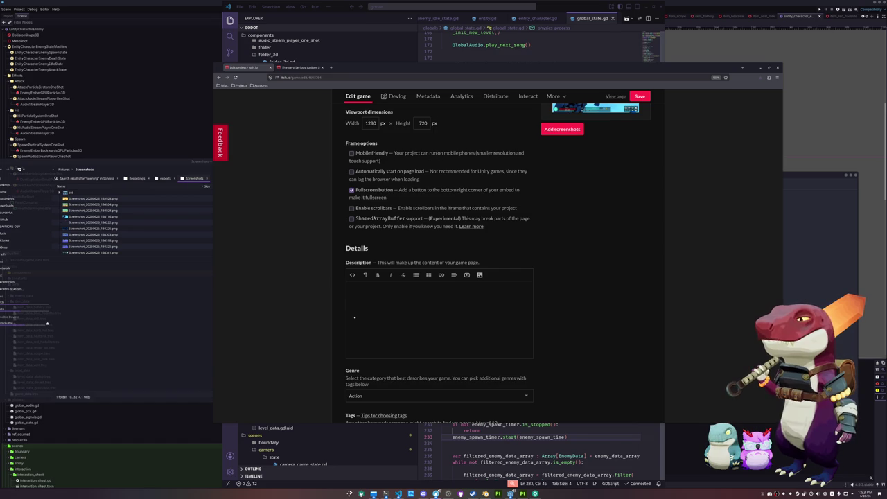
type("# Inputs")
type("s")
key("shift+Left")
key("shift+Left")
key("shift+Left")
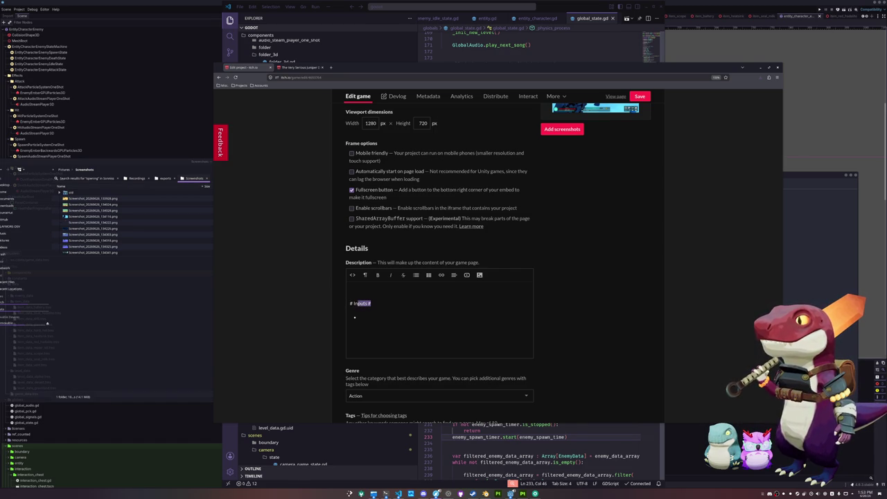
key("BackSpace")
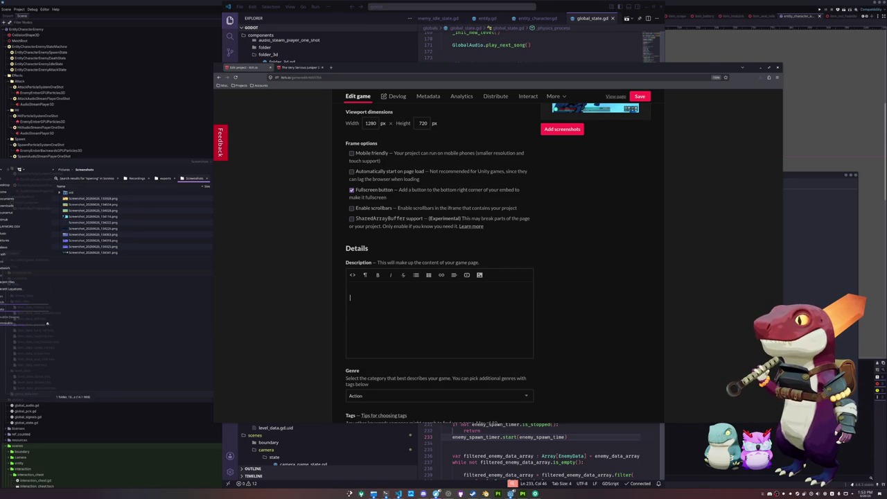
left_click(479, 276)
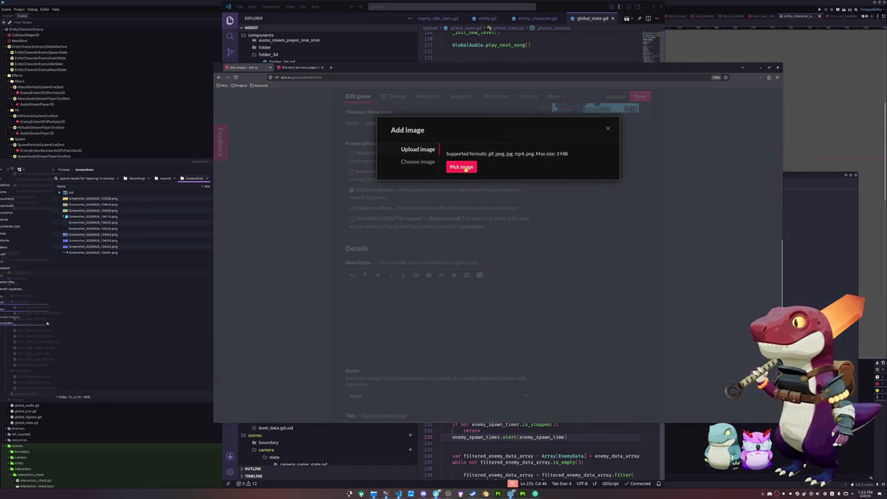
left_click(463, 169)
scroll(471, 229, "down", 3)
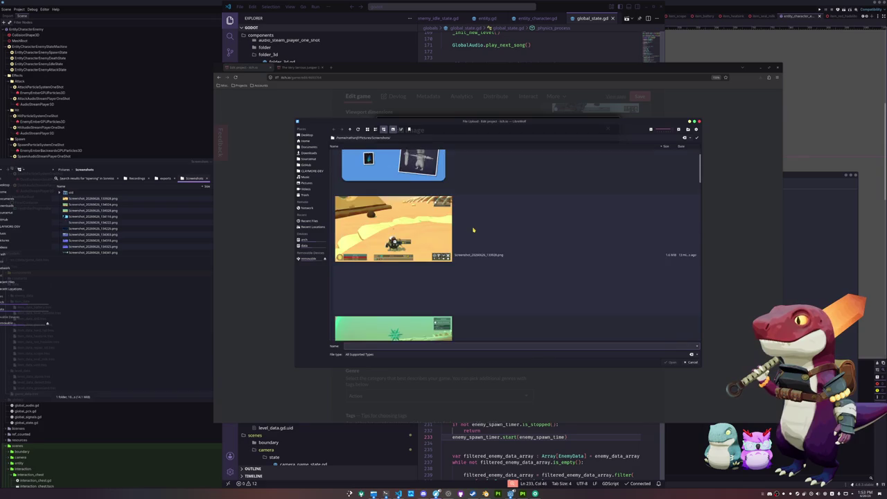
scroll(465, 250, "down", 10)
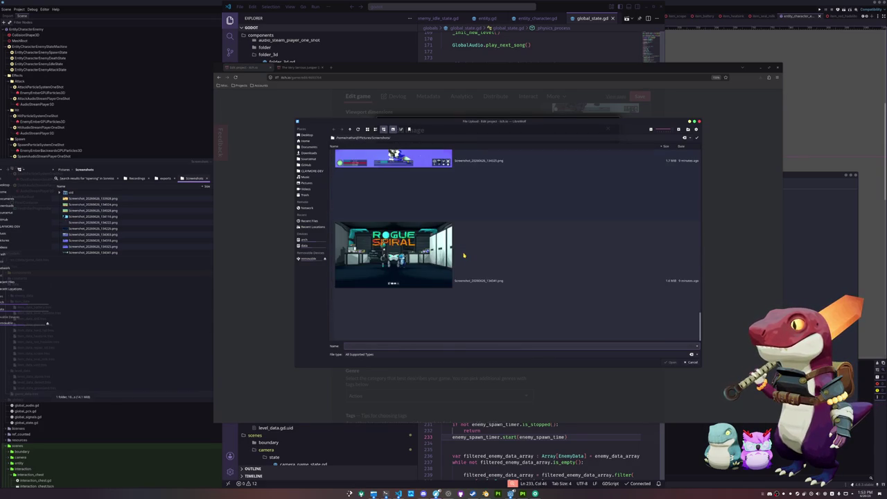
scroll(414, 268, "up", 8)
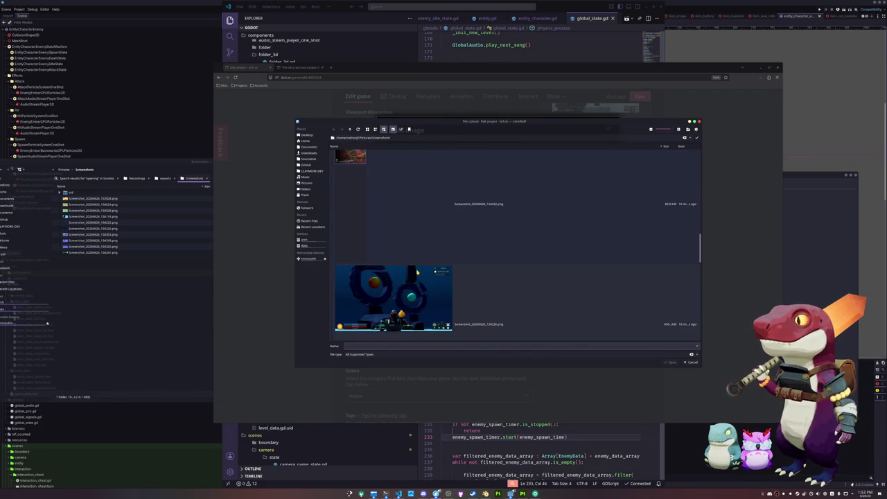
scroll(507, 229, "up", 3)
left_click(507, 208)
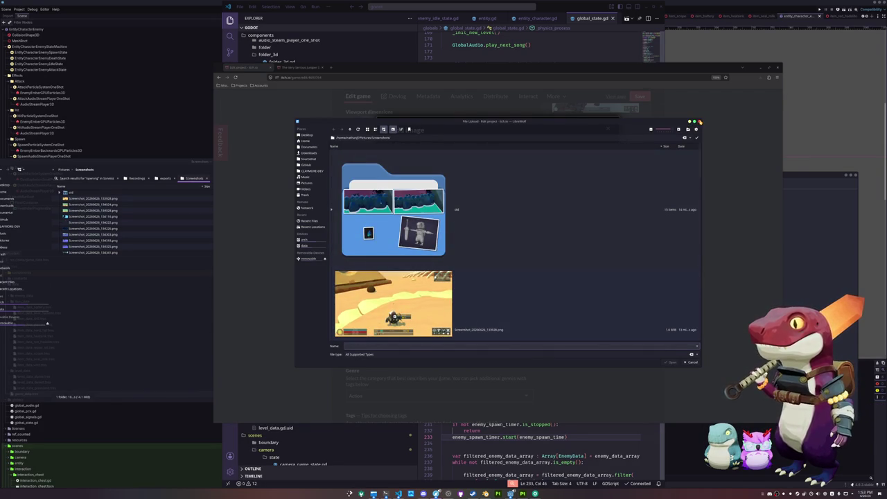
key("Return")
left_click(551, 274)
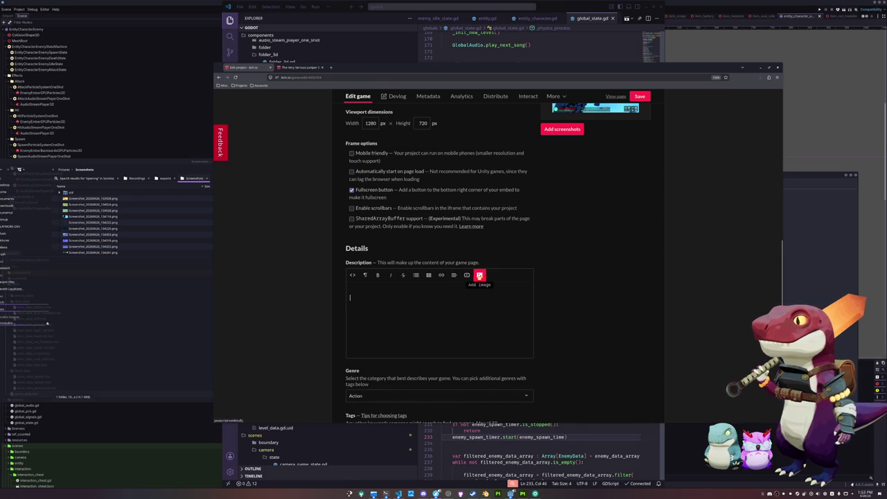
left_click(371, 303)
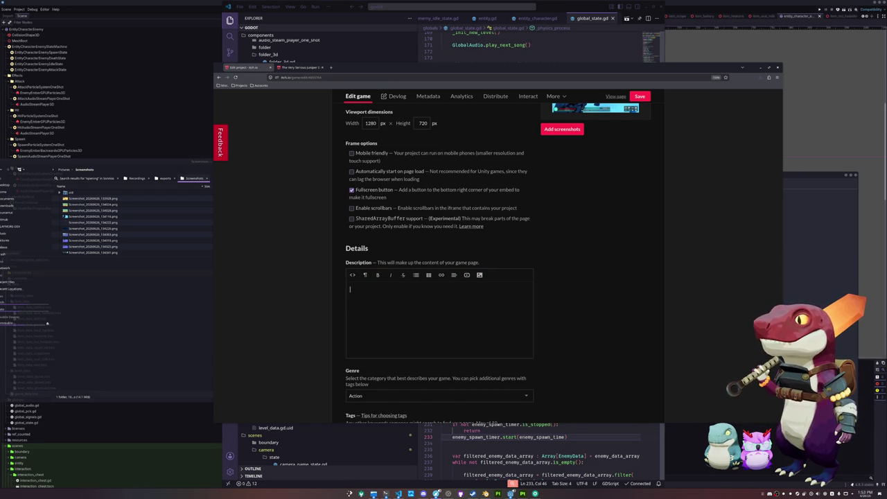
Step: Start the Inputs list with '- Mouse: Camera movement' and '- WASD: Character movement'
type("Inputs ")
type("-")
type(" Q")
key("BackSpace")
type("WASD:")
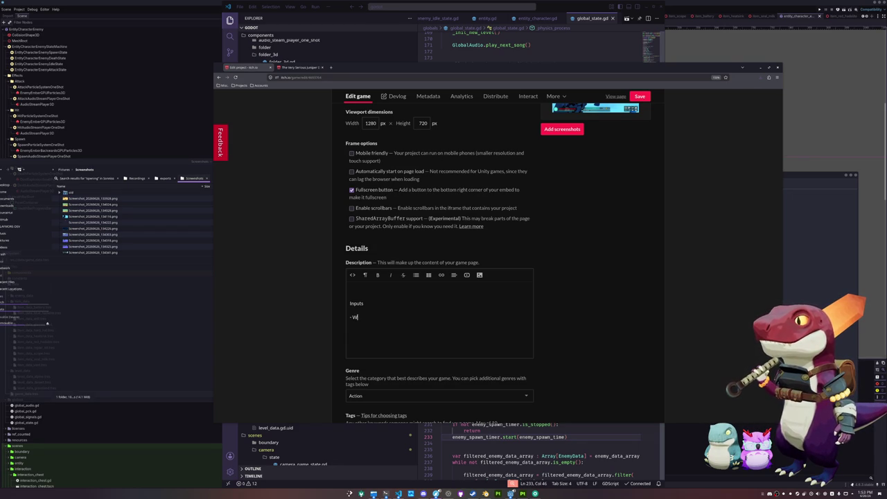
type(" Movement")
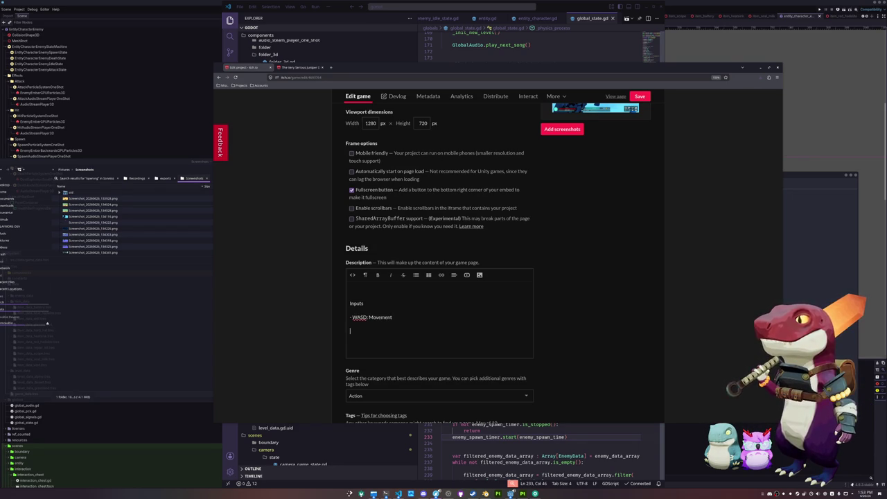
key("Return")
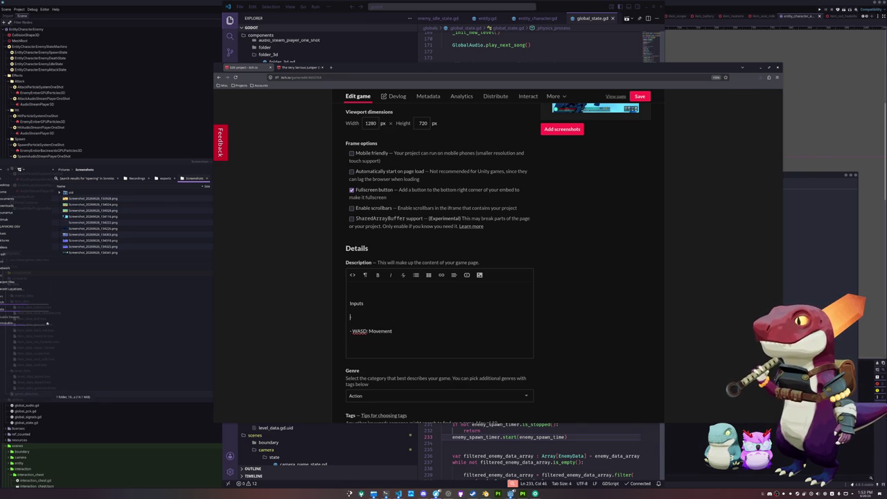
type("- Mouse:")
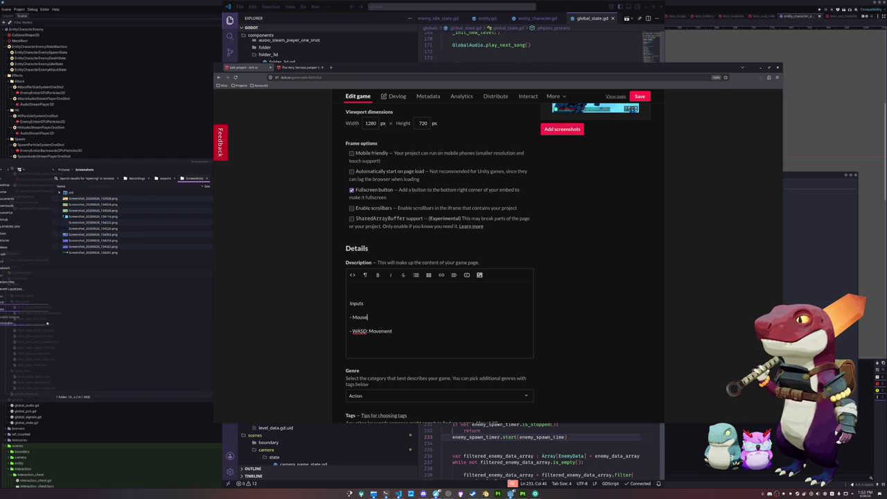
type(" Camera movement - WASD: ")
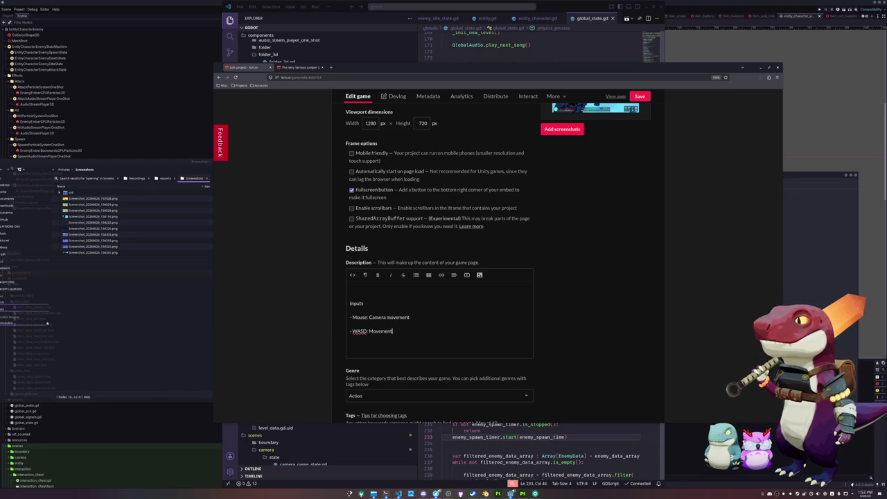
type("Character m")
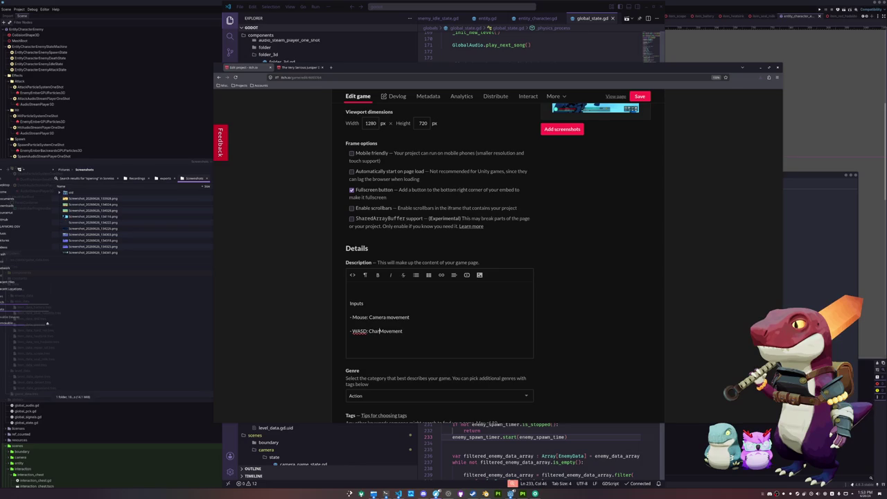
key("Delete")
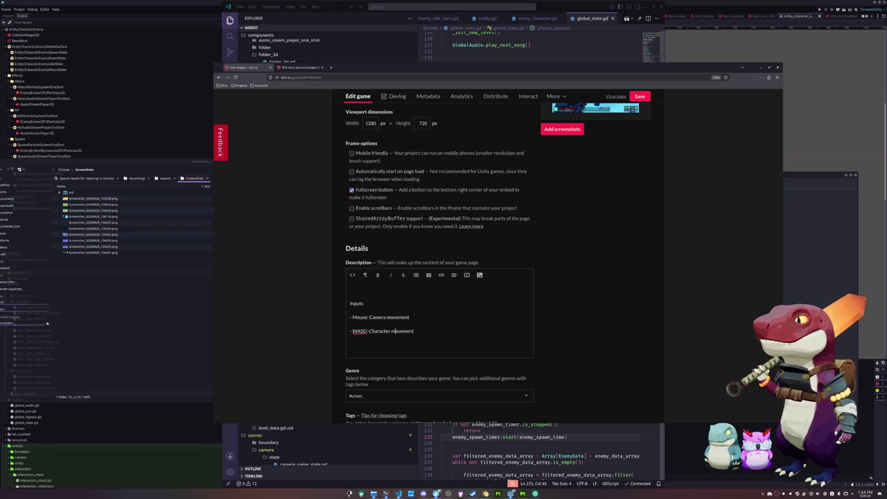
Step: Add the entries '- Left Mouse: Shoot' and '- Right Mouse: Drill'
key("Return")
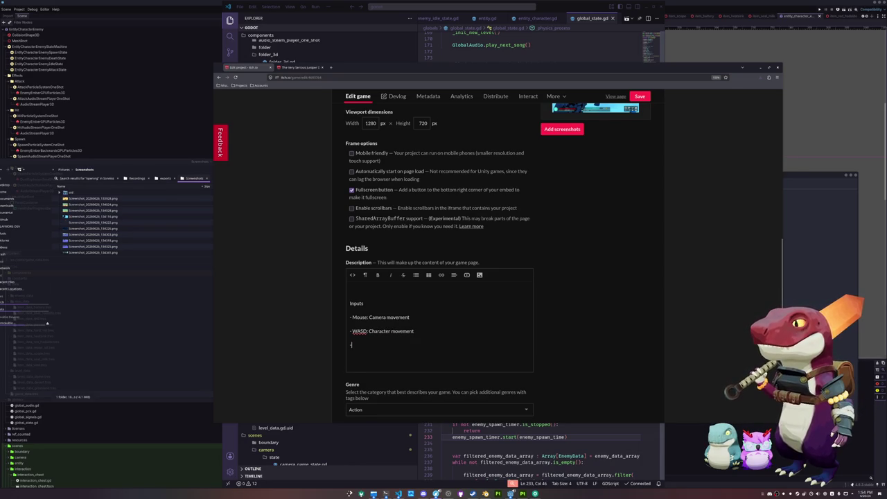
type("- L")
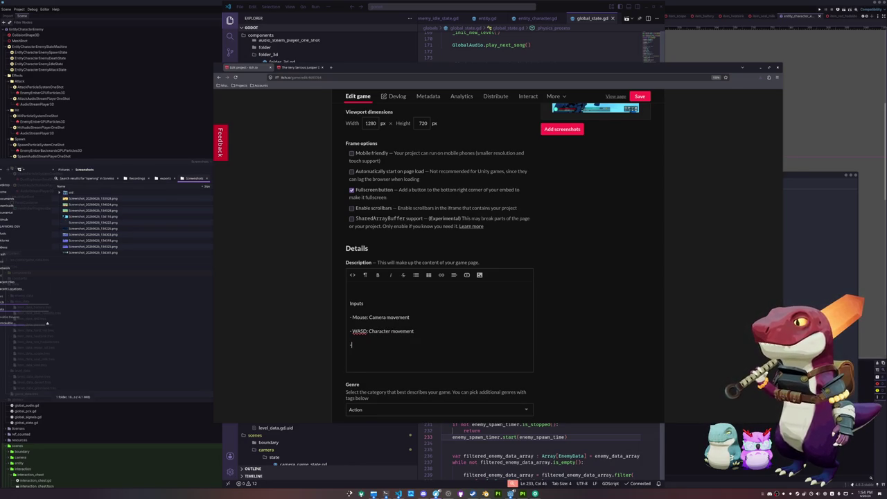
type("eft Mouse")
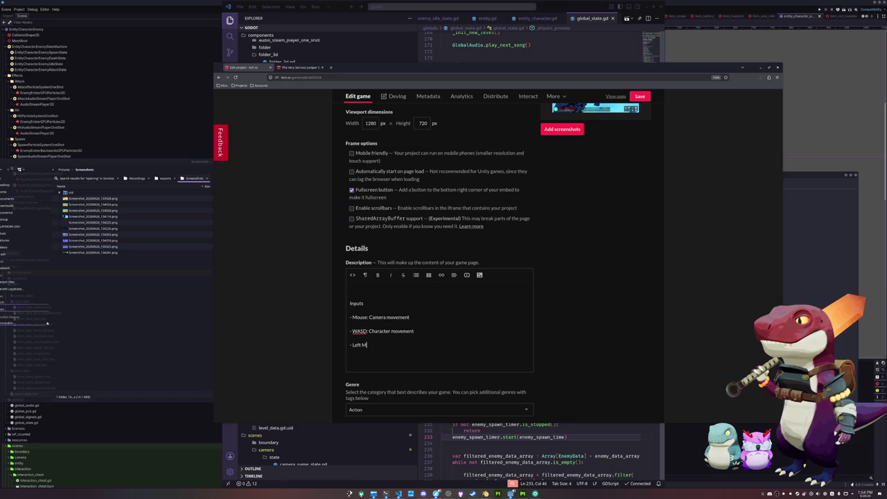
type(": Shoot")
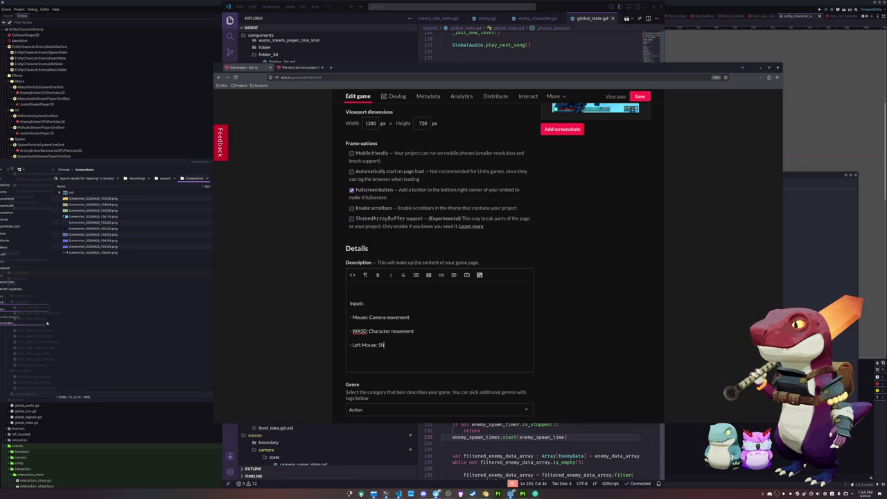
key("Return")
type("- Right Mouse:")
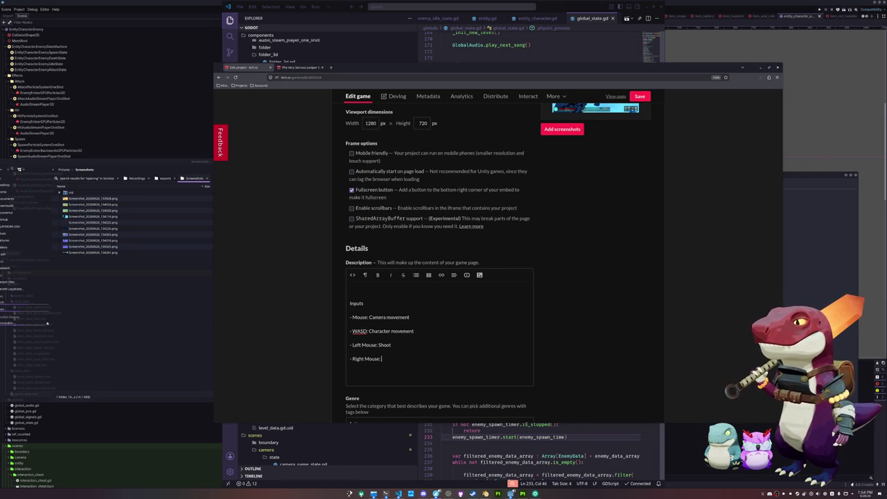
type(" Drill")
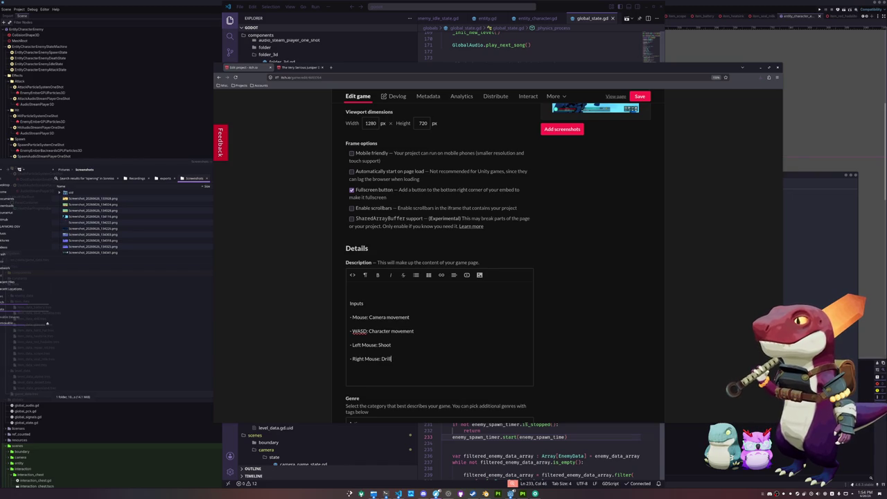
Step: Add the entries '- Ctrl: Boost', '- Shift: Sprint' and '- Q: Super'
key("Return")
type("-")
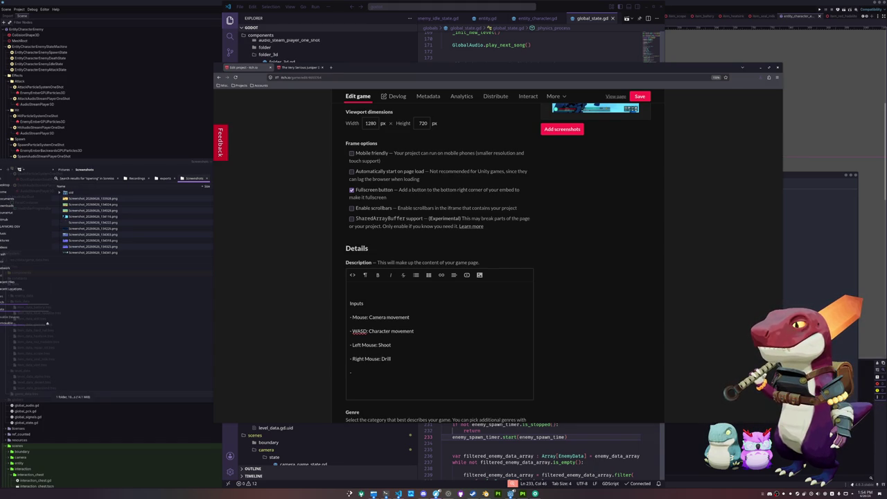
type("Cr")
type("rl")
type(": Boost")
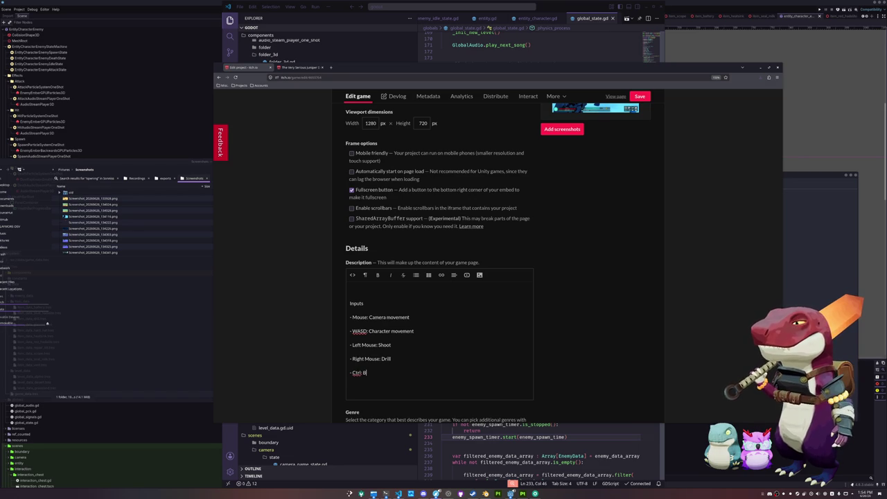
key("Return")
type("- Shift: ")
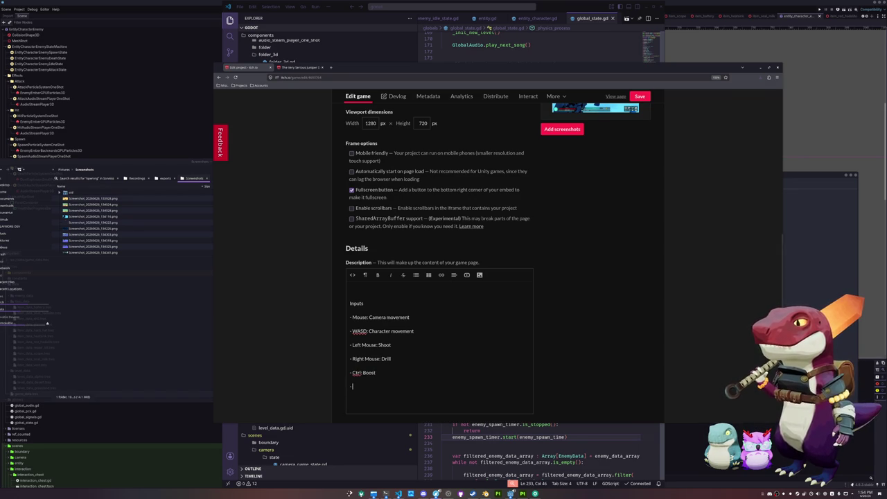
type("Sprint")
key("Return")
type("- Q: Super")
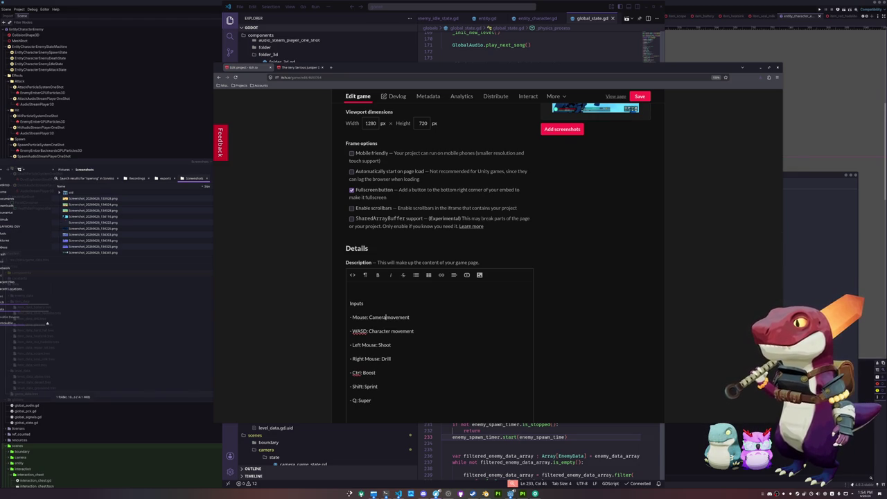
key("Return")
Step: Explain mouse camera control with adjustable sensitivity, and WASD movement relative to the camera
type("Use the mouse to cont")
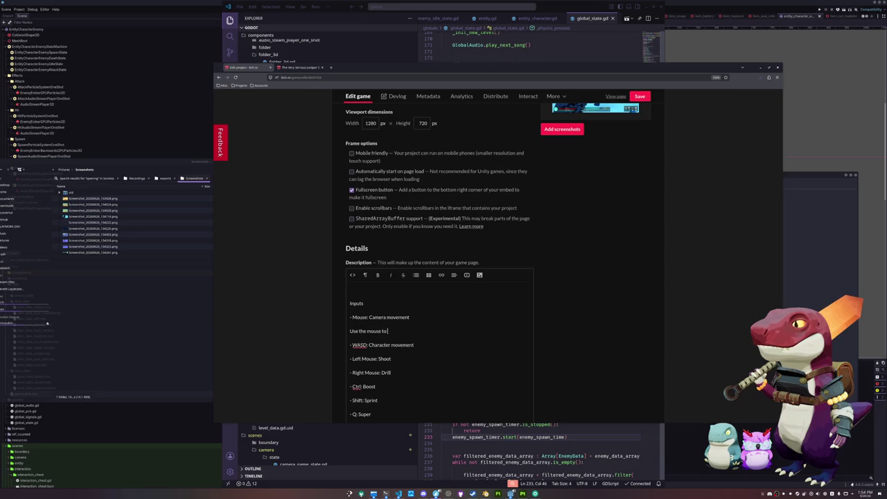
type("rol the camera on")
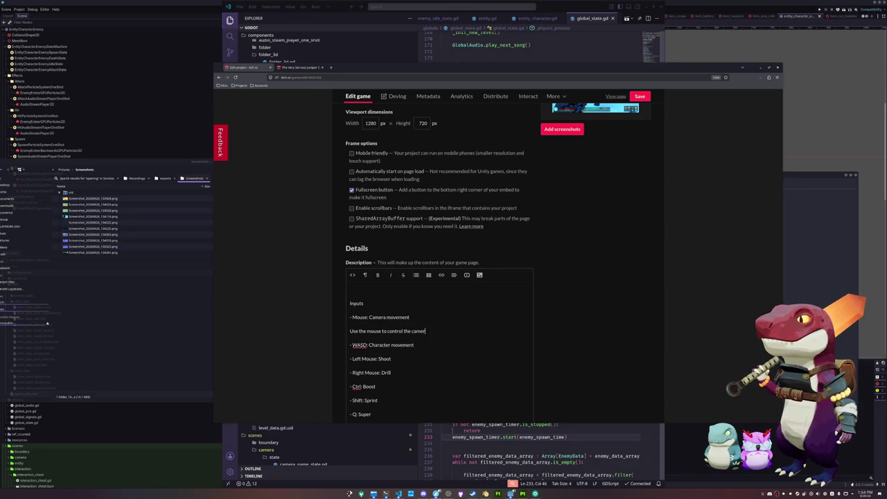
type("ce you have loa")
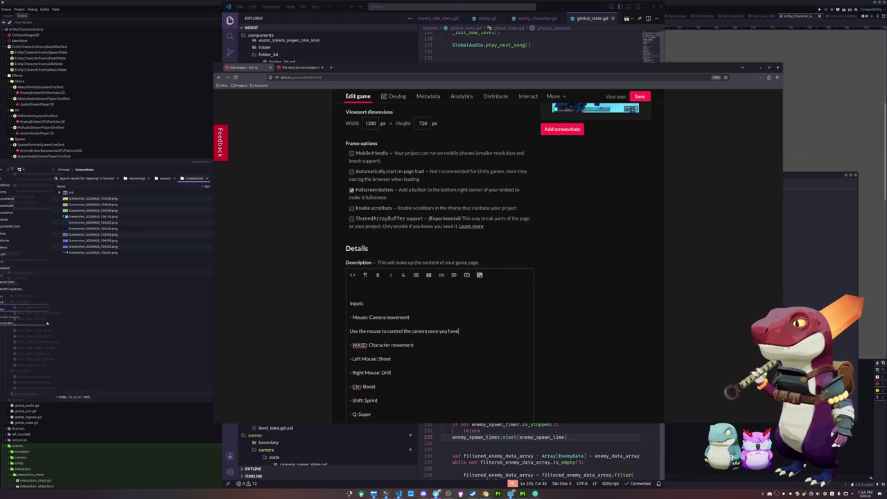
type("ded into a")
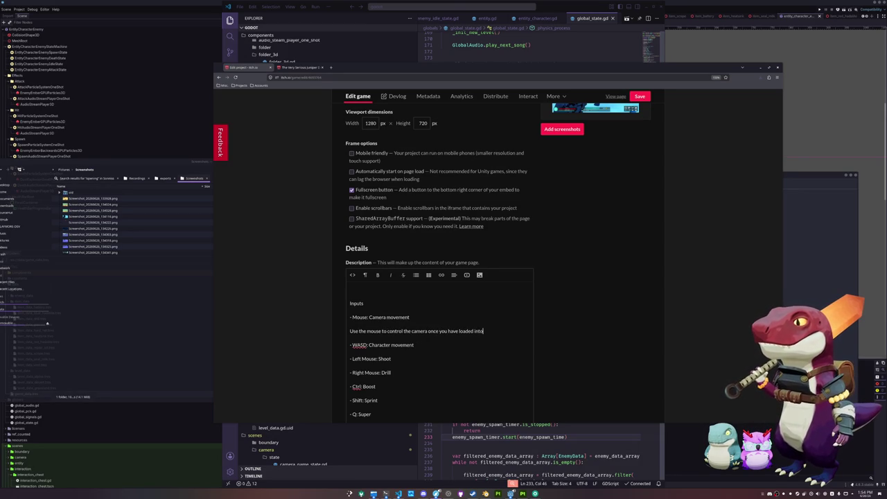
type(" la")
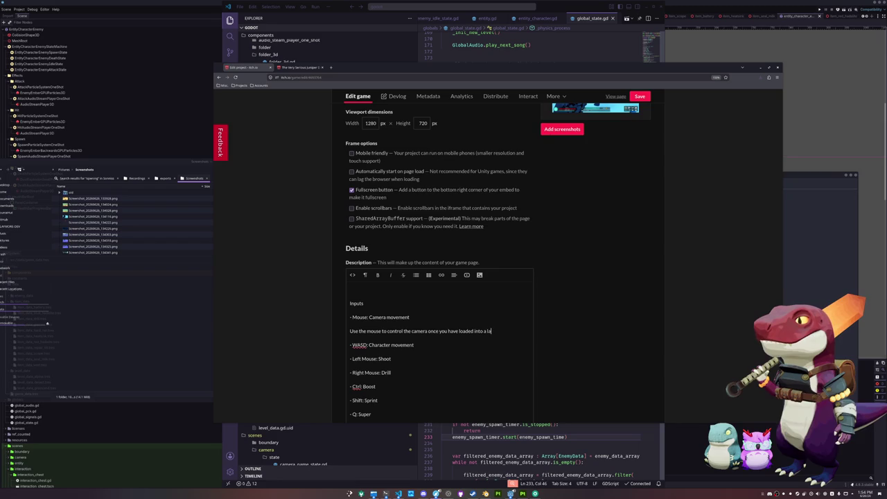
type("vel. The sensiti")
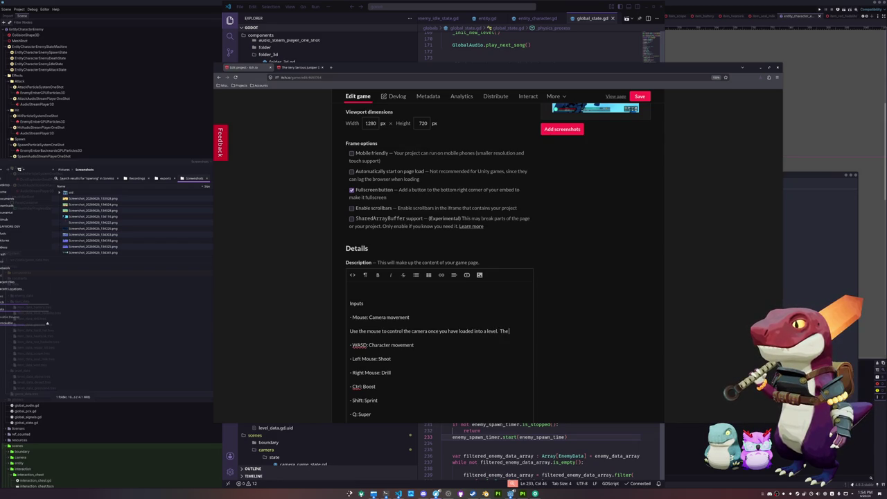
type("vity can be ad")
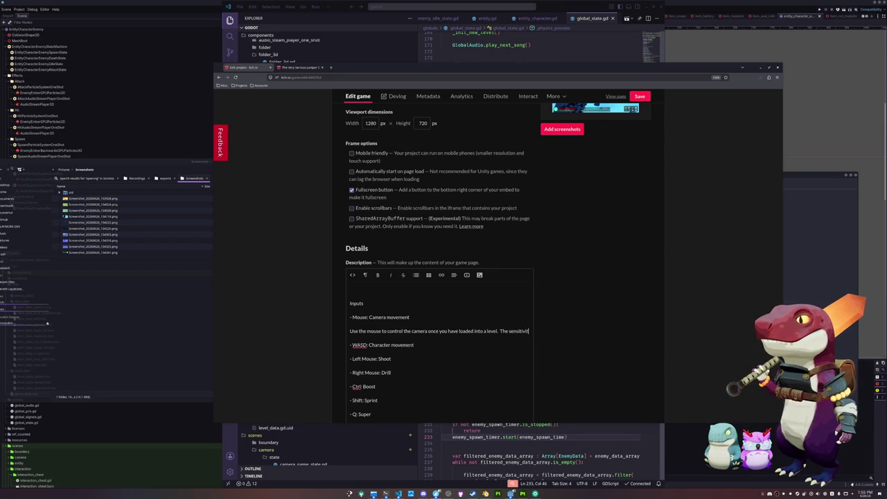
type("justed from the m")
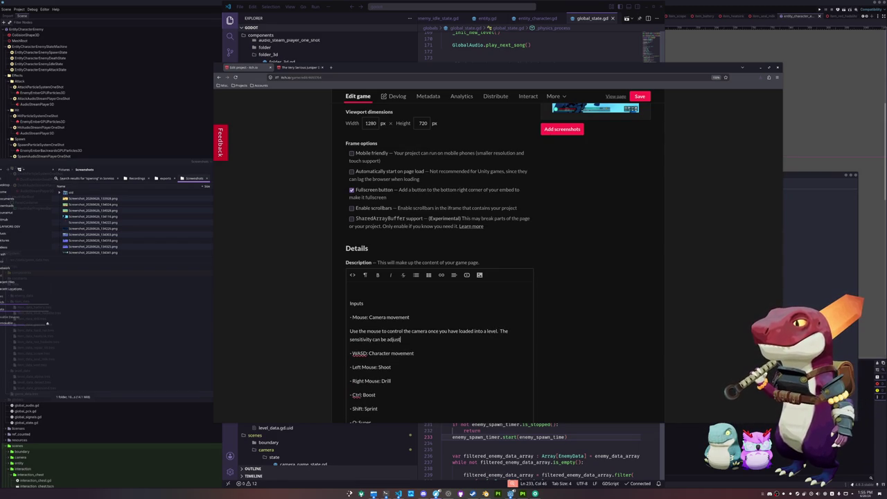
type("ain menu.")
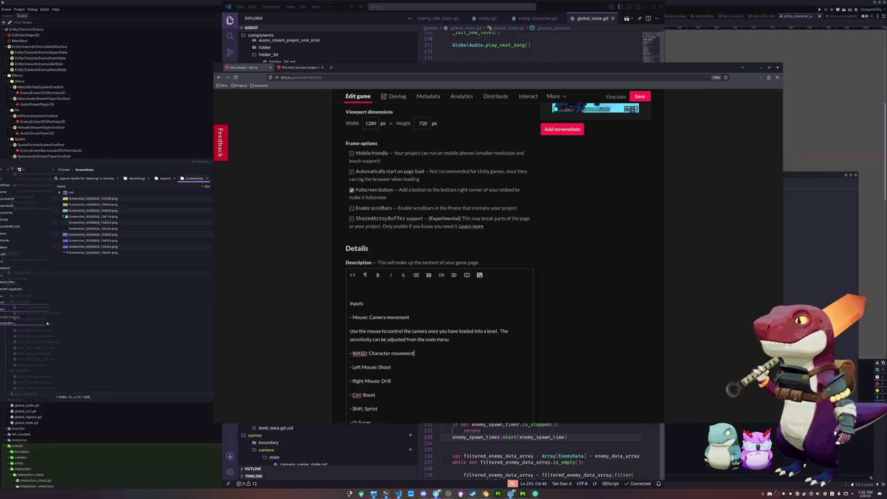
key("Return")
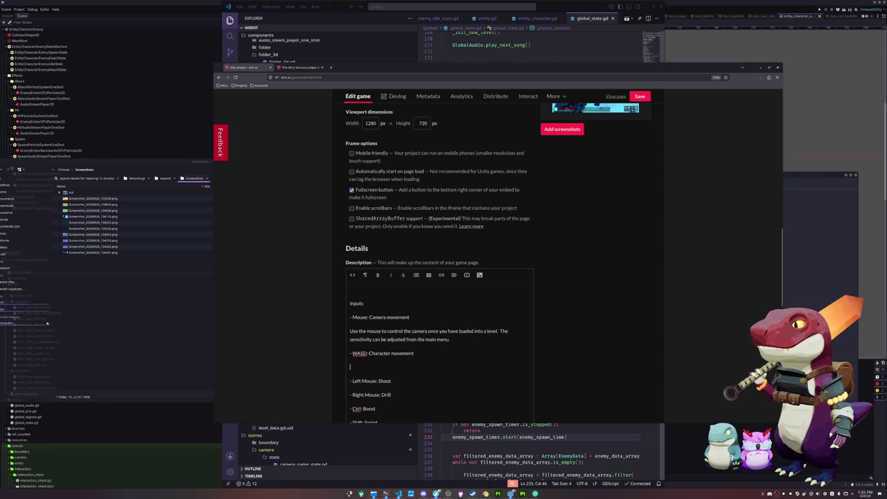
type("Use WASD")
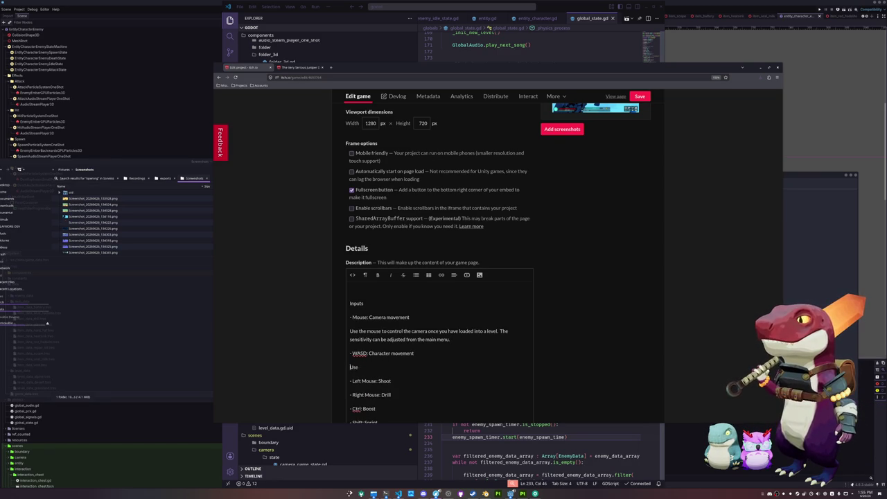
type(" to move your cha")
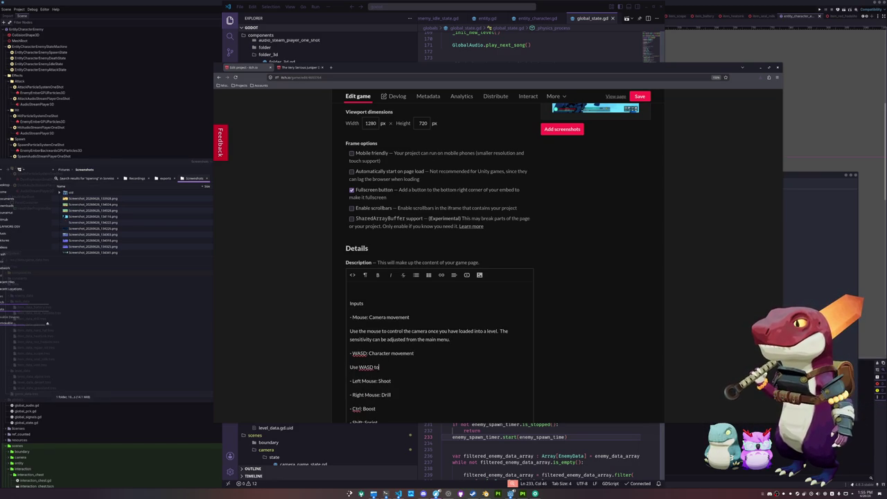
type("racter.")
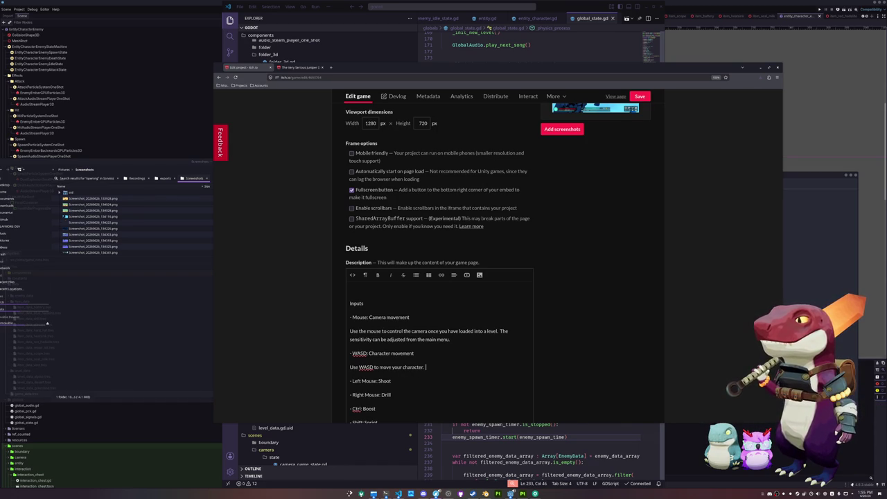
type("Characte")
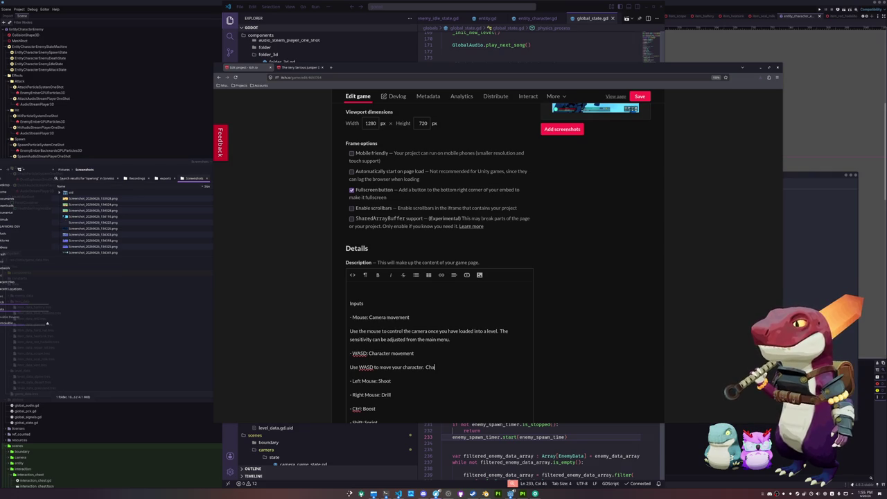
key("BackSpace")
key("BackSpace")
key("BackSpace")
type("t is relative to the camera.")
Step: Explain under Left Mouse that projectiles go toward the crosshair in the screen center
left_click(392, 381)
key("Return")
type("U")
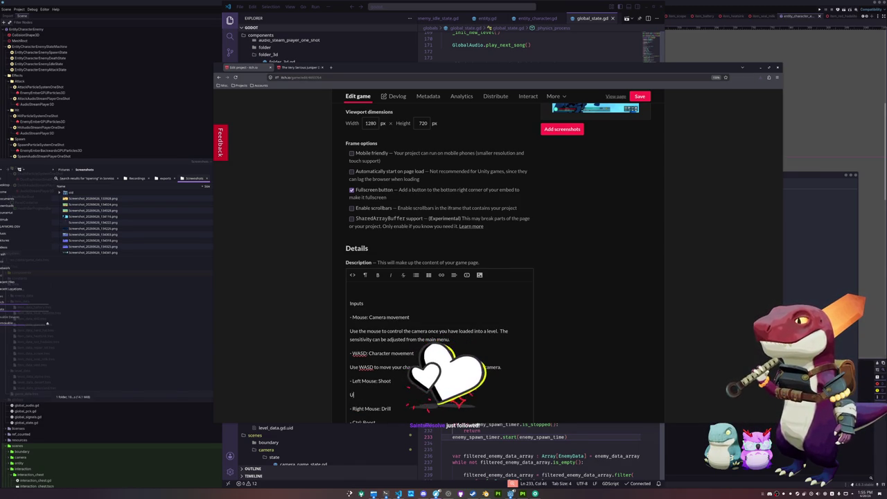
type("se")
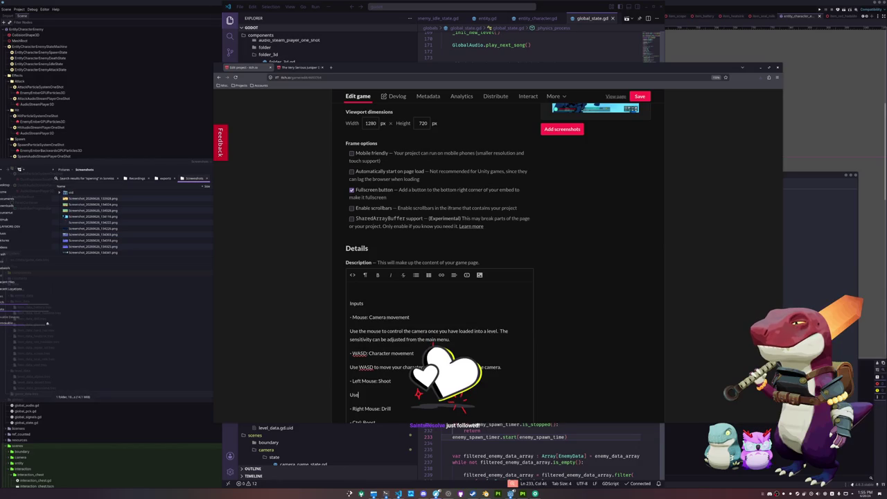
type(" Left Mouse to shoot.")
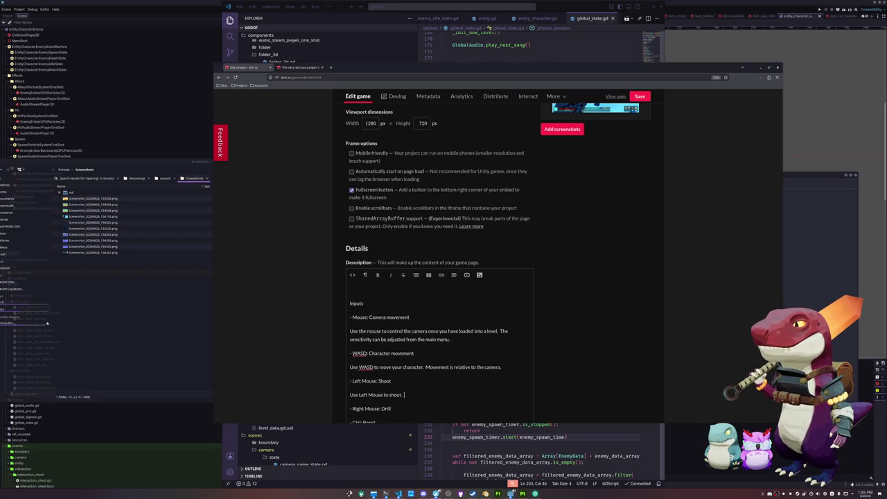
type("The")
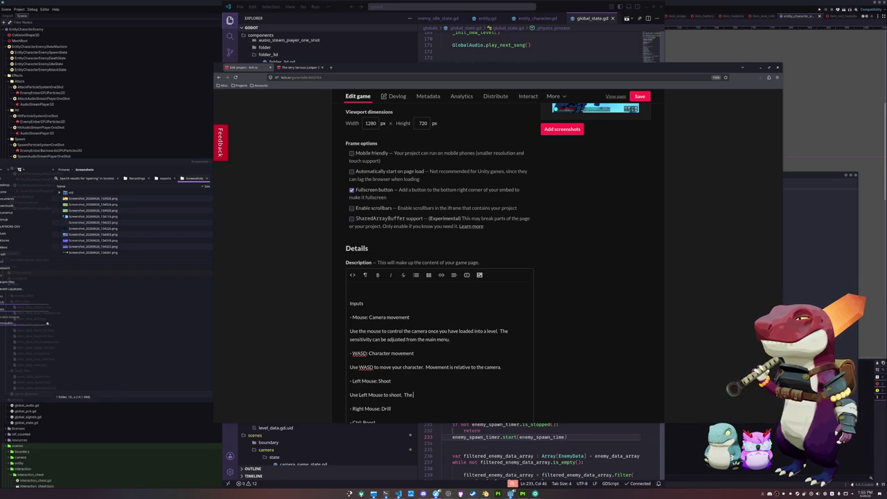
type(" projectile will")
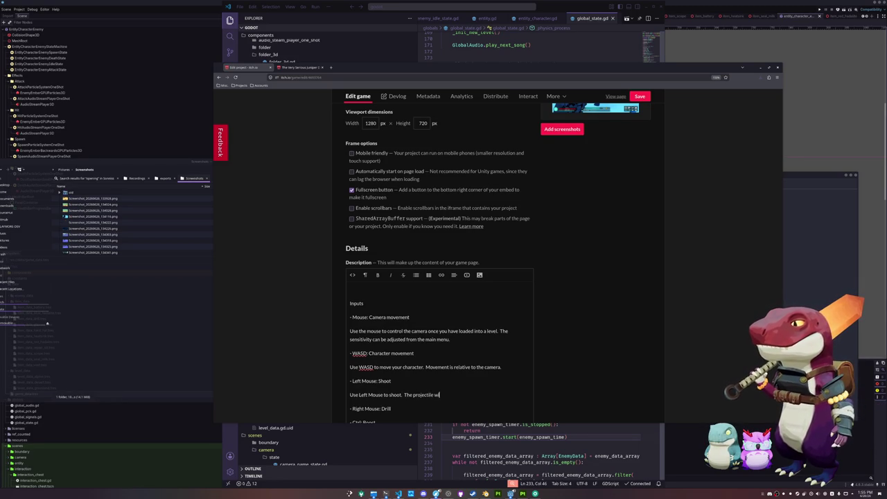
type(" go towar")
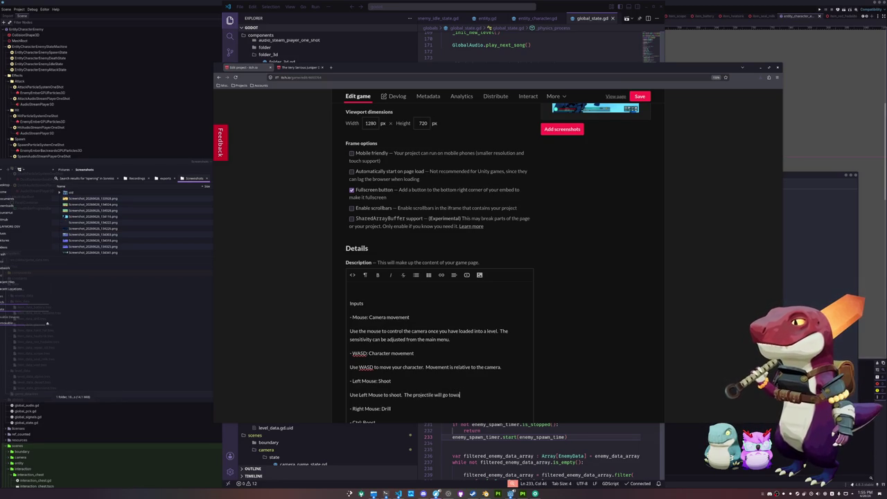
type("ds the crosshair")
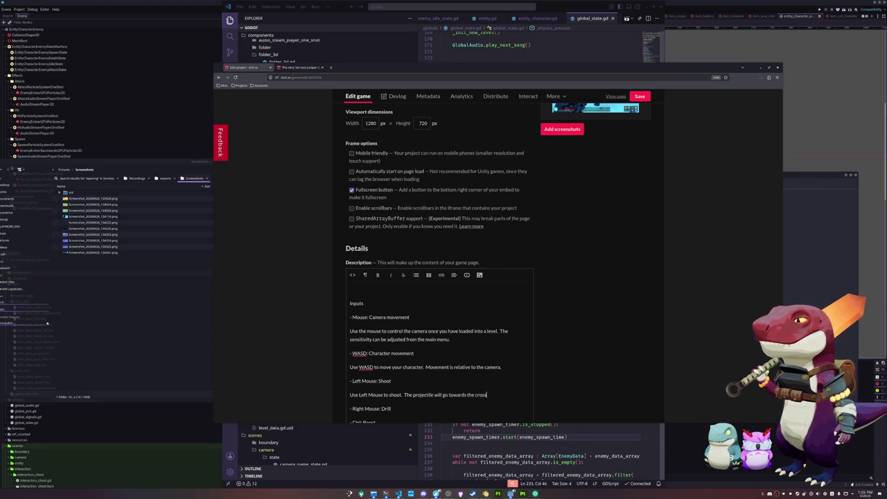
type(" in the center of")
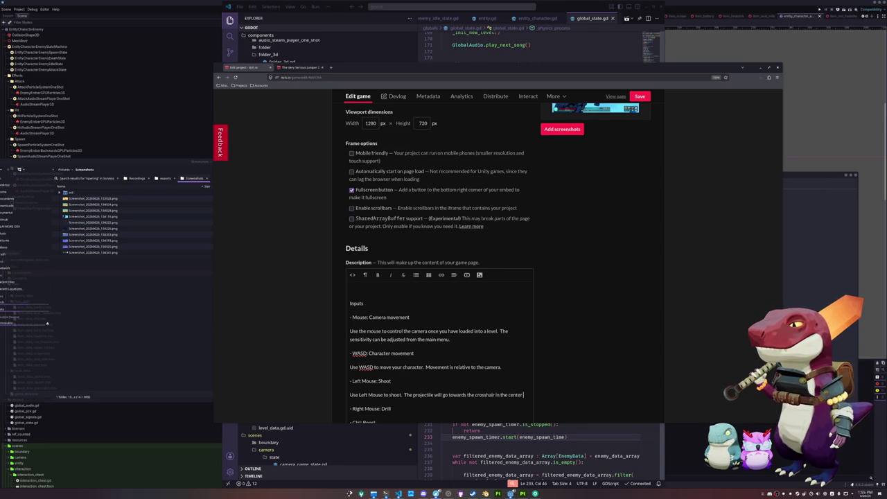
type(" the screen.")
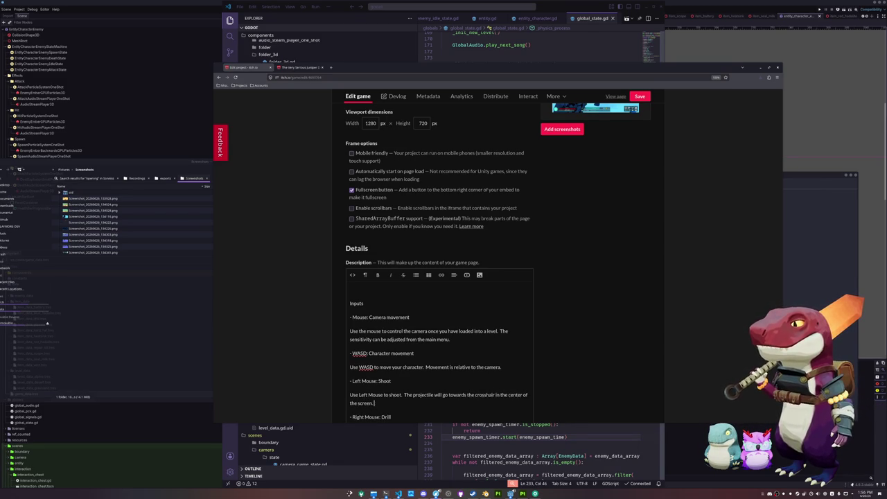
Step: Reword the drill entry to 'Hold Right Mouse' and begin its drilling explanation
left_click(381, 418)
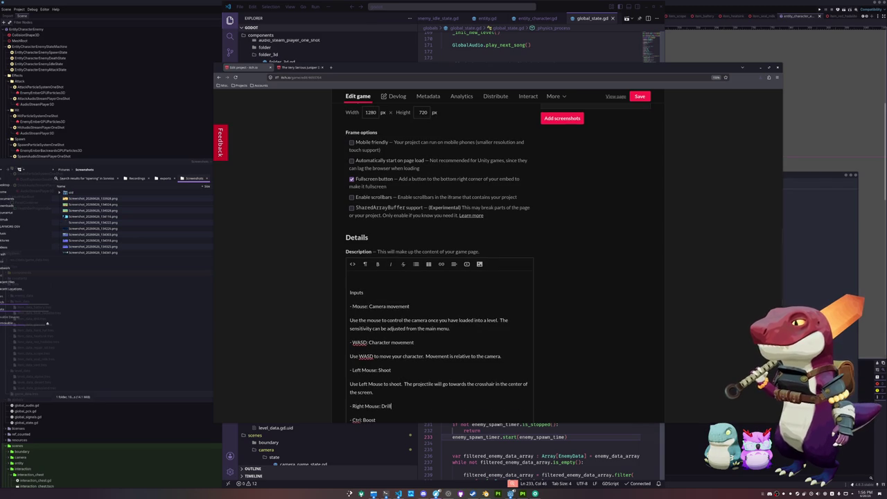
type("Hold")
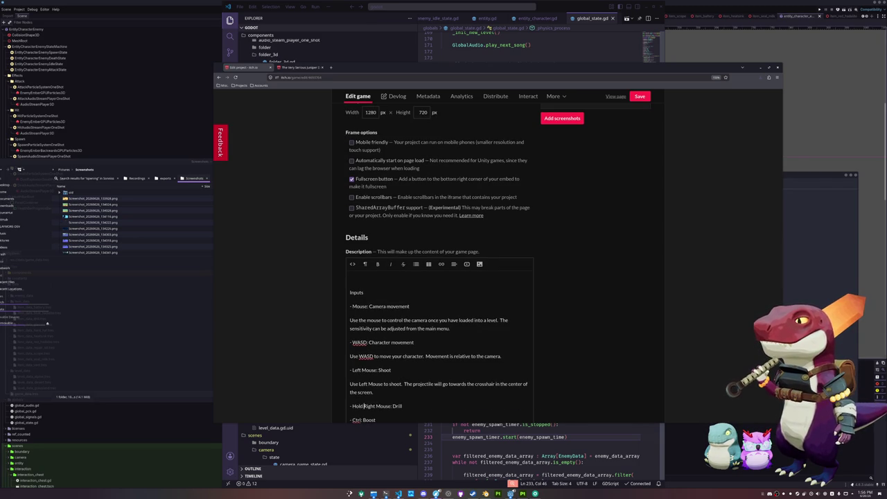
key("Return")
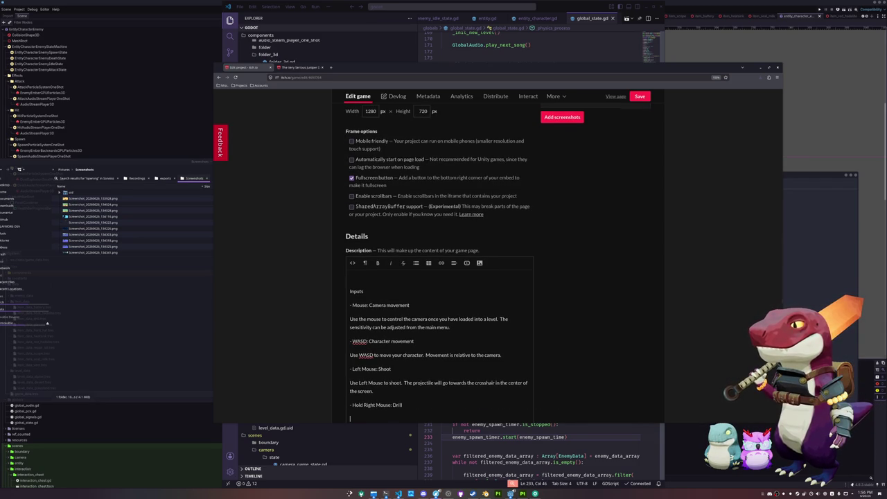
type("Hold")
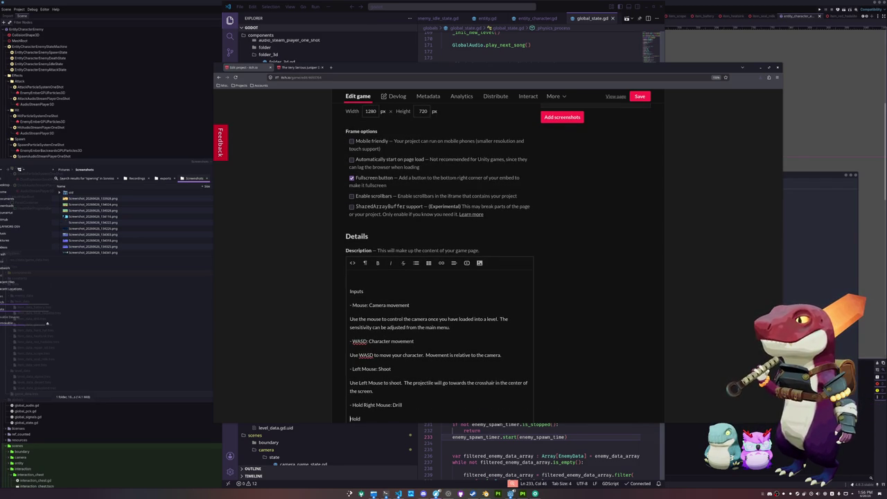
type(" Right mouse to use your drill. ")
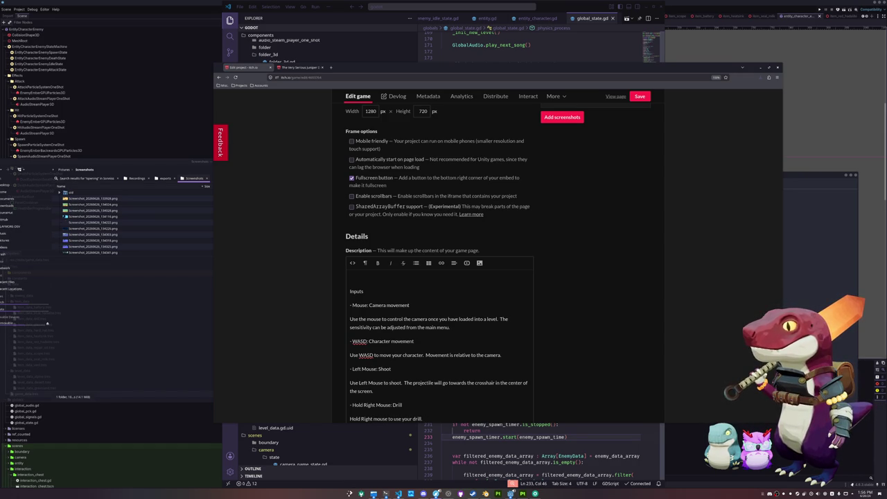
type("Channeling the")
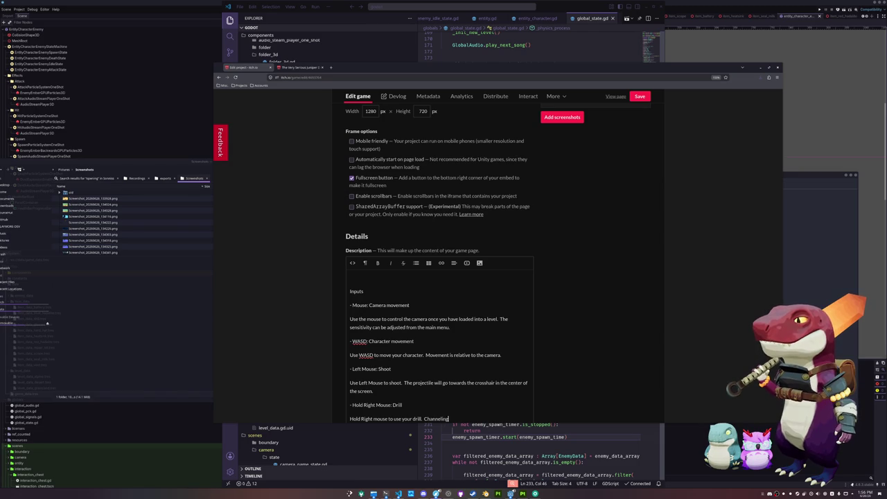